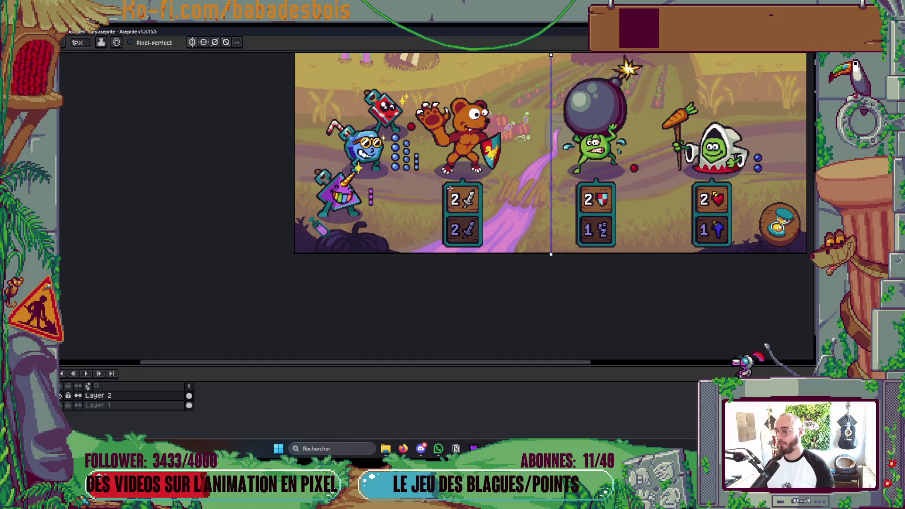
Step: Sample the dark blue and shade the lower edges of the three blue diamonds
key("alt")
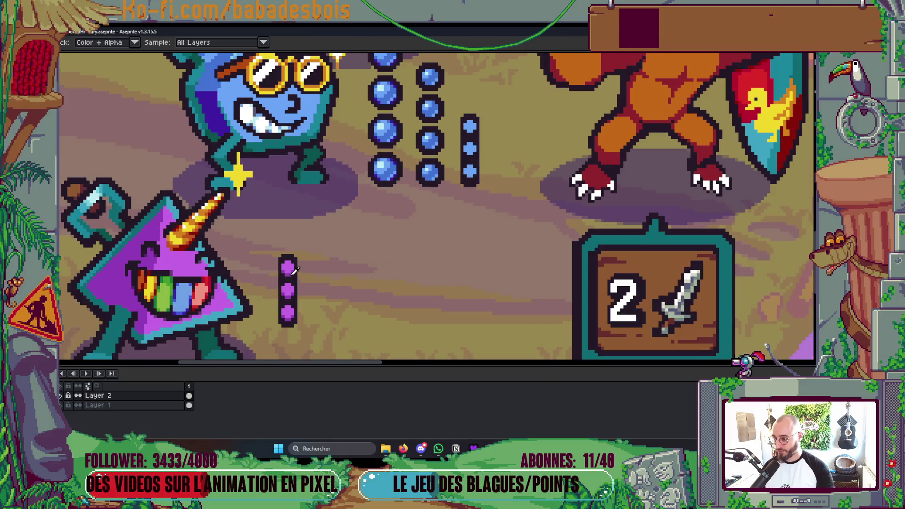
scroll(377, 182, "up", 3)
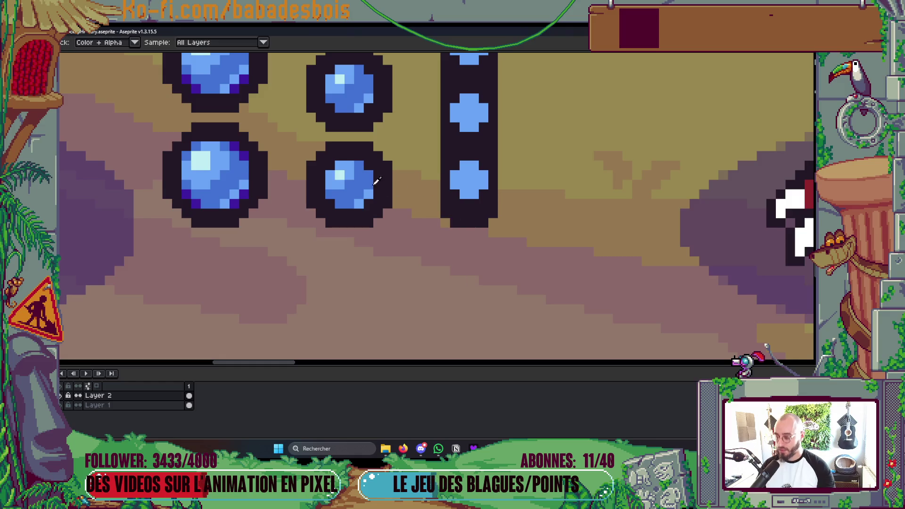
left_click(348, 189, "alt")
mouse_move(456, 198)
left_mouse_down()
mouse_move(472, 203)
mouse_move(483, 194)
left_mouse_up()
left_click_drag(454, 126, 466, 138)
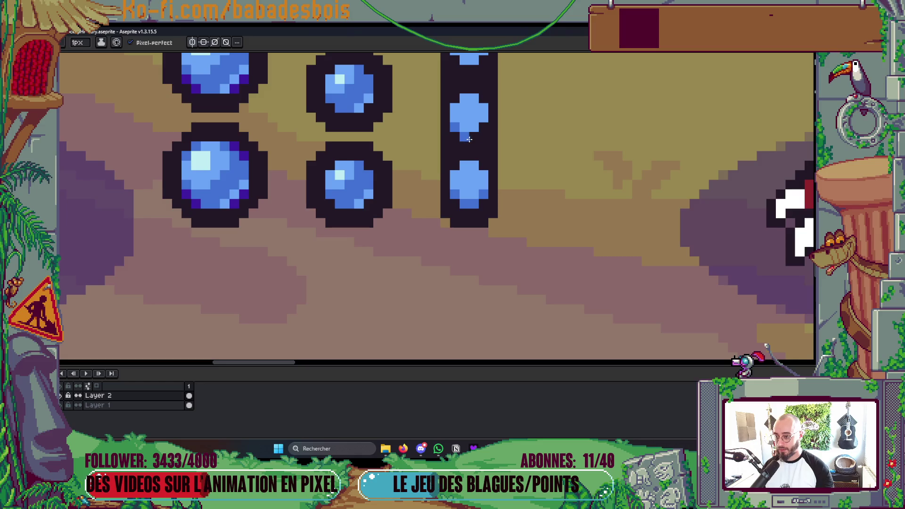
left_click_drag(455, 69, 473, 69)
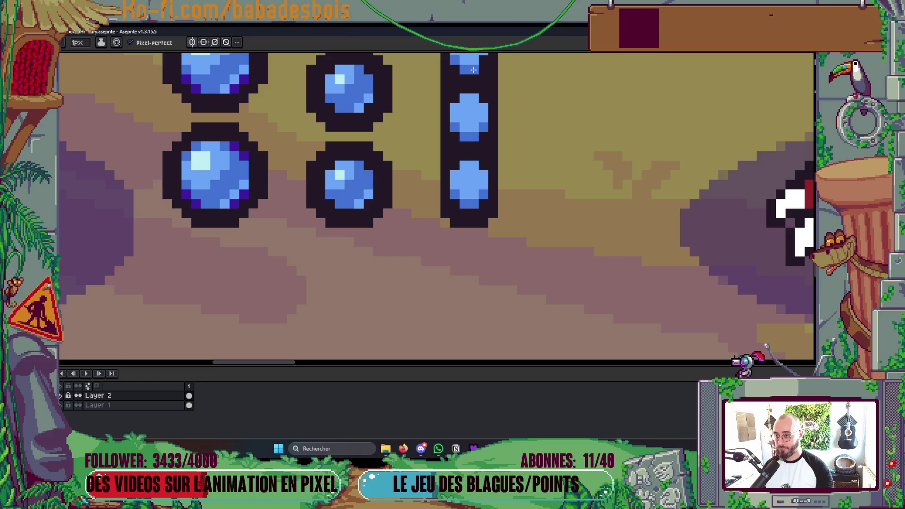
Step: Turn off vertical symmetry
scroll(603, 151, "down", 5)
scroll(602, 151, "up", 2)
left_click_drag(548, 156, 412, 220)
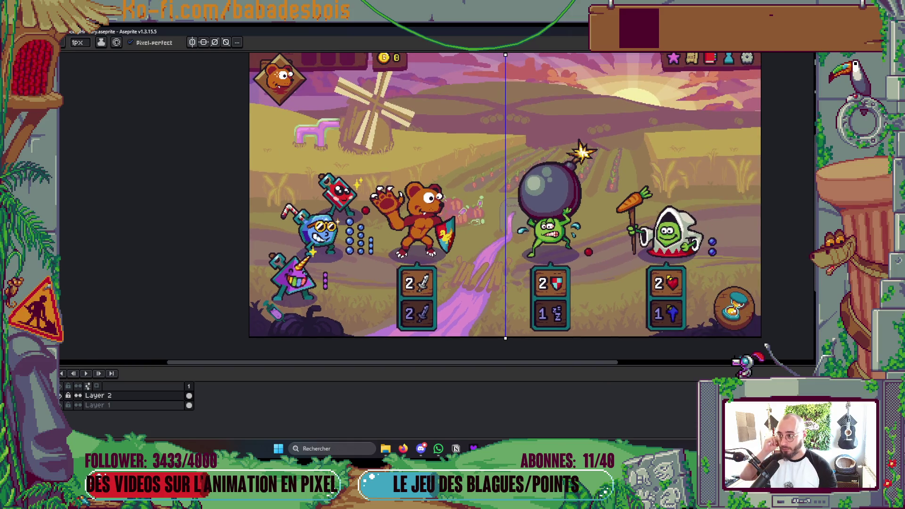
left_click(192, 42)
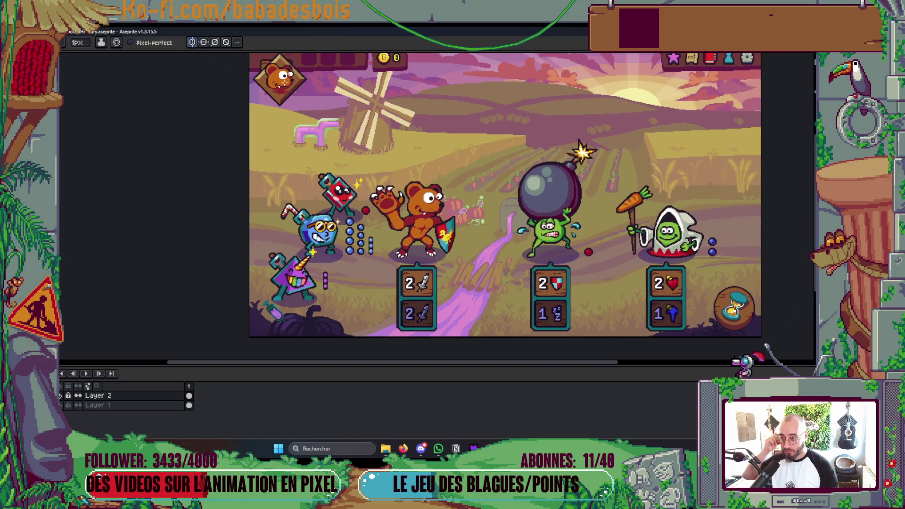
Step: Pan and zoom around the battle scene, briefly marquee-selecting an area and deselecting it
left_click_drag(380, 150, 377, 157)
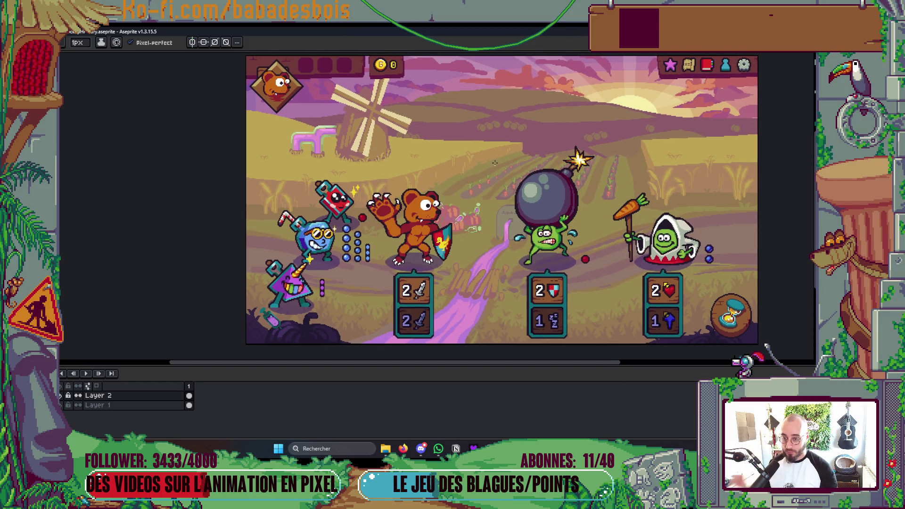
key("m")
mouse_move(488, 106)
left_mouse_down()
mouse_move(530, 160)
mouse_move(736, 344)
mouse_move(758, 315)
left_mouse_up()
key("ctrl+d")
scroll(596, 256, "down", 1)
scroll(561, 233, "up", 1)
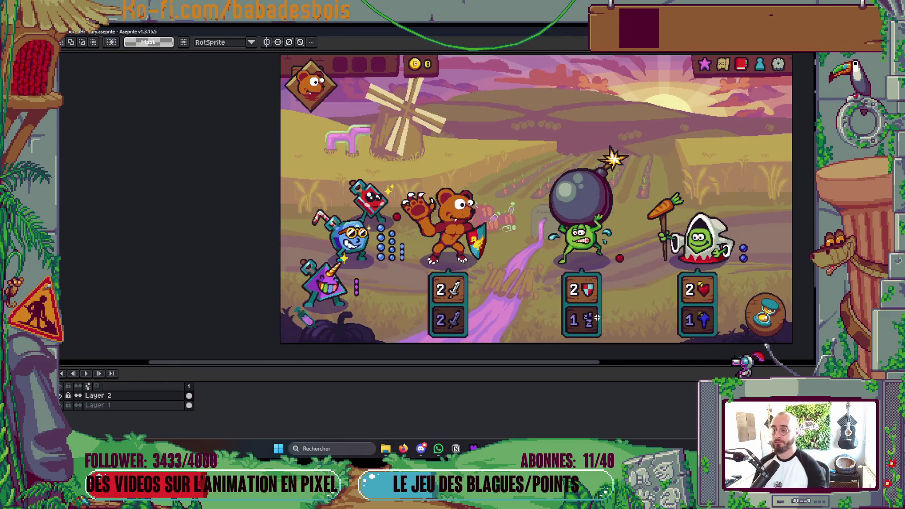
scroll(492, 255, "up", 2)
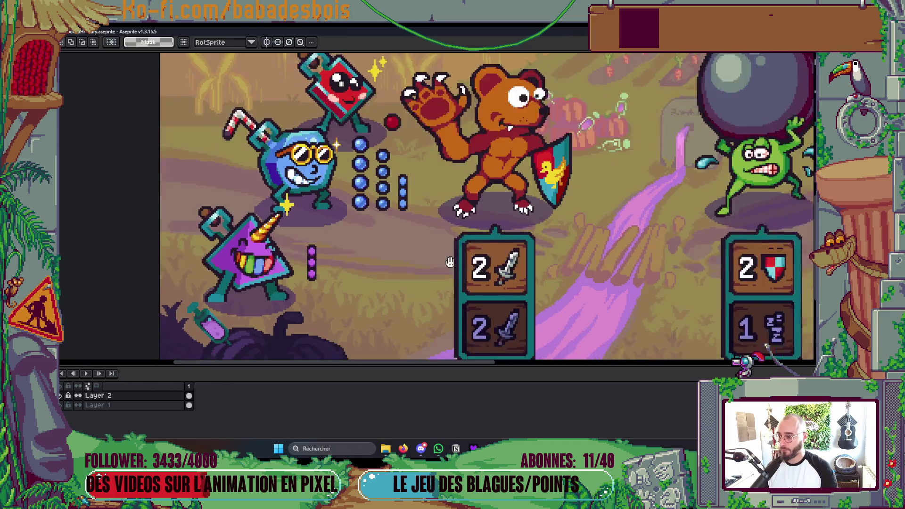
left_click_drag(491, 255, 502, 283)
scroll(491, 276, "down", 1)
Step: Hide the timeline and layers panel, then zoom and pan to review the whole scene
key("Tab")
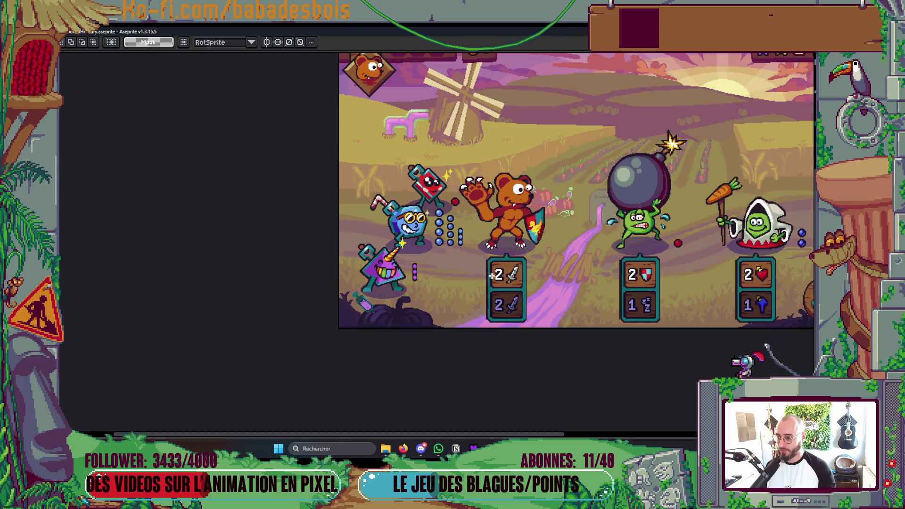
scroll(490, 276, "up", 1)
scroll(437, 241, "up", 1)
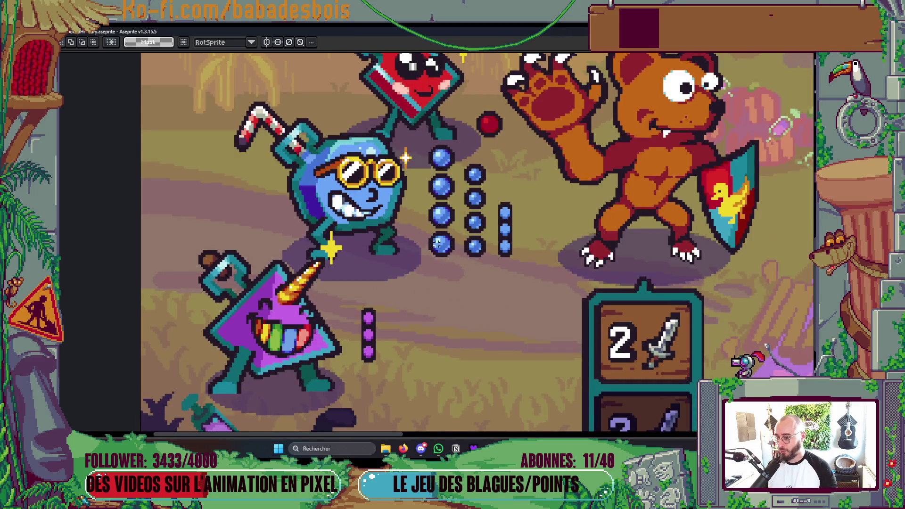
scroll(461, 344, "down", 3)
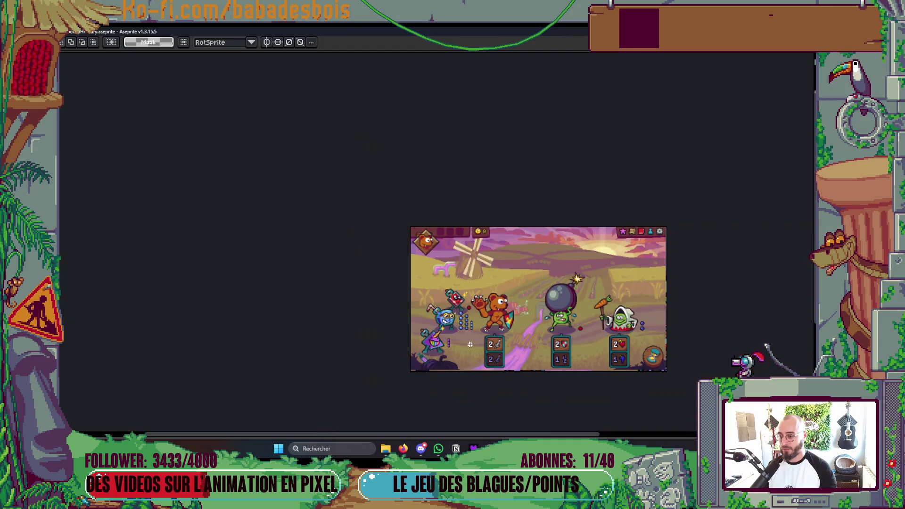
scroll(461, 345, "up", 1)
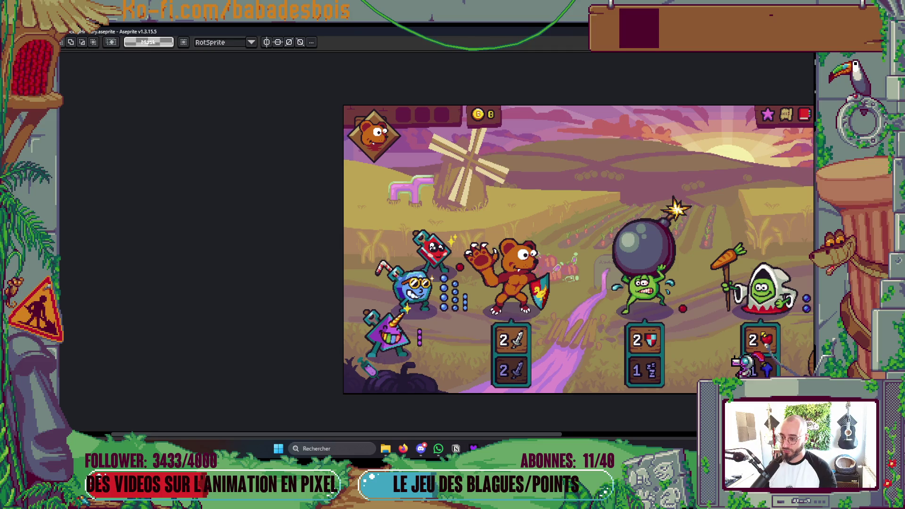
left_click_drag(582, 371, 551, 355)
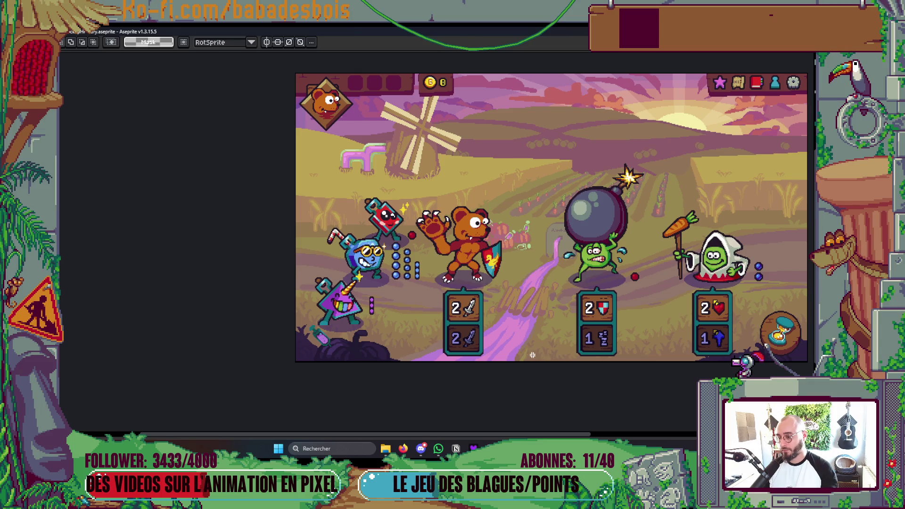
scroll(532, 356, "up", 3)
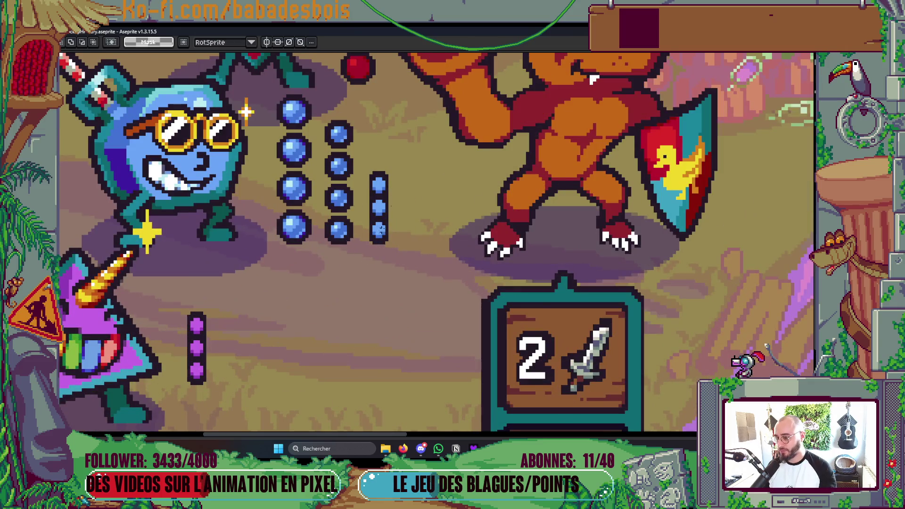
scroll(383, 219, "down", 3)
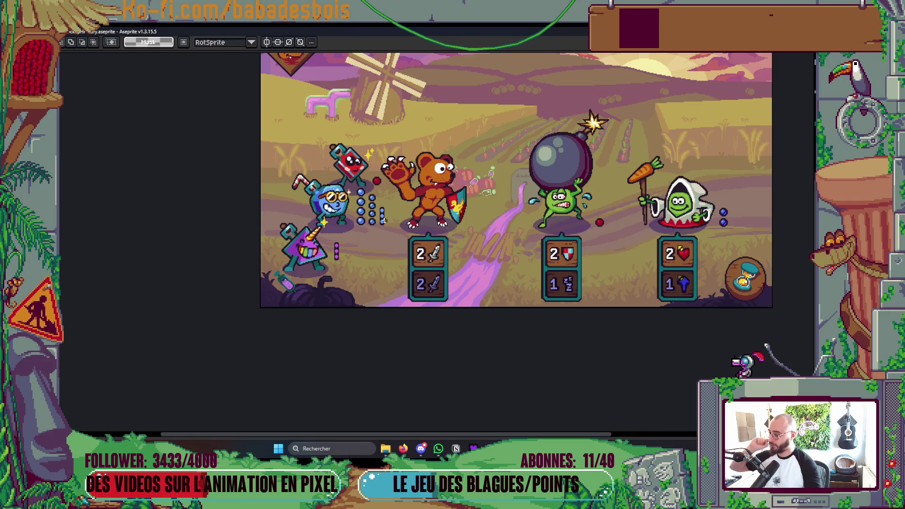
scroll(348, 261, "up", 3)
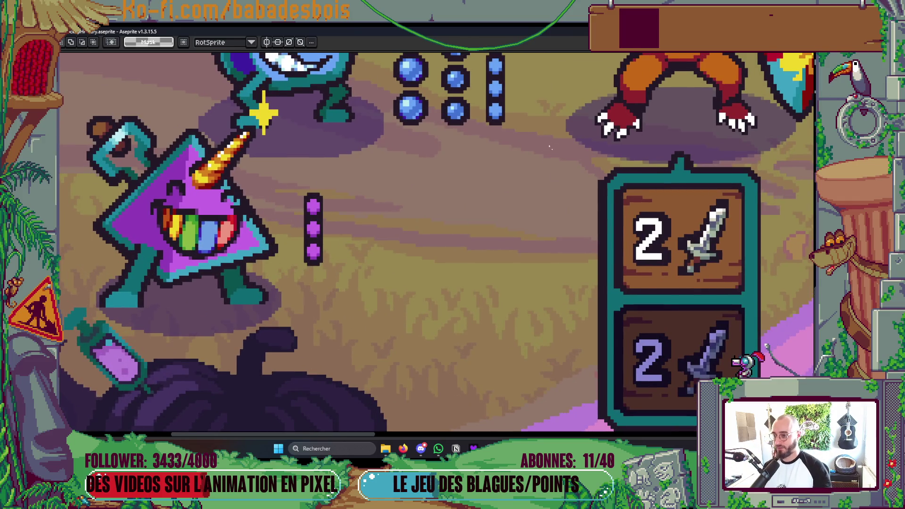
scroll(549, 146, "down", 1)
scroll(386, 296, "up", 2)
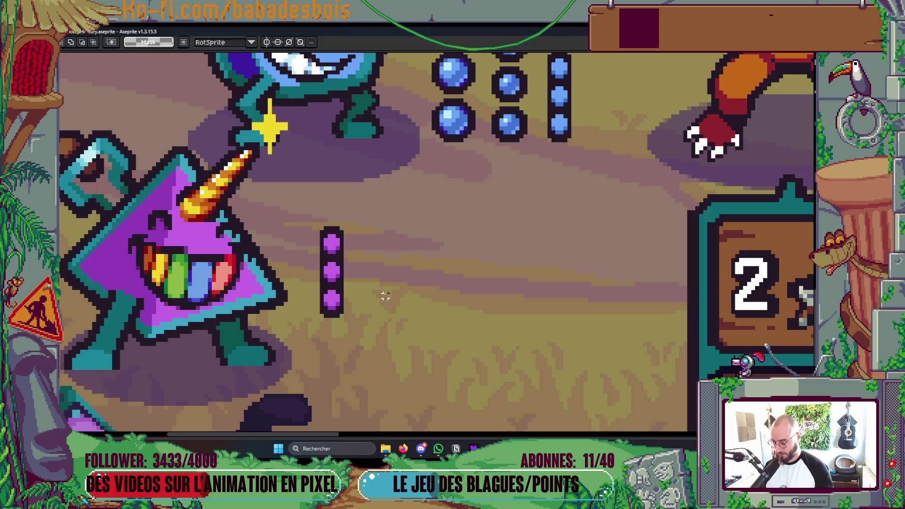
Step: Copy the column of three purple dots and place the duplicate just right of the original
key("b")
key("m")
left_click_drag(307, 213, 357, 327)
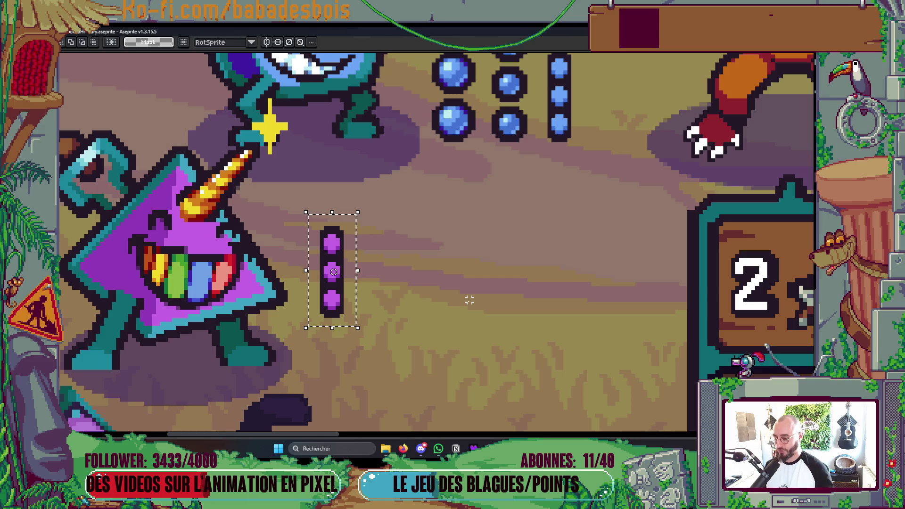
key("ctrl+c")
key("ctrl+v")
key("Left")
key("Left")
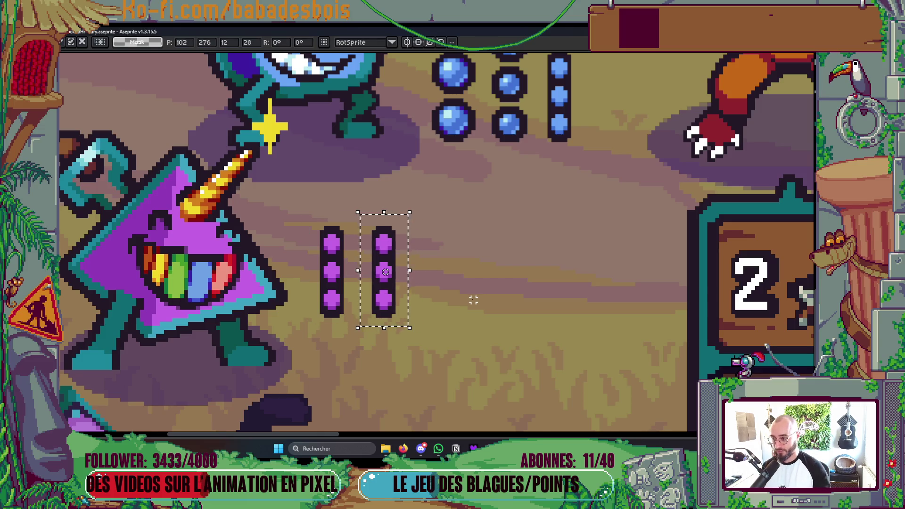
key("ctrl+d")
Step: Return to the Pencil and zoom around to check the two purple dot columns
scroll(404, 286, "up", 1)
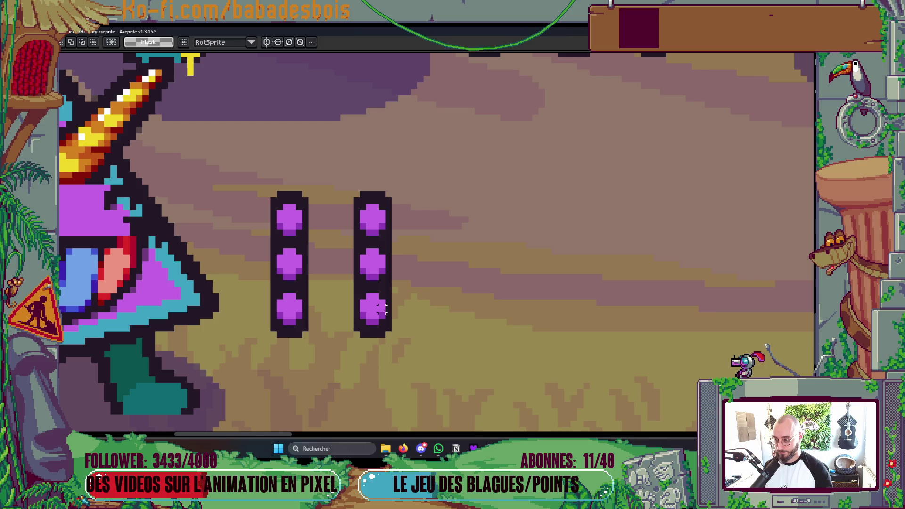
key("b")
scroll(384, 202, "down", 1)
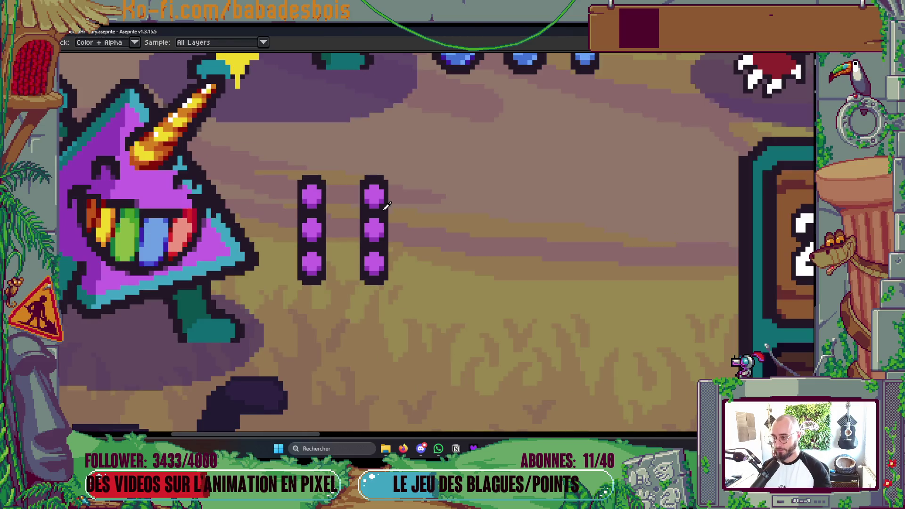
scroll(370, 188, "up", 1)
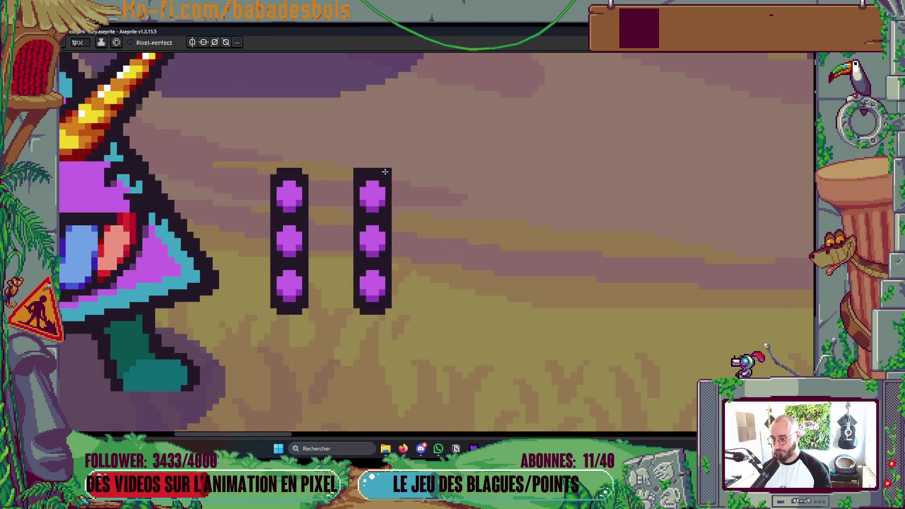
scroll(388, 312, "up", 1)
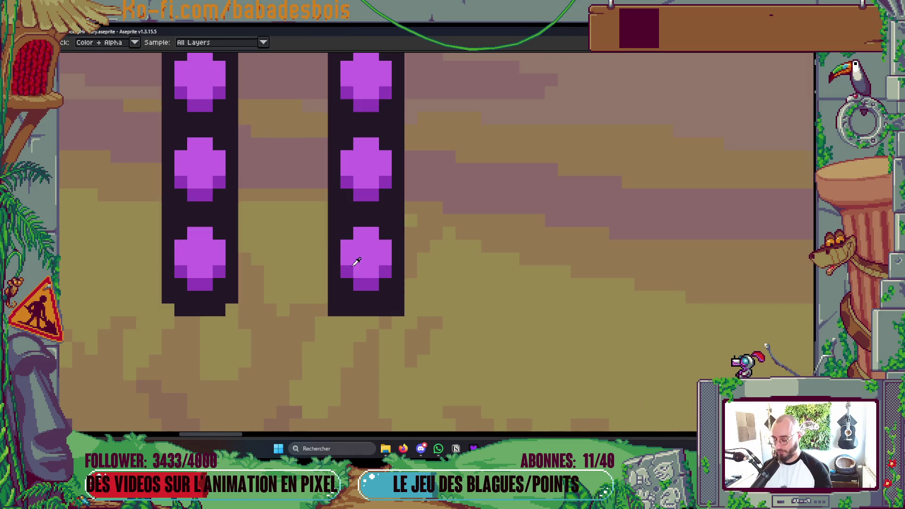
scroll(230, 211, "down", 1)
scroll(179, 173, "up", 1)
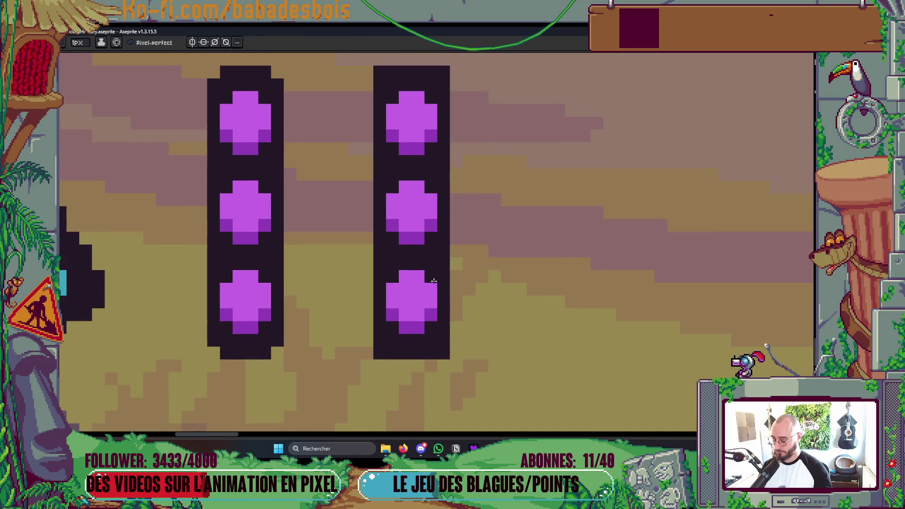
left_click(66, 44)
left_click(75, 55)
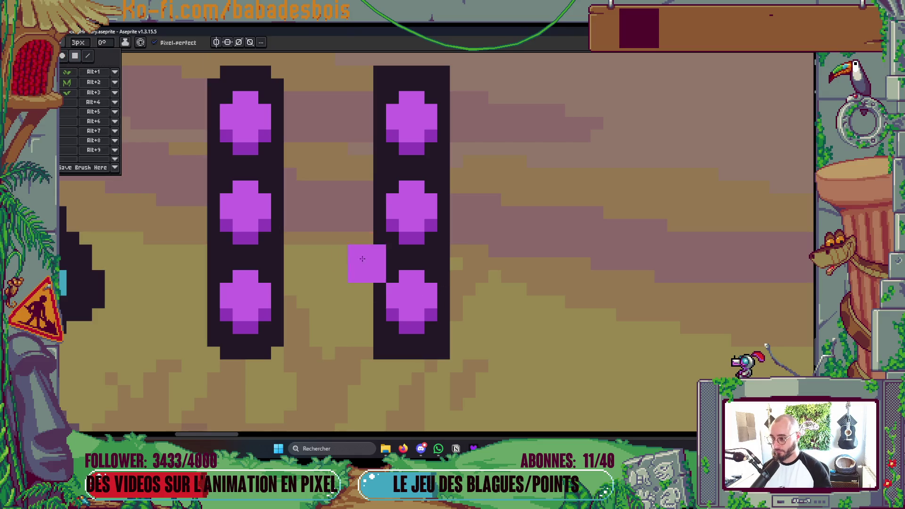
key("plus")
key("plus")
left_click(418, 208)
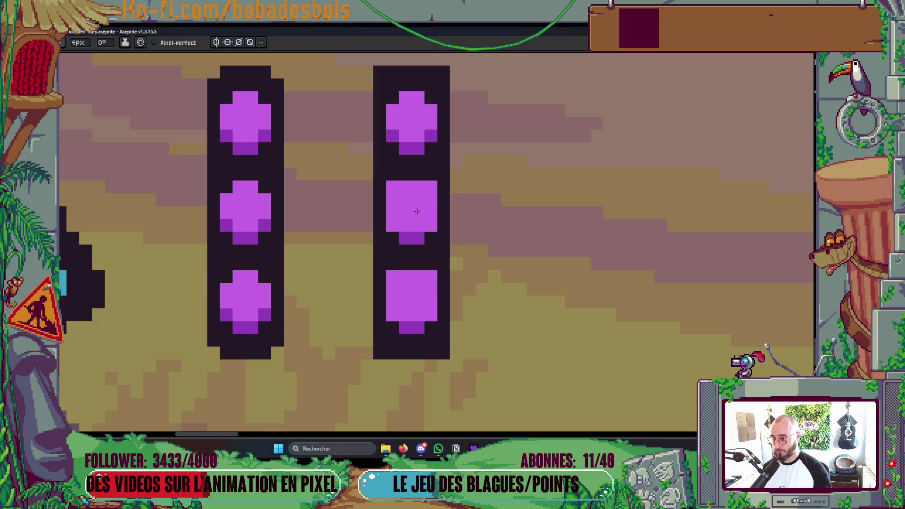
left_click(417, 120)
left_click(412, 149, "alt")
key("minus")
key("minus")
key("minus")
left_click(393, 149)
left_click(434, 147)
left_click(392, 238)
left_click(430, 238)
left_click(390, 329)
left_click(431, 328)
scroll(499, 284, "down", 5)
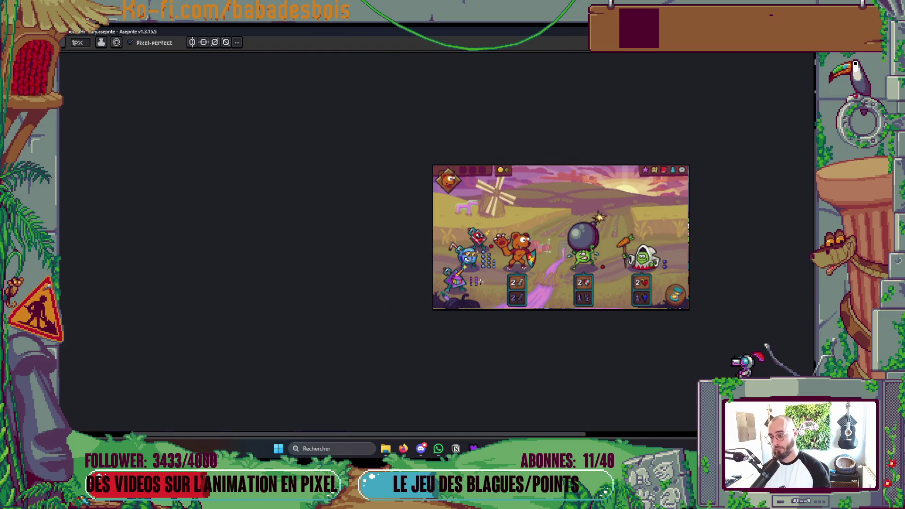
scroll(498, 283, "up", 1)
scroll(490, 268, "up", 5)
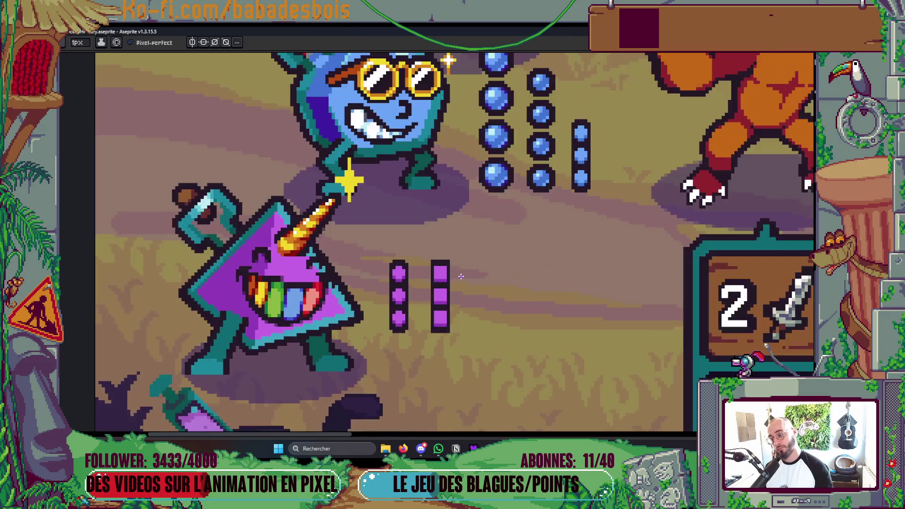
scroll(517, 235, "down", 3)
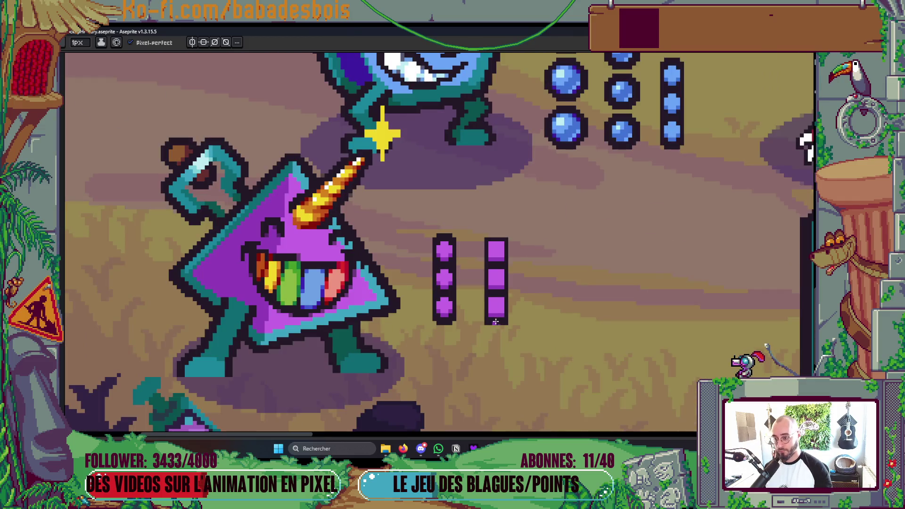
scroll(493, 323, "down", 4)
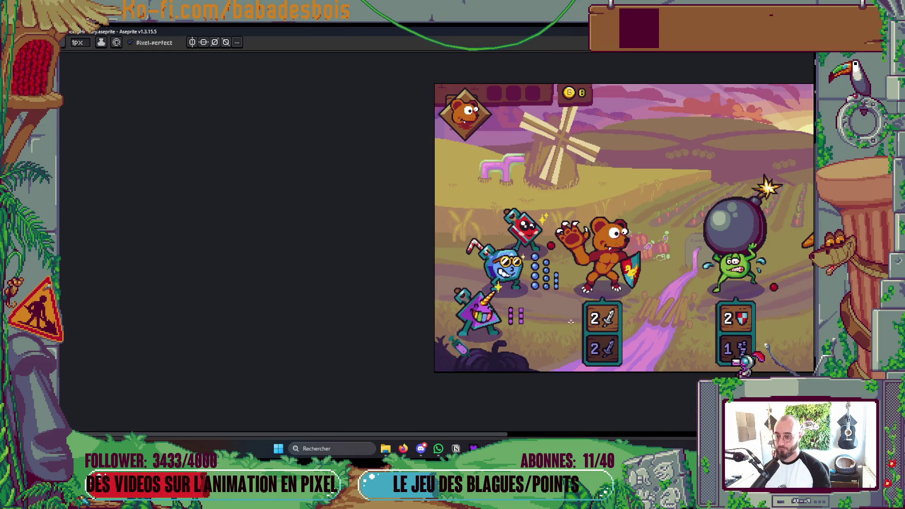
scroll(542, 332, "up", 5)
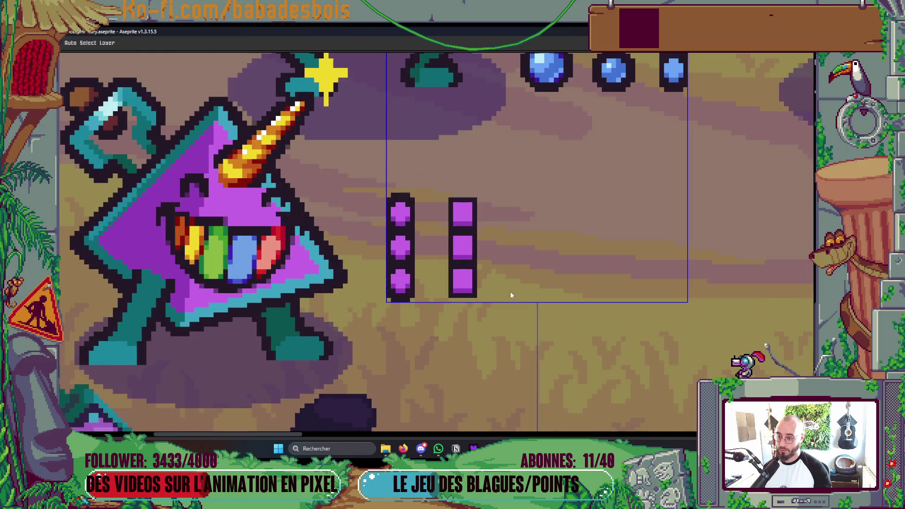
scroll(485, 221, "up", 2)
Step: Erase the four corner pixels of the right purple column
right_click(459, 175)
right_click(411, 174)
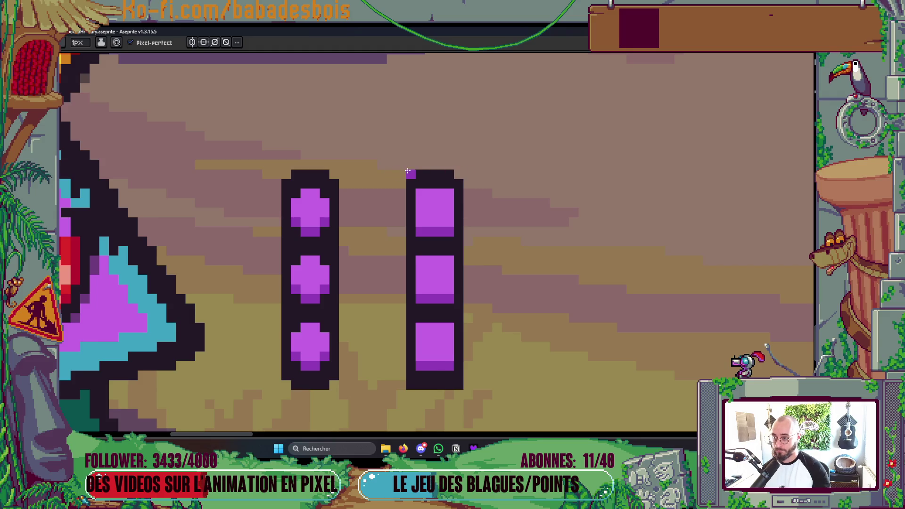
right_click(411, 385)
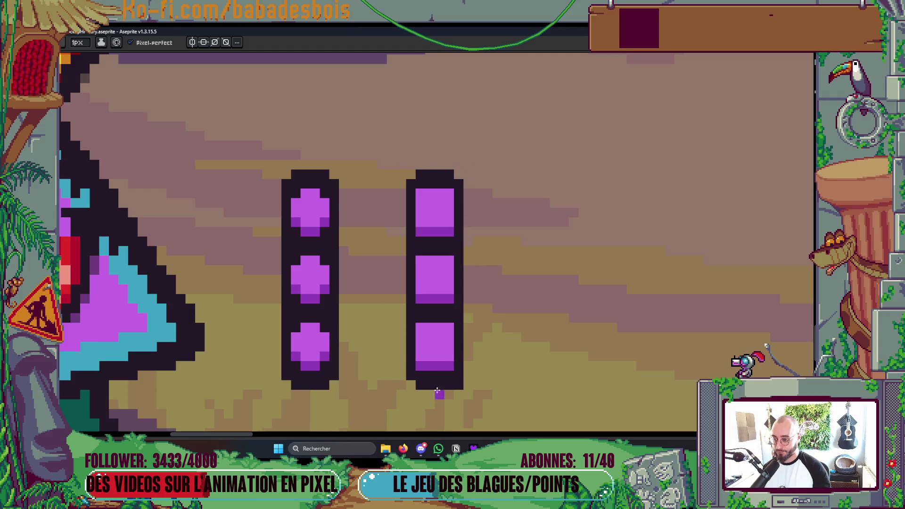
right_click(458, 385)
scroll(496, 374, "down", 7)
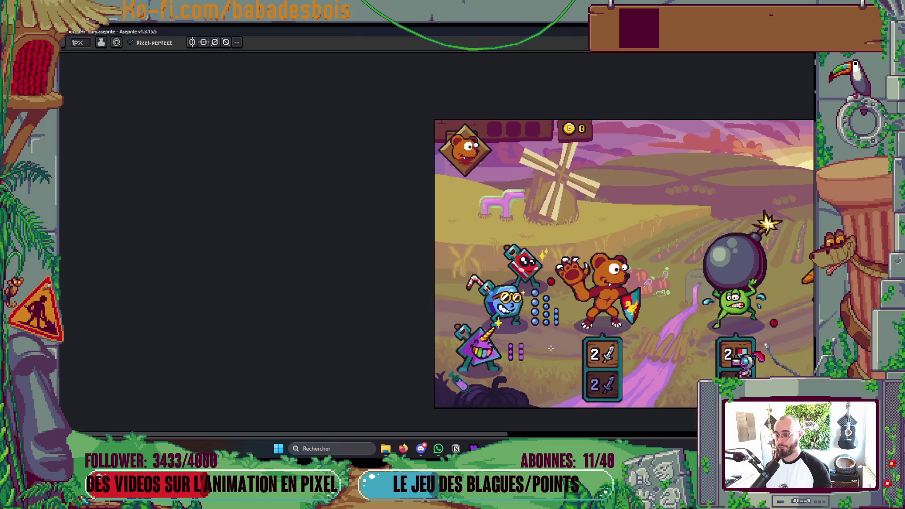
scroll(493, 338, "up", 7)
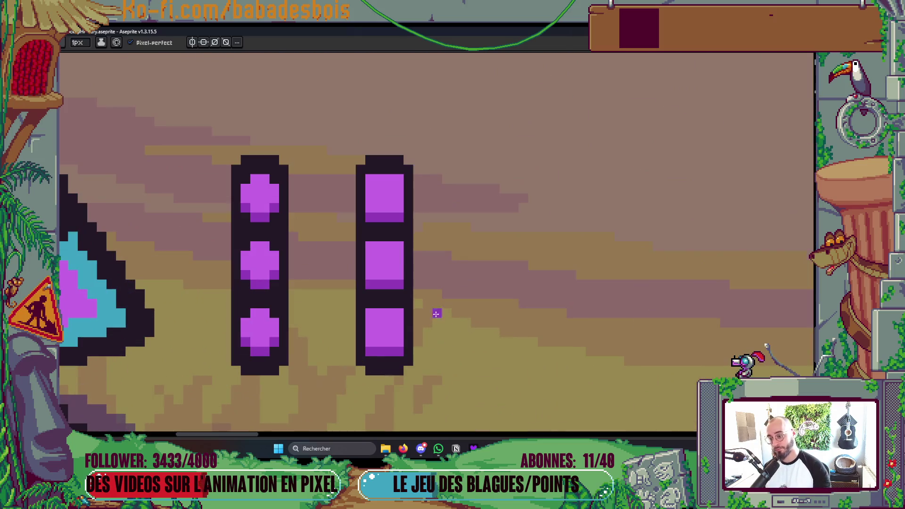
scroll(420, 267, "up", 1)
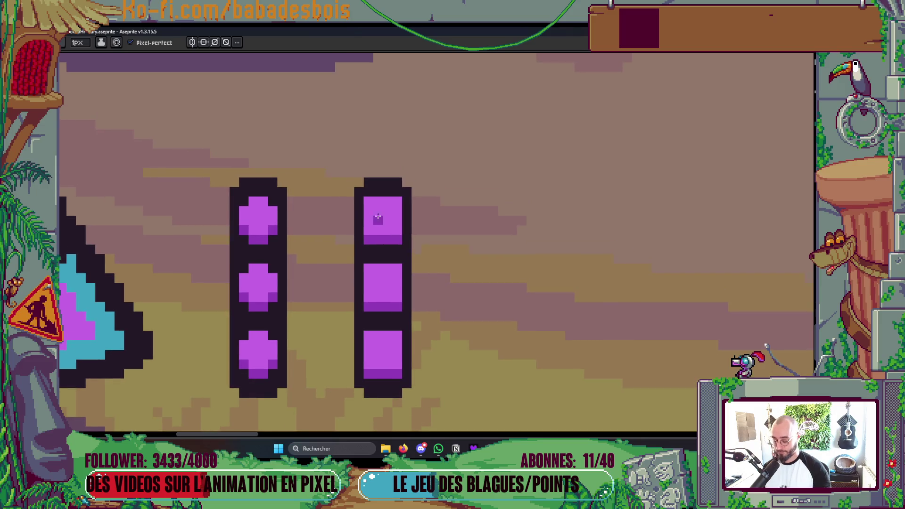
Step: Draw 1px dark outlines down the column's right and left edges
key("m")
left_click_drag(313, 165, 434, 296)
key("ctrl+d")
key("b")
left_click_drag(408, 379, 412, 196)
left_click_drag(349, 191, 351, 376)
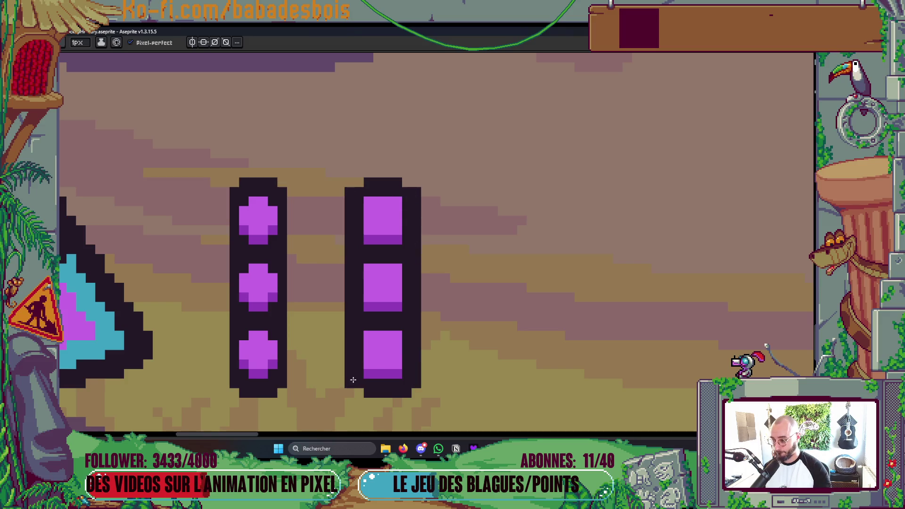
Step: Add dark bottom-left and top corner pixels and remove a stray right-edge pixel
left_click(358, 390)
left_click(358, 183)
left_click(407, 182)
left_click(416, 326)
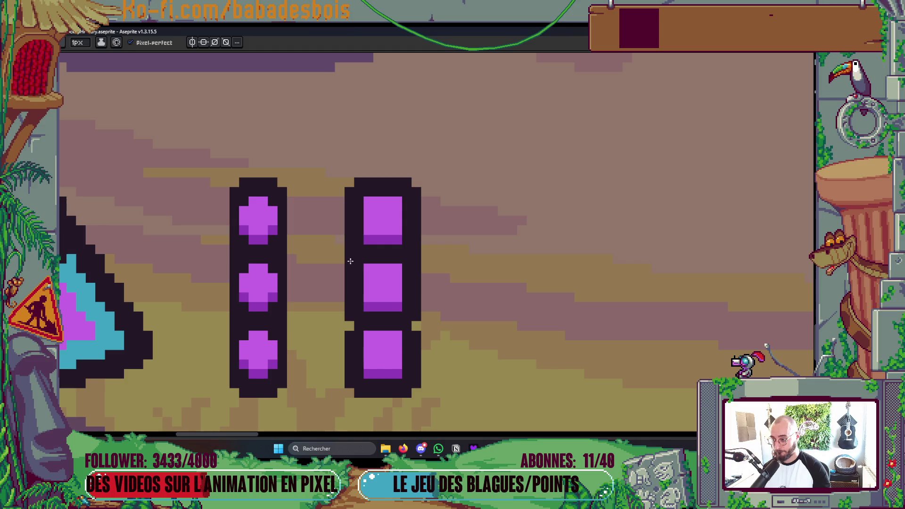
scroll(503, 299, "down", 5)
scroll(526, 291, "up", 1)
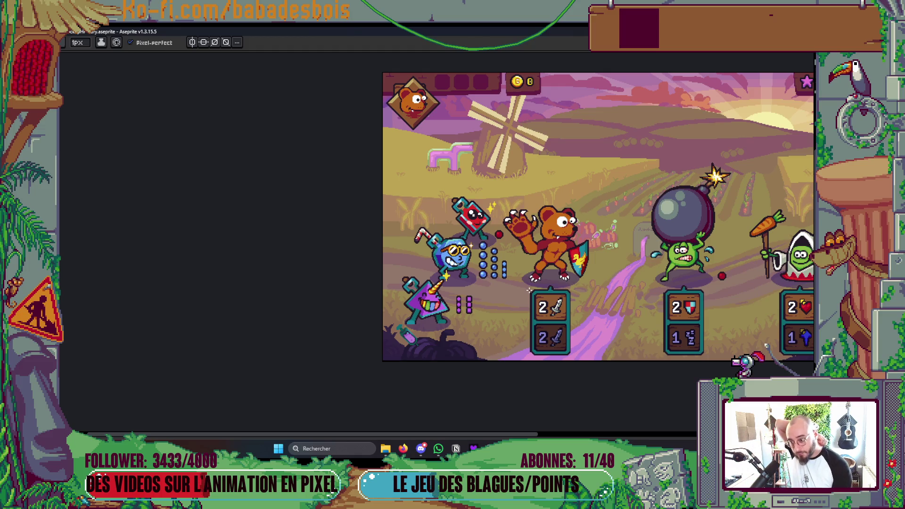
Step: Copy the right purple column over beside the blue gauge columns
scroll(492, 302, "up", 1)
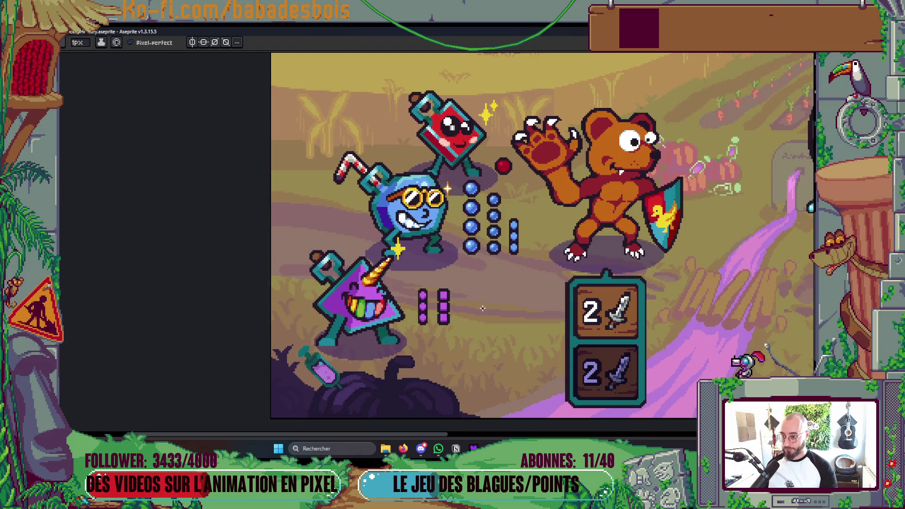
scroll(482, 308, "up", 1)
key("m")
mouse_move(413, 269)
left_mouse_down()
mouse_move(449, 345)
mouse_move(434, 326)
mouse_move(567, 221)
left_mouse_up()
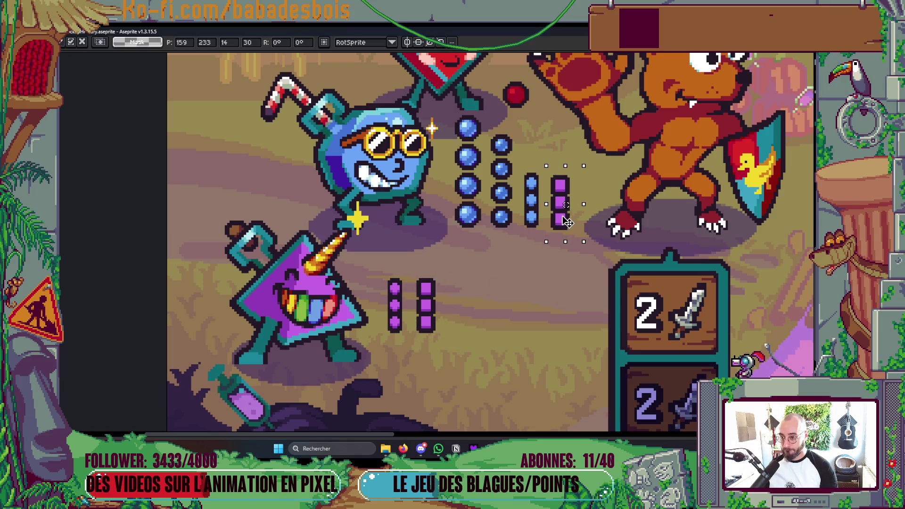
key("Return")
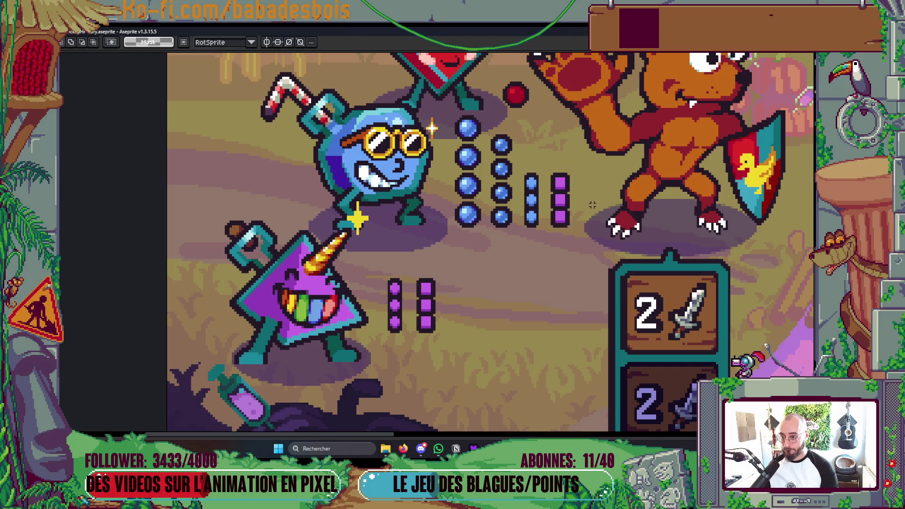
Step: Reselect the whole purple column beside the blue gauge
scroll(575, 195, "up", 2)
left_click_drag(525, 142, 578, 174)
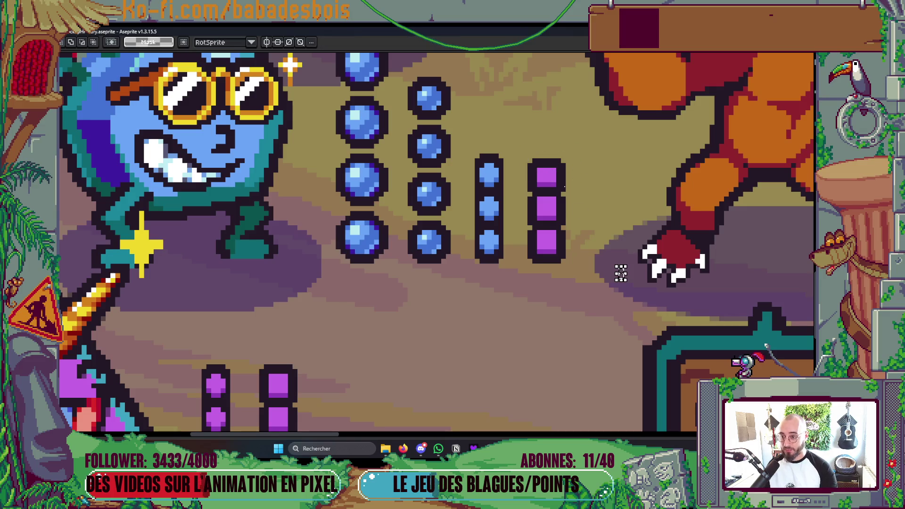
left_click_drag(529, 150, 587, 204)
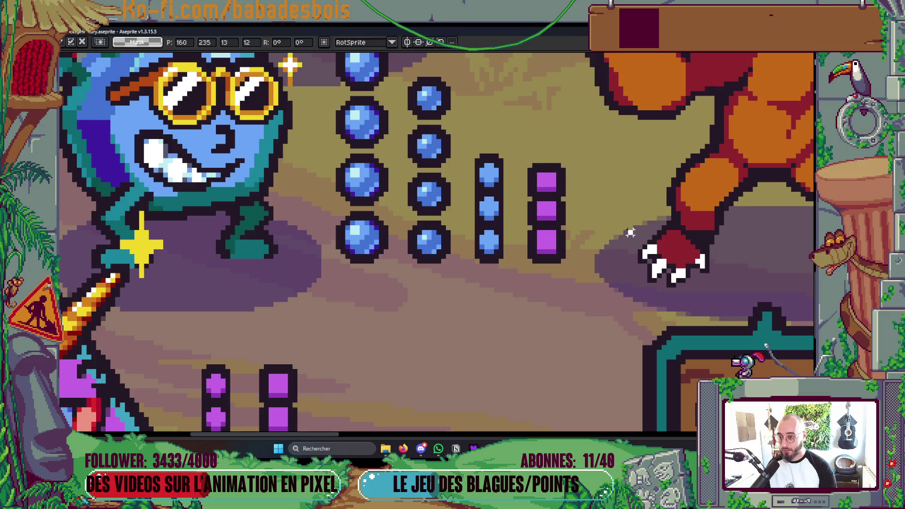
left_click_drag(518, 150, 578, 240)
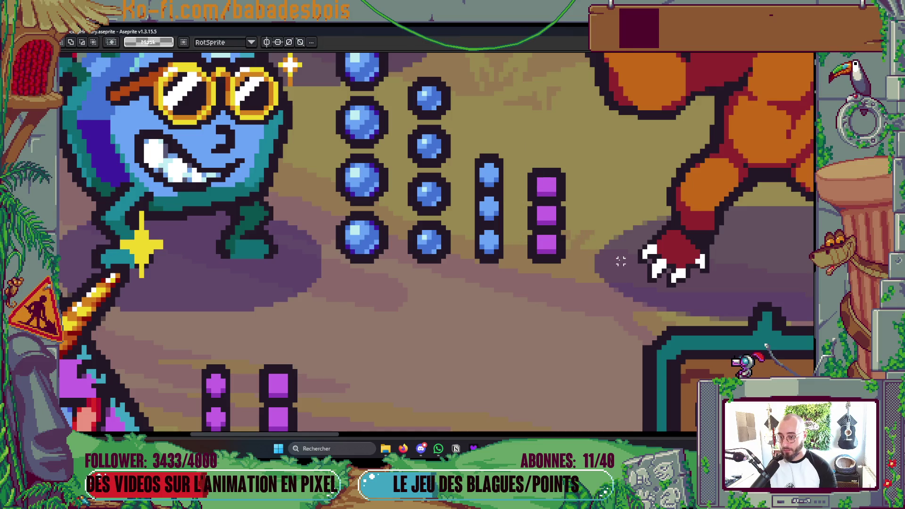
scroll(622, 259, "down", 5)
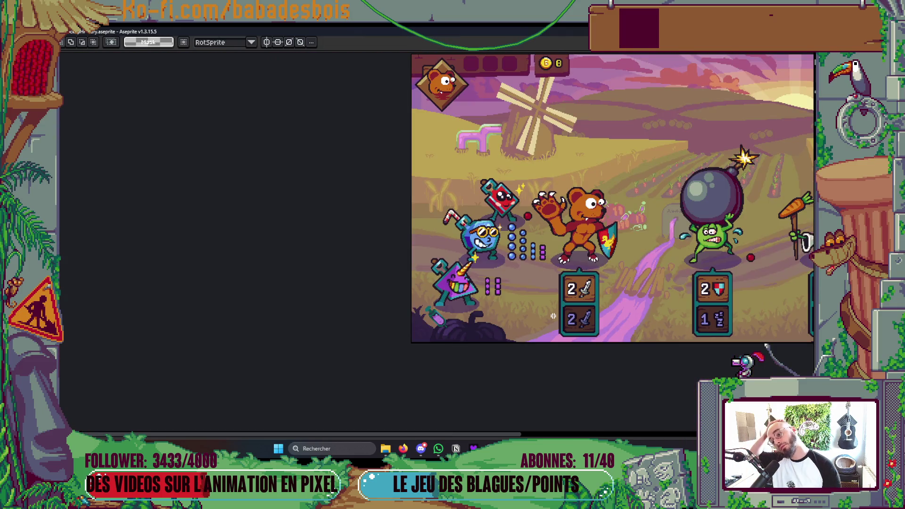
scroll(554, 315, "right", 2)
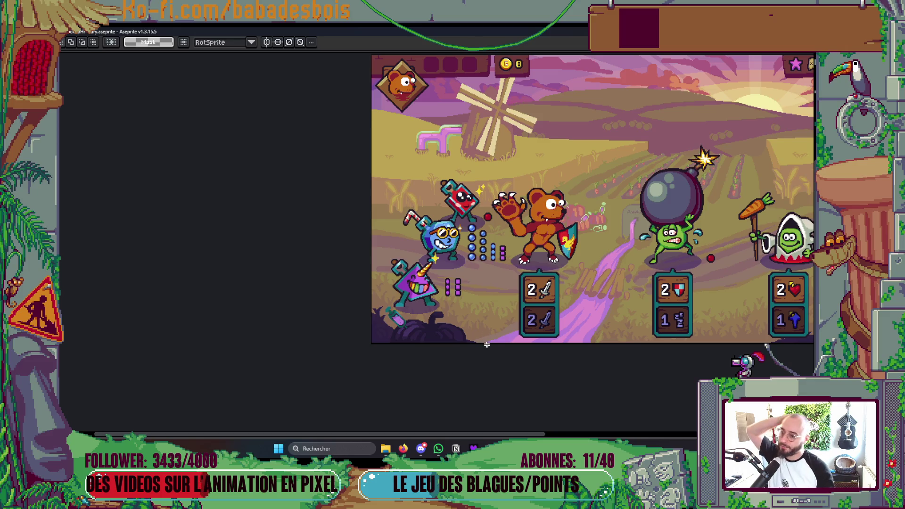
scroll(511, 287, "up", 3)
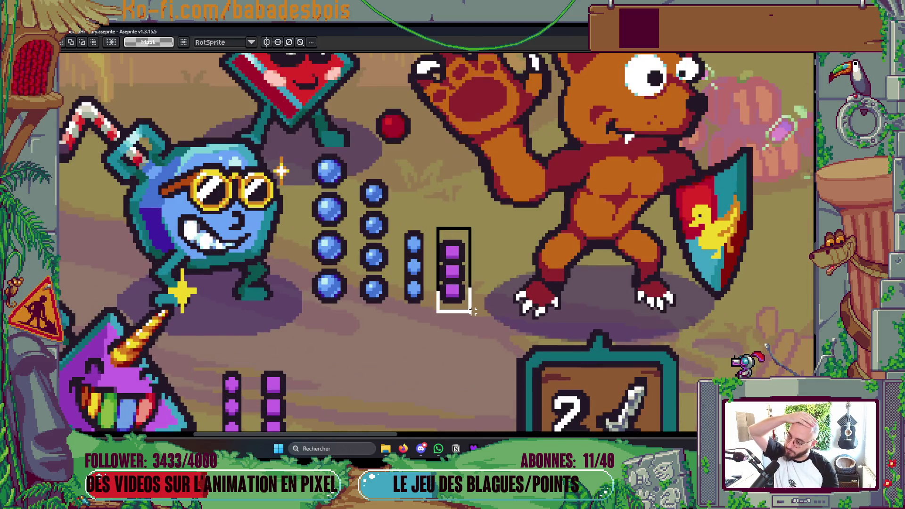
Step: Shift the purple column left toward the blue columns and commit its position
left_click(454, 278)
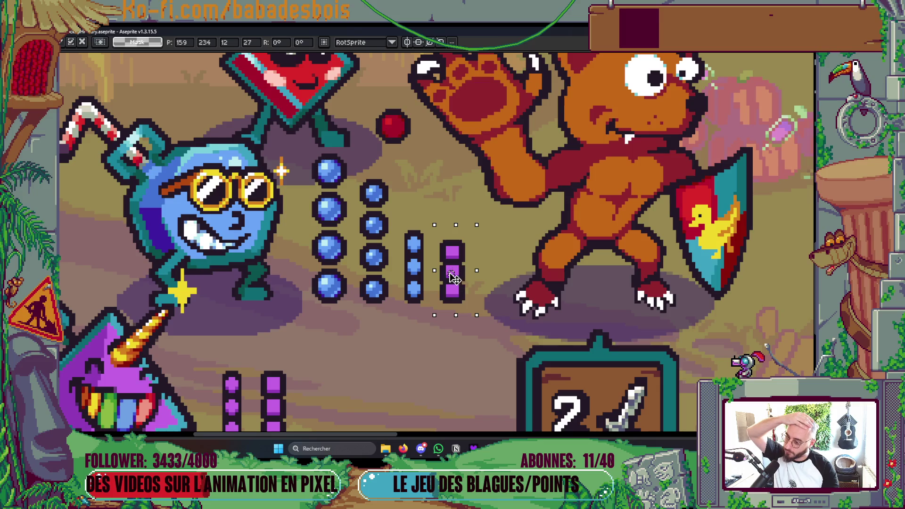
left_click_drag(456, 266, 449, 267)
left_click(508, 273)
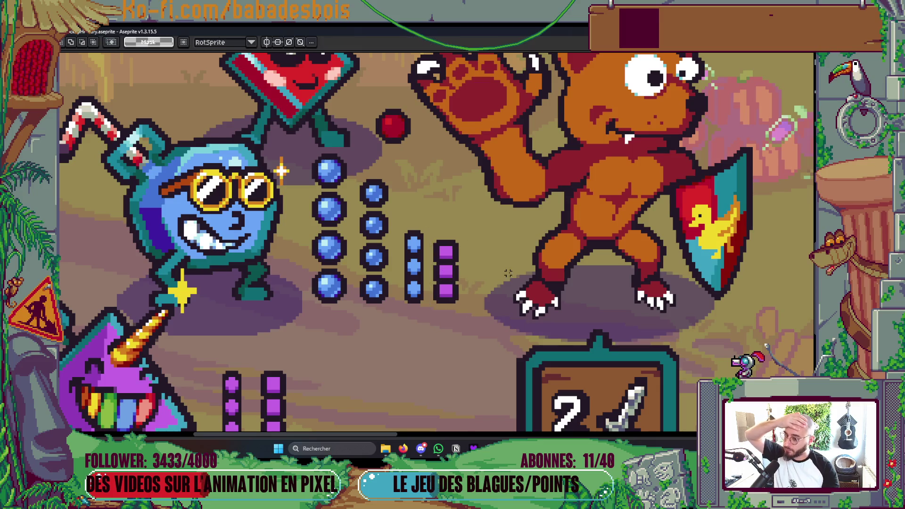
scroll(508, 273, "down", 4)
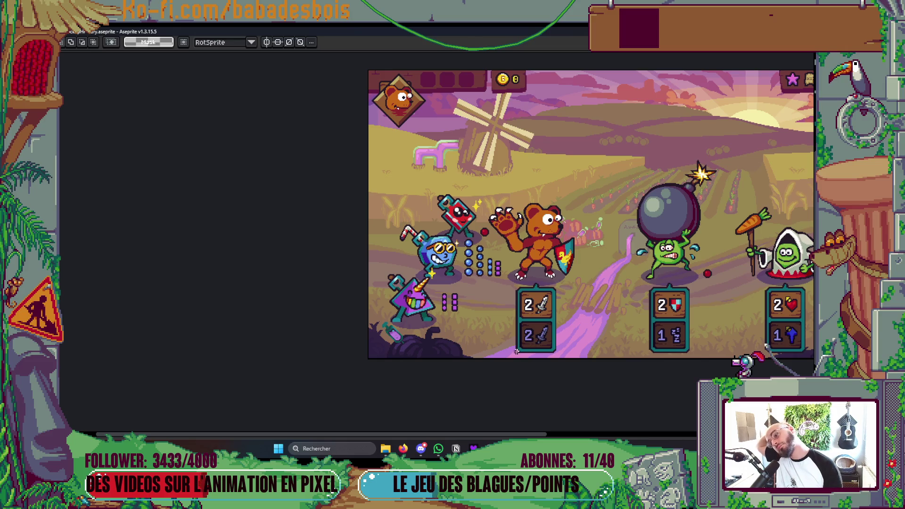
scroll(508, 275, "up", 5)
key("b")
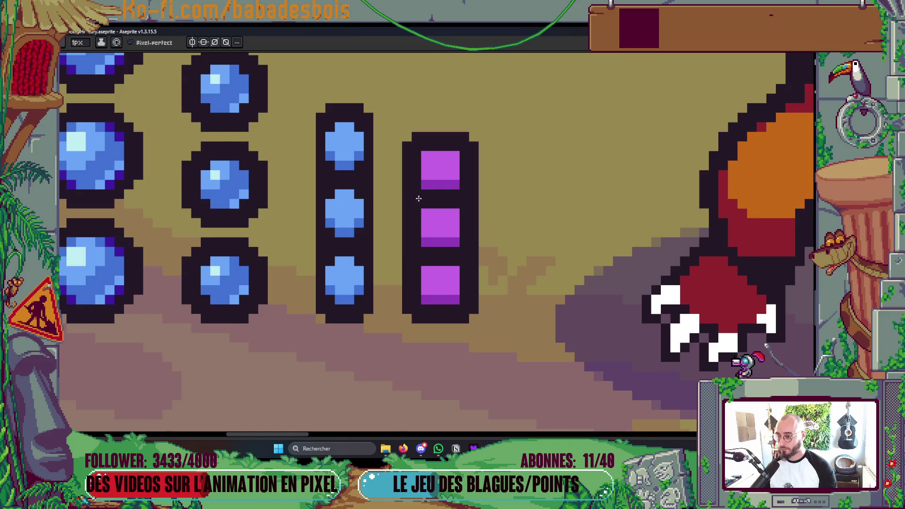
Step: Select the purple column beside the blue gauge and fill its squares with blue
scroll(419, 196, "down", 5)
left_click_drag(534, 247, 511, 283)
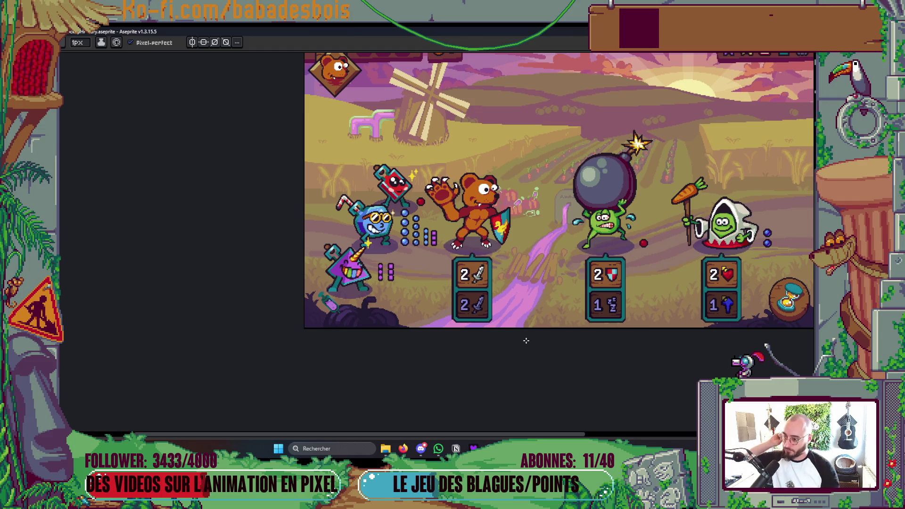
scroll(453, 228, "up", 5)
key("i")
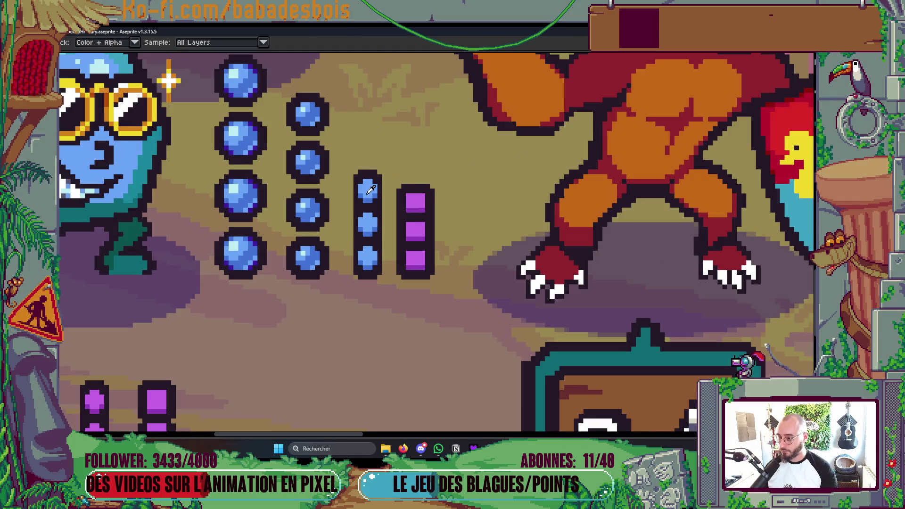
key("m")
left_click_drag(388, 171, 454, 289)
left_click(427, 206)
Step: Pick the blue from the neighbouring column and fill the remaining purple stripes
key("i")
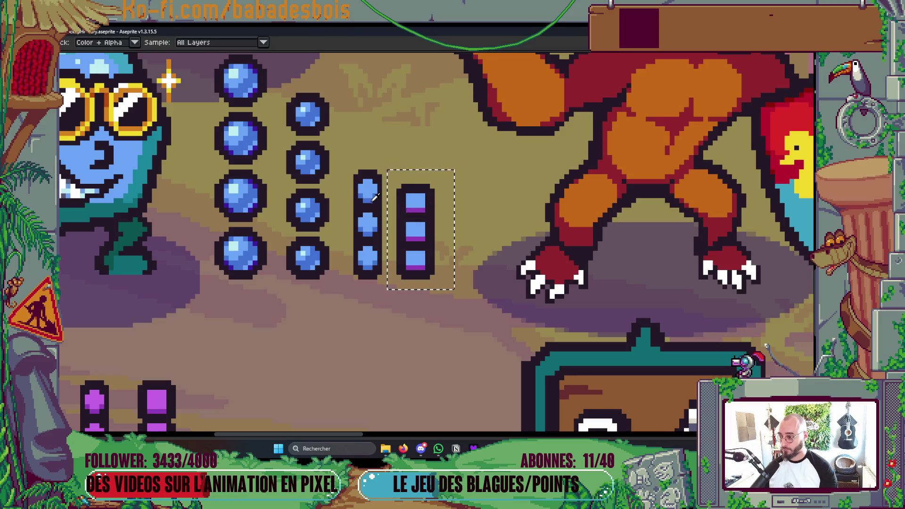
left_click(372, 193)
key("g")
left_click(417, 238)
scroll(417, 238, "down", 2)
scroll(503, 231, "down", 2)
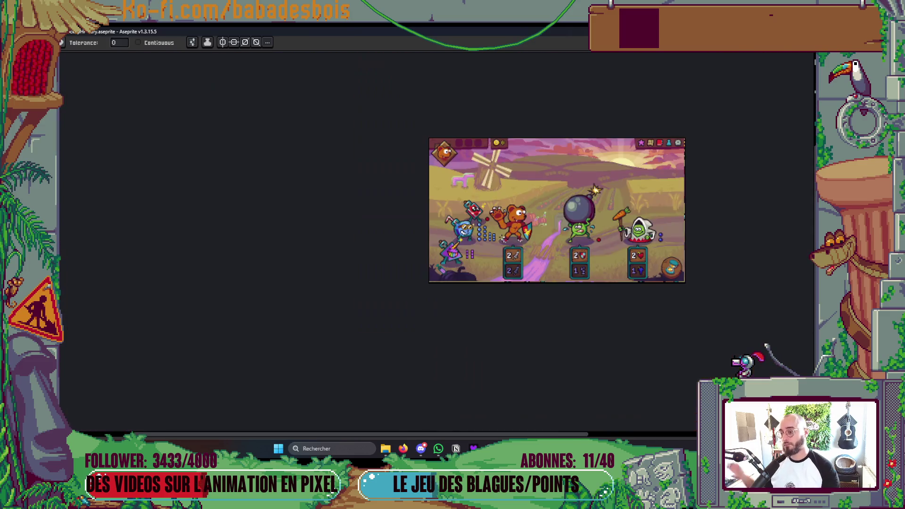
scroll(504, 232, "up", 1)
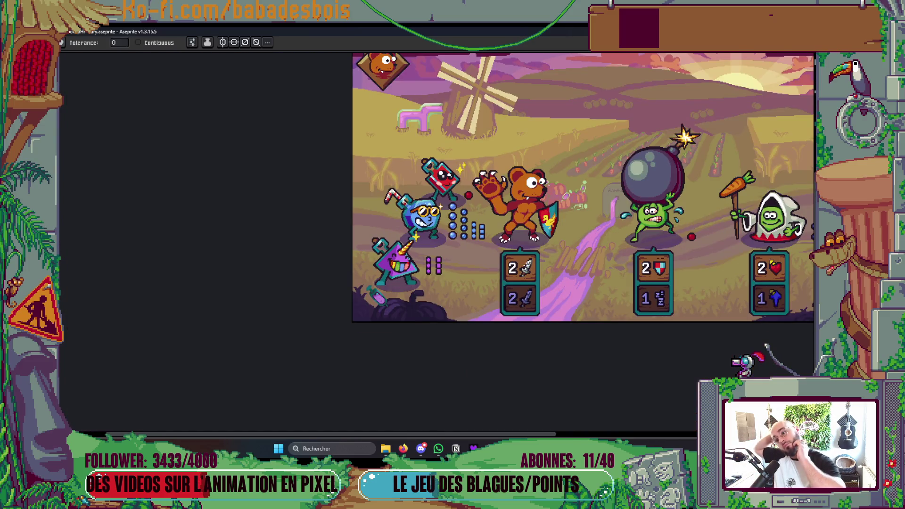
scroll(476, 221, "up", 3)
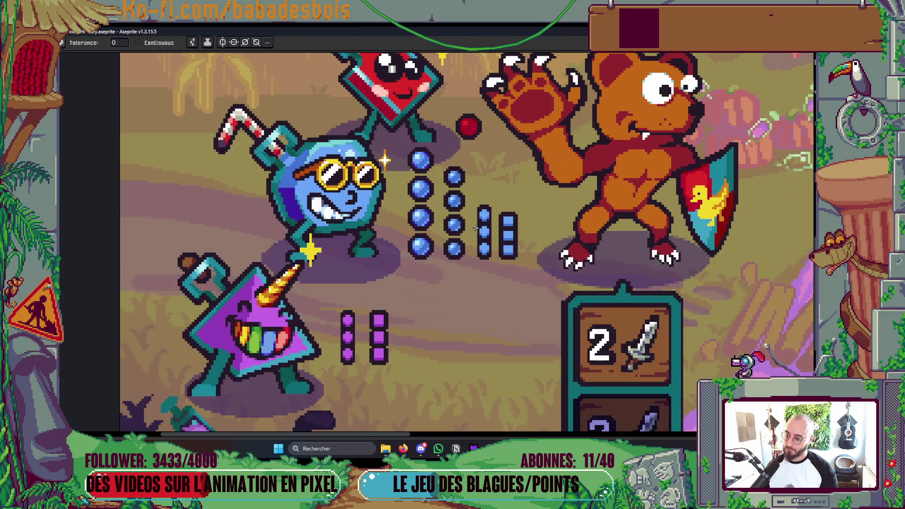
Step: Switch to rectangular selection and recentre the view on the blue gauge
key("m")
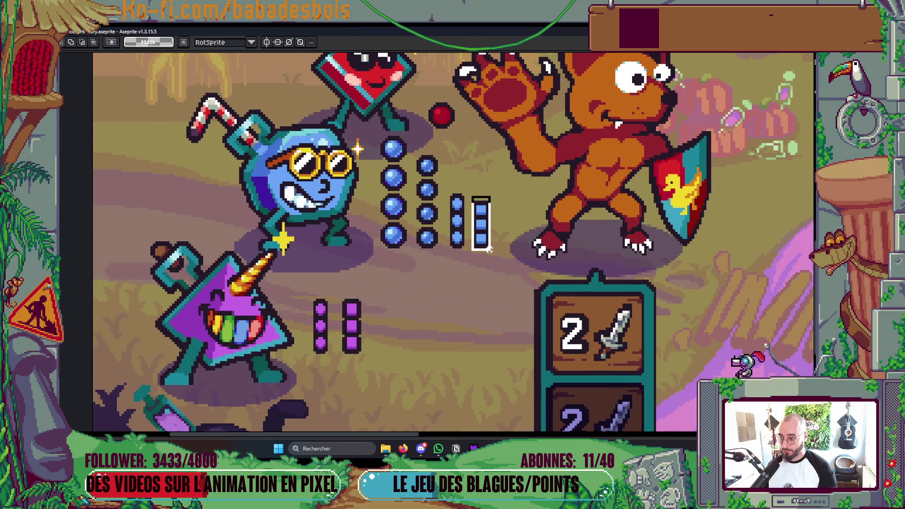
scroll(465, 291, "down", 2)
left_click_drag(465, 291, 384, 308)
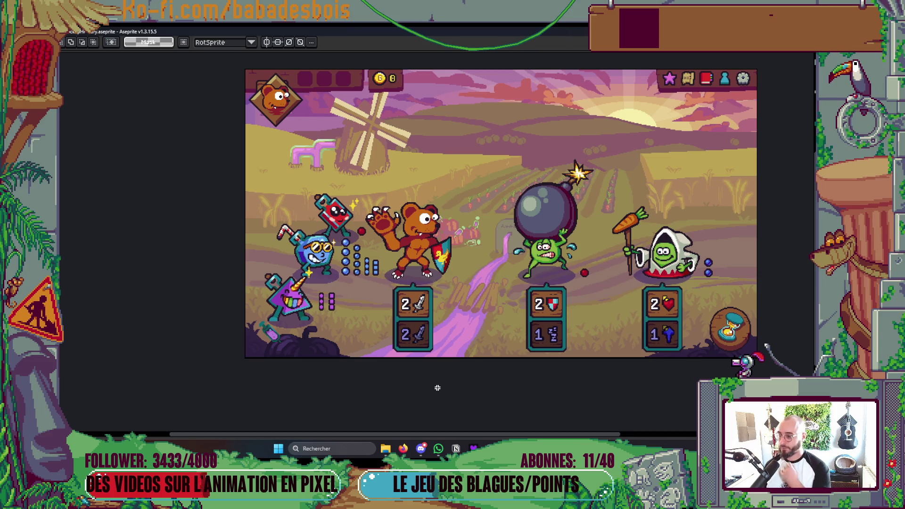
scroll(357, 254, "up", 4)
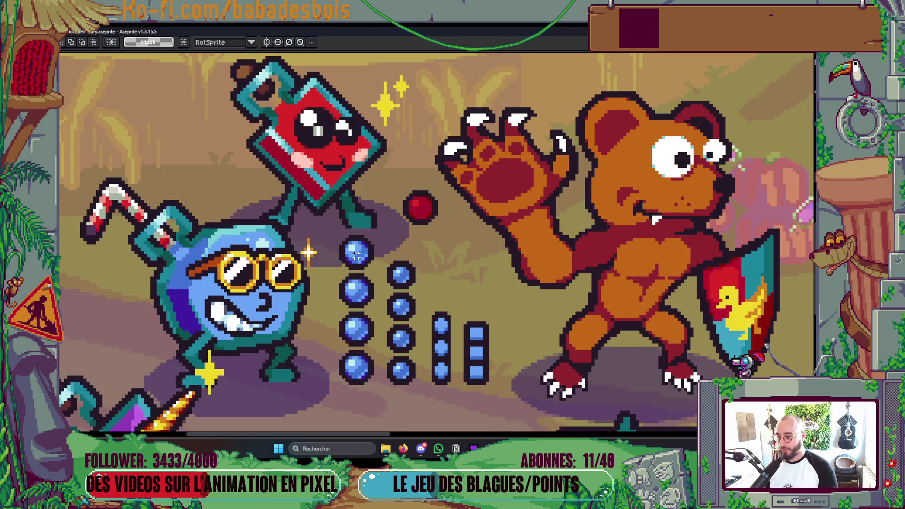
scroll(362, 267, "down", 5)
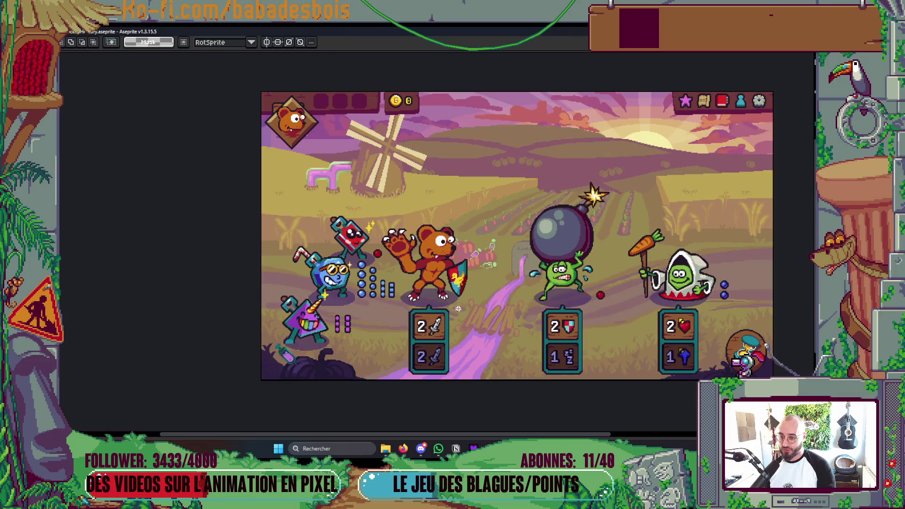
scroll(365, 305, "up", 2)
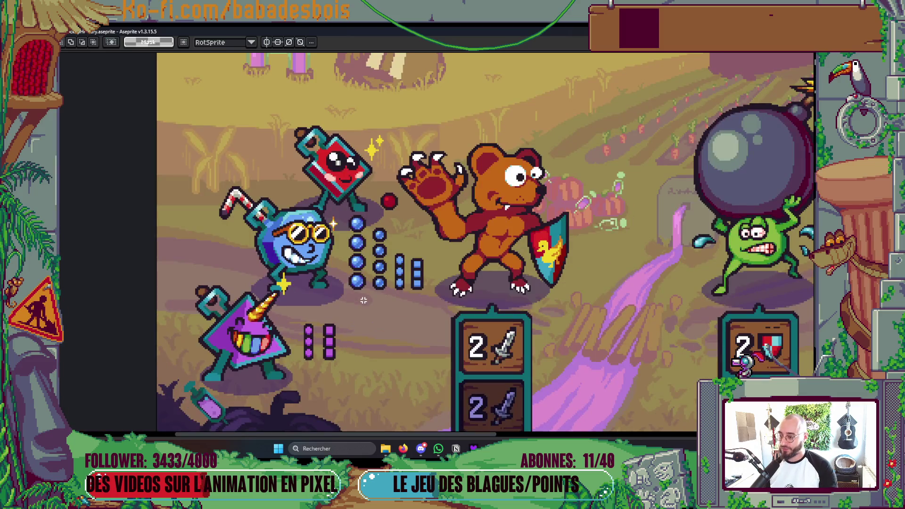
scroll(363, 292, "up", 2)
left_click_drag(329, 132, 374, 296)
scroll(386, 351, "down", 4)
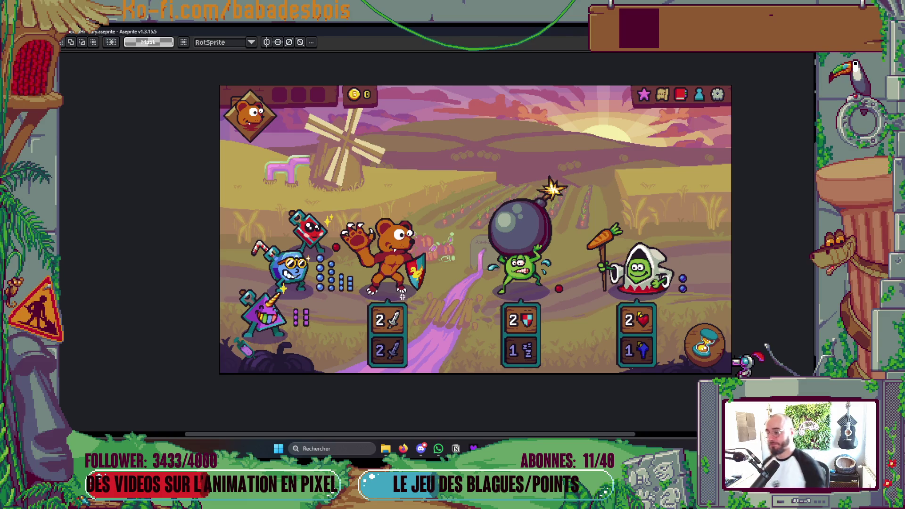
scroll(373, 288, "up", 2)
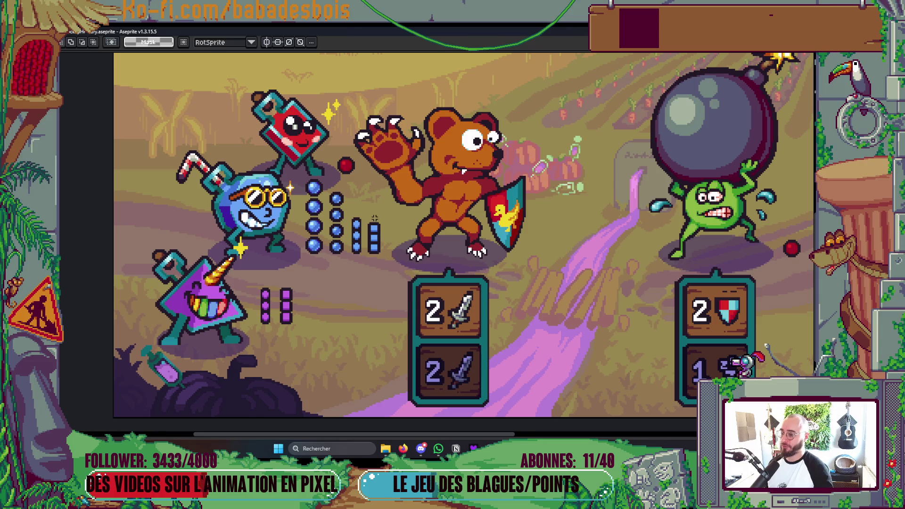
scroll(348, 216, "down", 2)
scroll(331, 226, "up", 1)
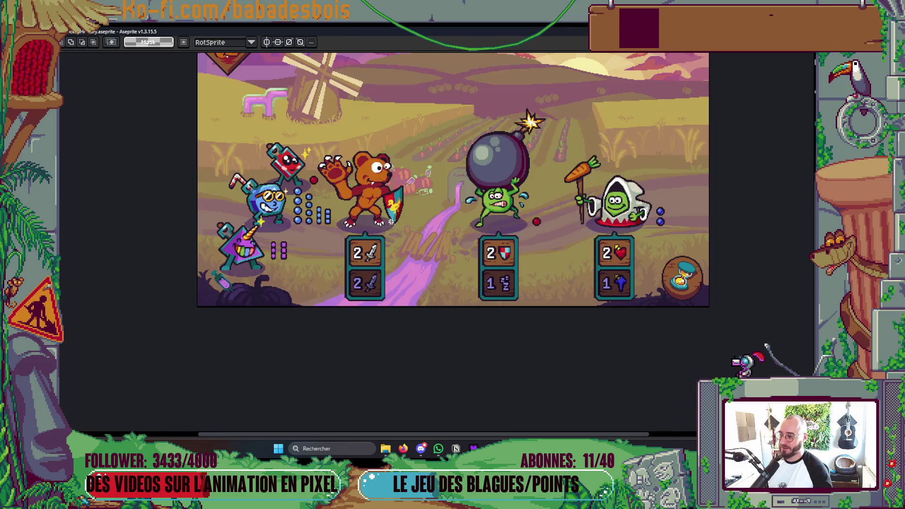
scroll(332, 226, "up", 2)
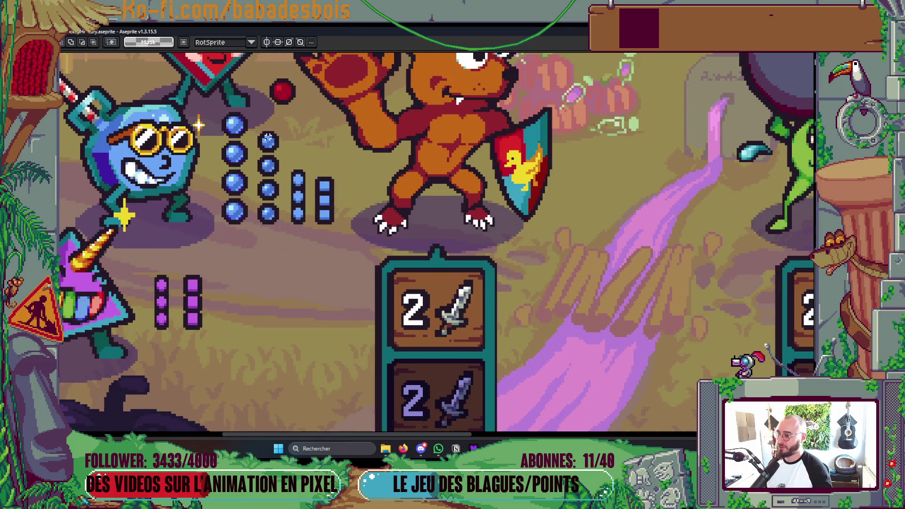
mouse_move(257, 125)
left_mouse_down()
mouse_move(297, 217)
mouse_move(323, 232)
mouse_move(285, 151)
left_mouse_up()
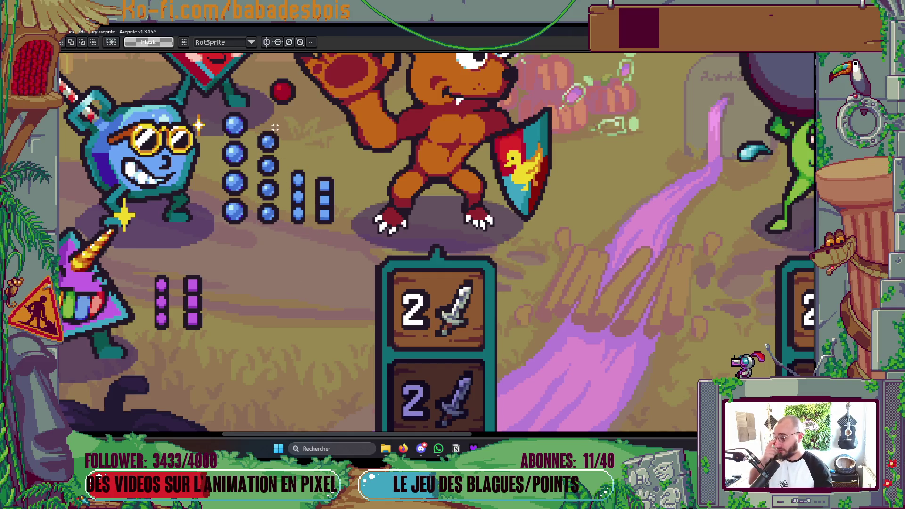
Step: Move the small orb and bar columns to the right to make room
left_click_drag(255, 127, 285, 226)
mouse_move(286, 163)
left_mouse_down()
mouse_move(351, 239)
mouse_move(344, 238)
left_mouse_up()
left_click(344, 246)
scroll(344, 246, "up", 1)
Step: Shift the second column of small orbs one step right
mouse_move(234, 99)
left_mouse_down()
mouse_move(280, 195)
mouse_move(287, 249)
left_mouse_up()
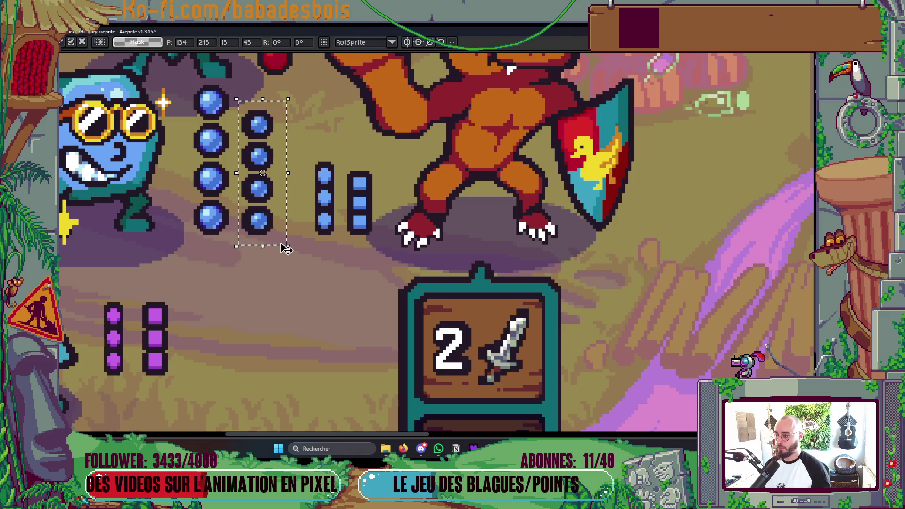
key("Right")
key("Right")
key("Right")
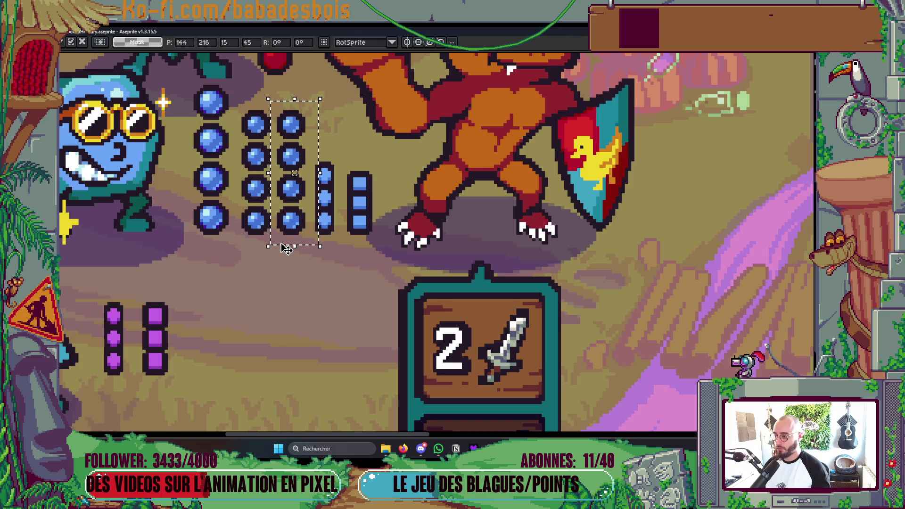
key("ctrl+d")
Step: Lower the rightmost orb column, then nudge its top two balls further down
left_click_drag(272, 104, 313, 204)
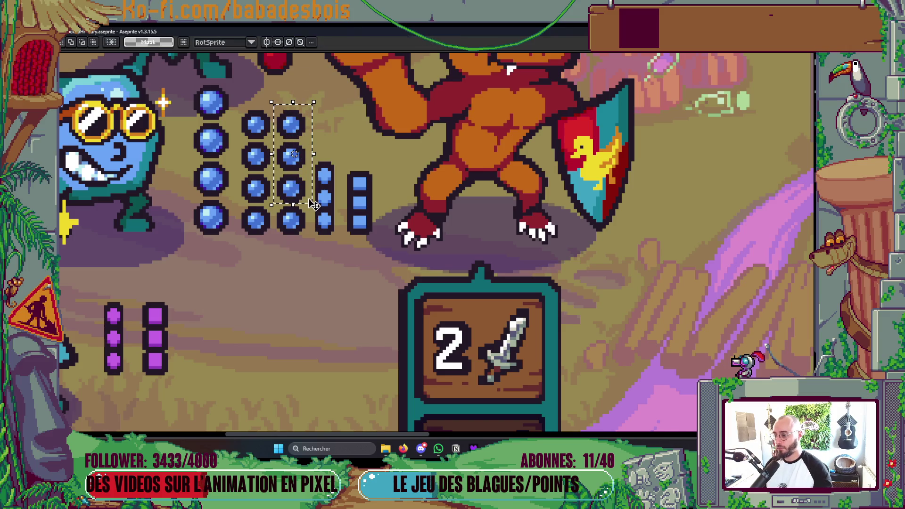
key("Down")
key("Down")
key("Down")
key("ctrl+d")
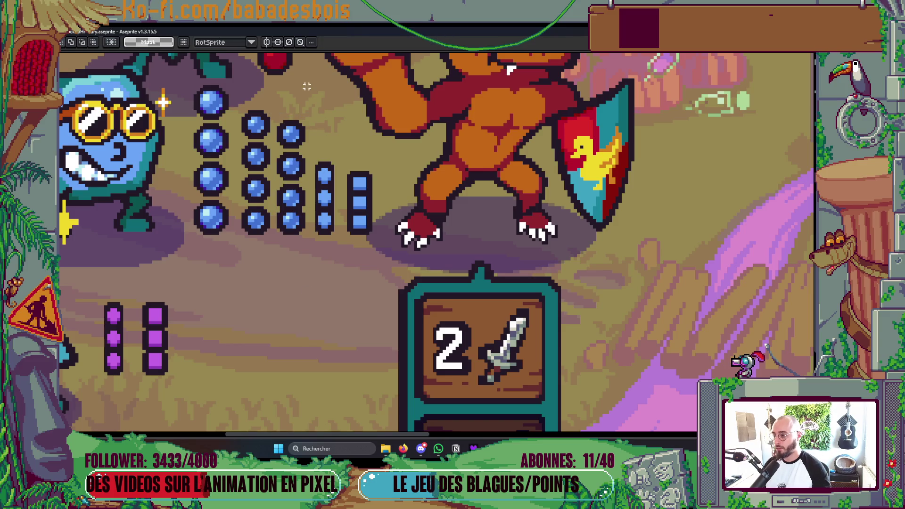
left_click_drag(281, 120, 314, 187)
key("Down")
key("Down")
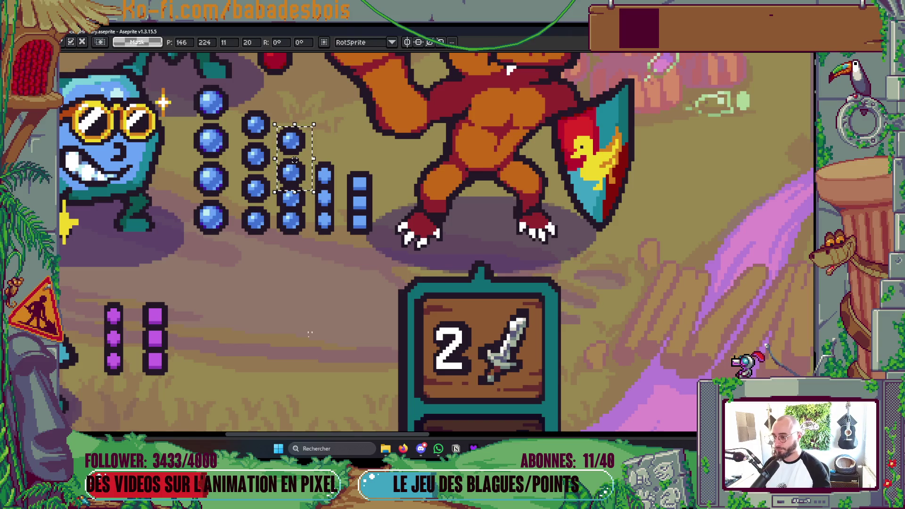
key("Return")
scroll(350, 340, "down", 2)
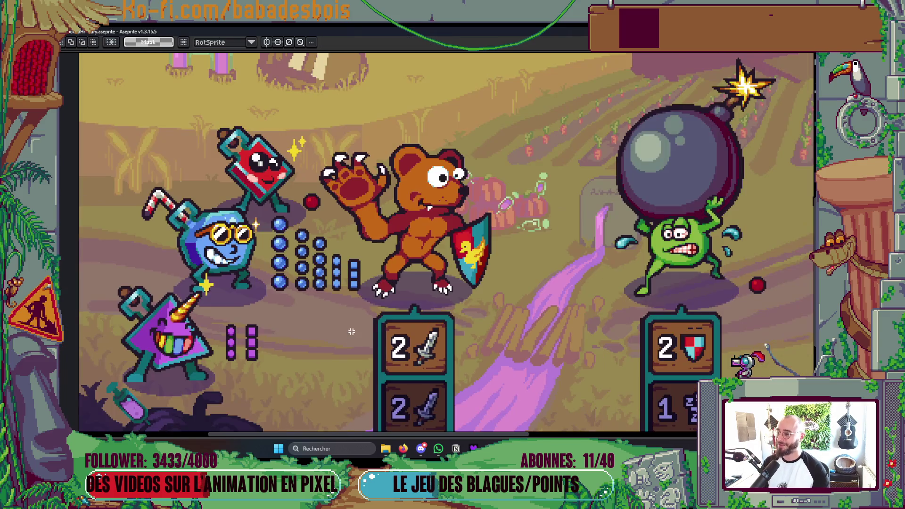
Step: Nudge the third column's top ball down so its balls stack tightly
scroll(332, 297, "up", 3)
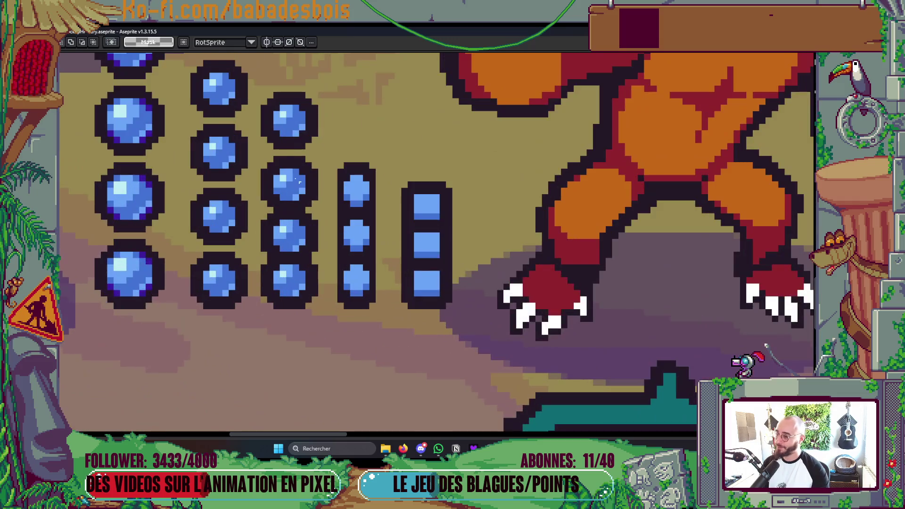
left_click_drag(252, 90, 333, 215)
key("ctrl+d")
left_click_drag(258, 94, 318, 155)
key("Down")
key("Down")
key("Down")
key("ctrl+d")
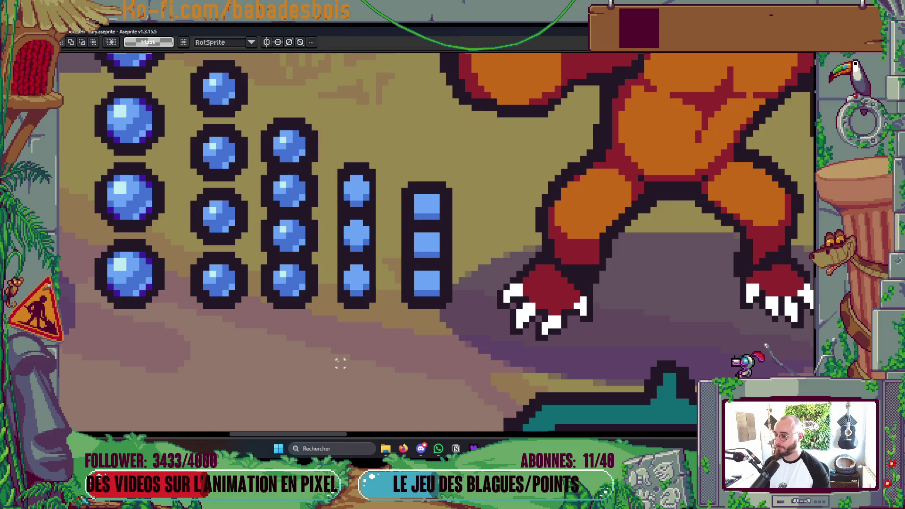
Step: Nudge the narrow bar columns slightly right of the orbs
scroll(341, 363, "down", 5)
scroll(396, 360, "up", 2)
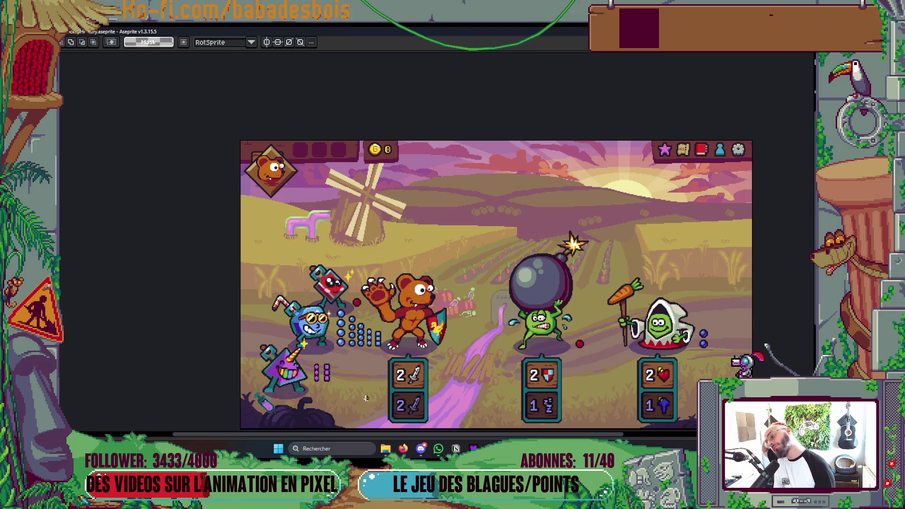
left_click_drag(378, 373, 391, 322)
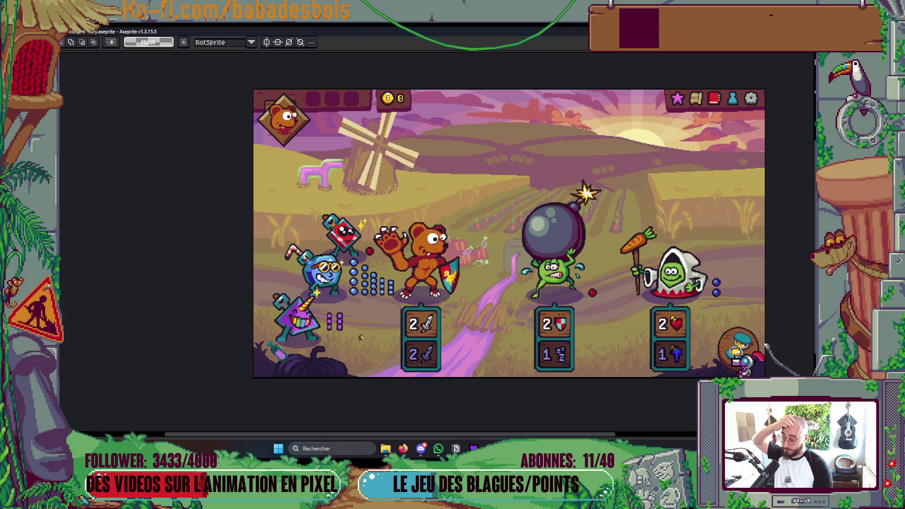
scroll(361, 334, "up", 1)
scroll(361, 333, "down", 1)
scroll(372, 317, "down", 1)
scroll(372, 317, "up", 3)
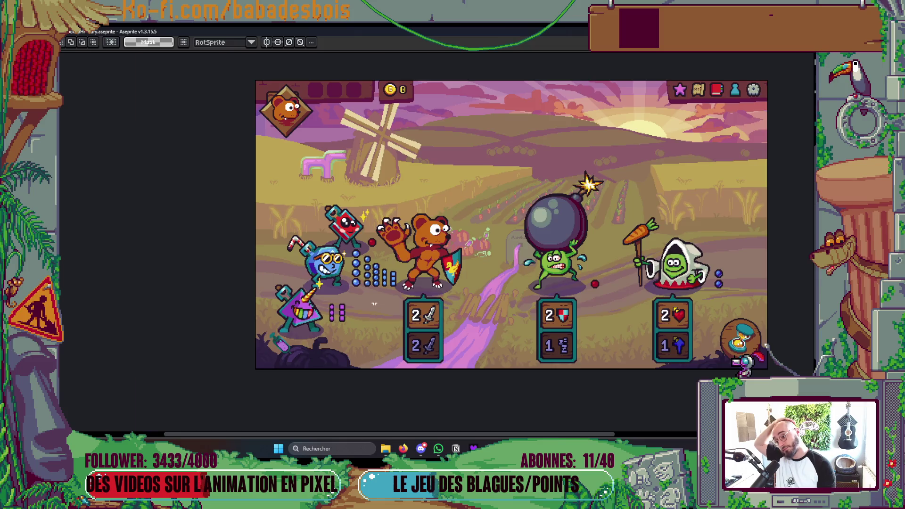
left_click_drag(369, 189, 455, 268)
key("Right")
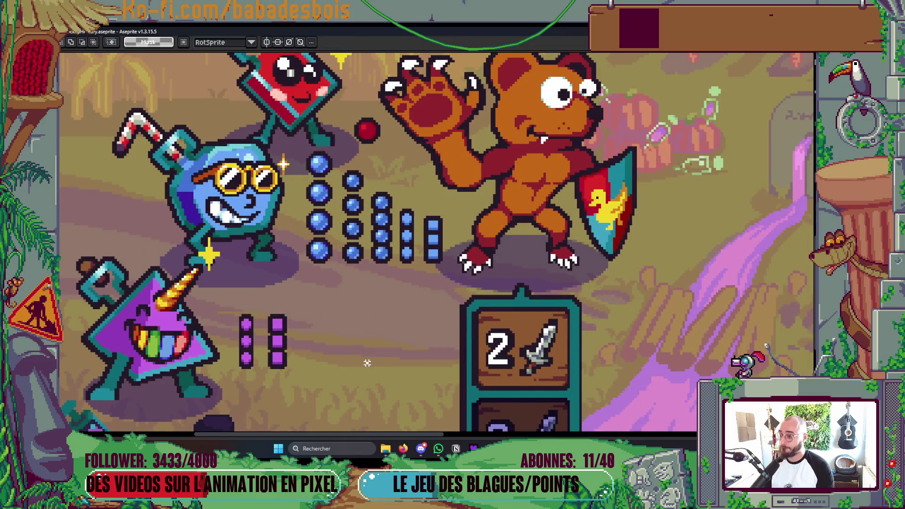
scroll(372, 362, "down", 3)
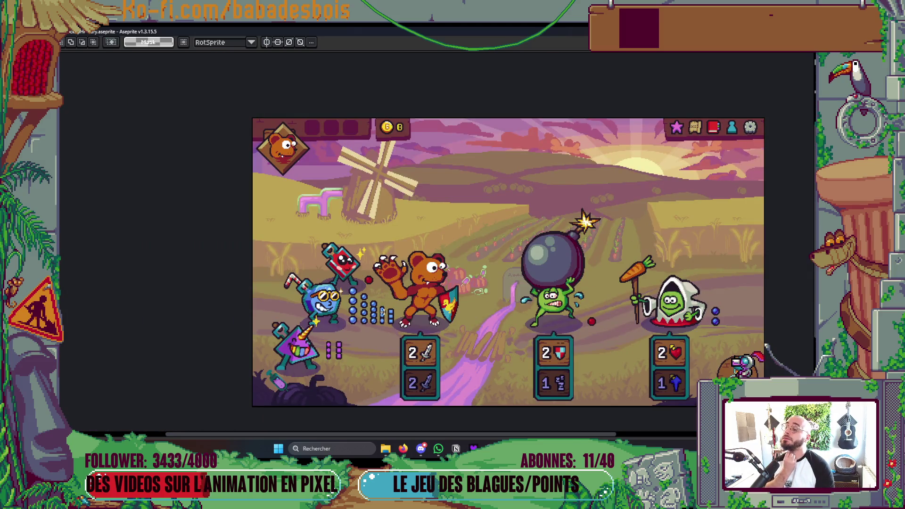
scroll(377, 329, "up", 4)
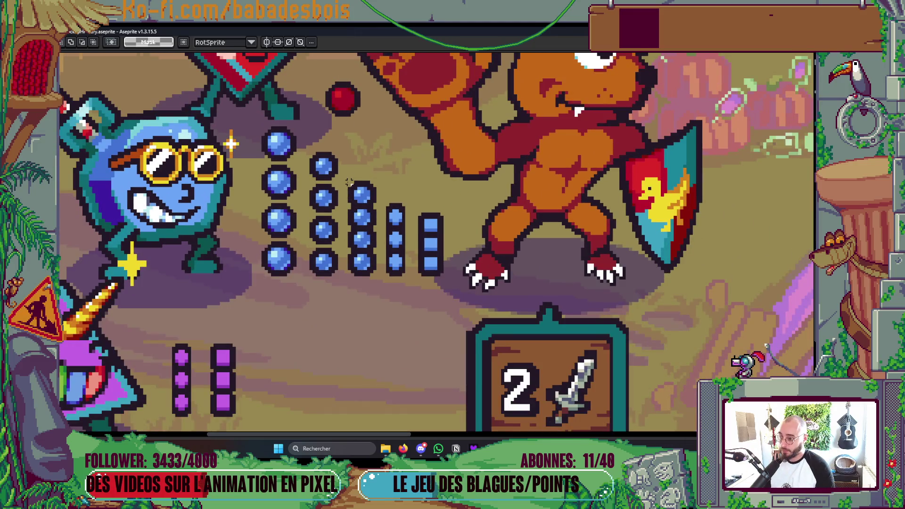
Step: Select the third orb column and zoom to inspect the stepped gauge columns
left_click_drag(349, 182, 377, 278)
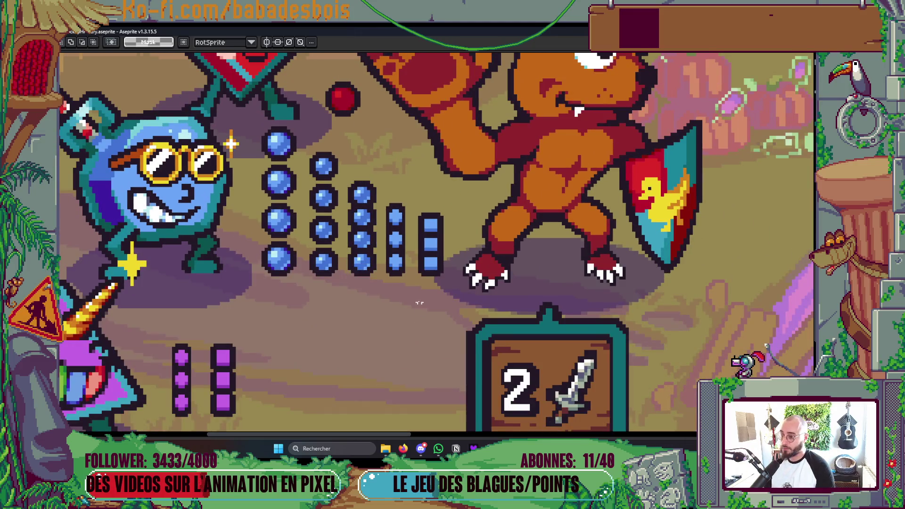
scroll(419, 303, "down", 4)
scroll(426, 298, "up", 2)
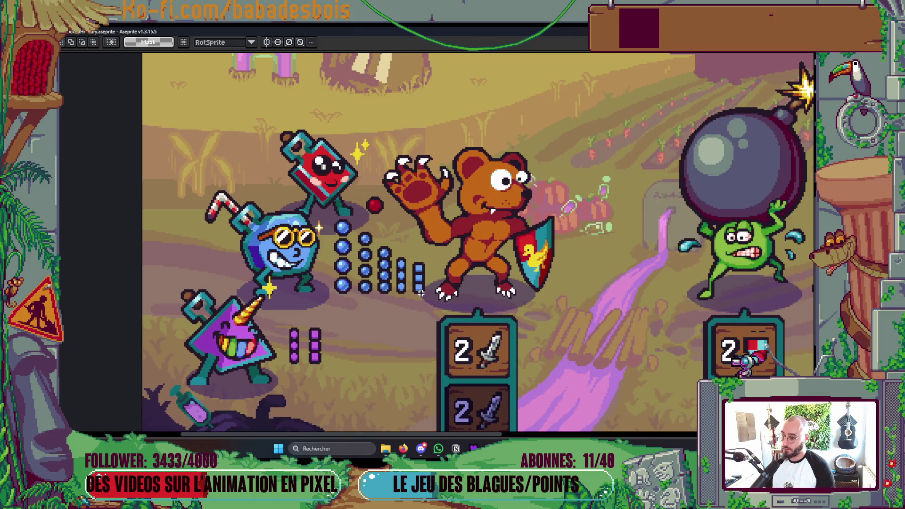
scroll(421, 293, "up", 2)
Step: Duplicate the third column of blue orbs below the original
mouse_move(358, 227)
left_mouse_down()
mouse_move(386, 278)
mouse_move(386, 324)
left_mouse_up()
left_click_drag(377, 270, 377, 372)
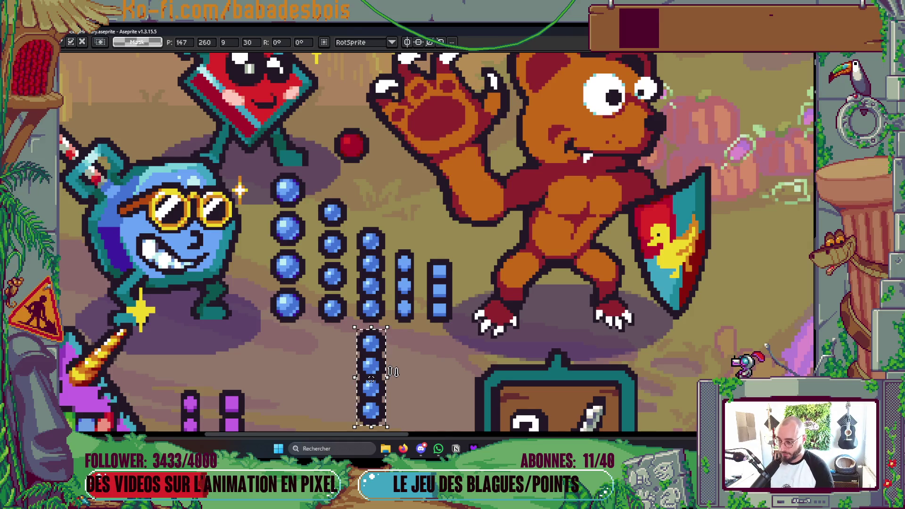
scroll(393, 371, "down", 5)
key("i")
scroll(394, 174, "up", 1)
key("b")
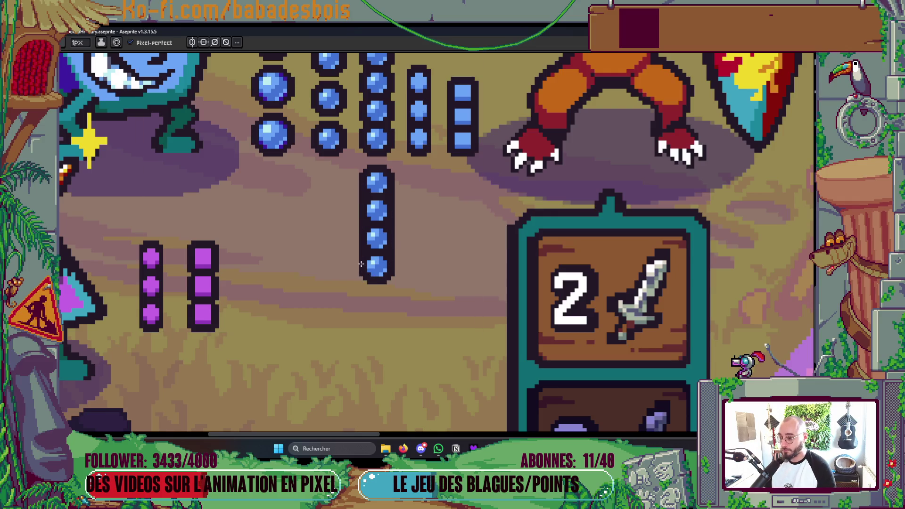
scroll(362, 263, "down", 5)
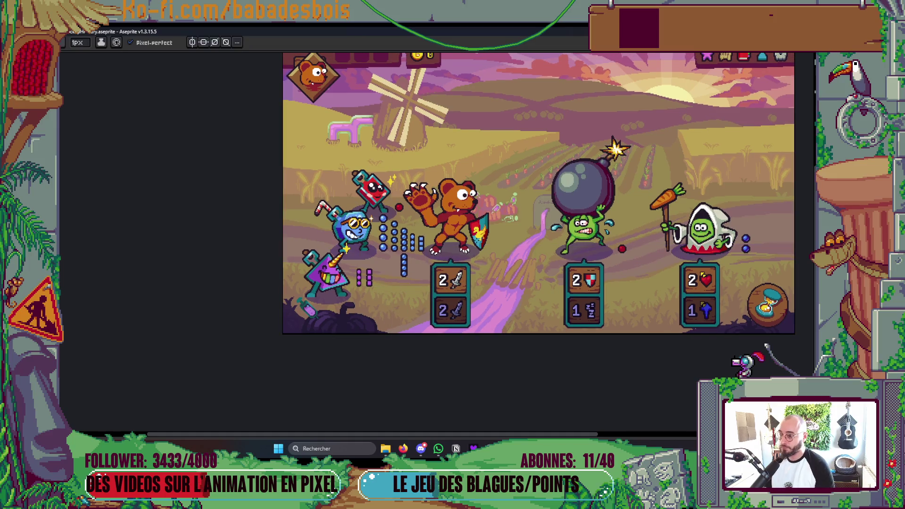
scroll(408, 271, "up", 5)
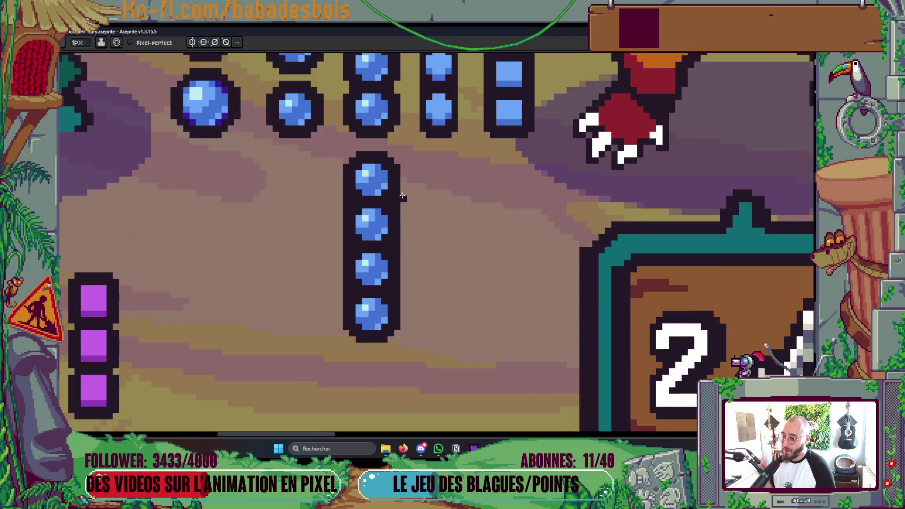
scroll(410, 202, "down", 5)
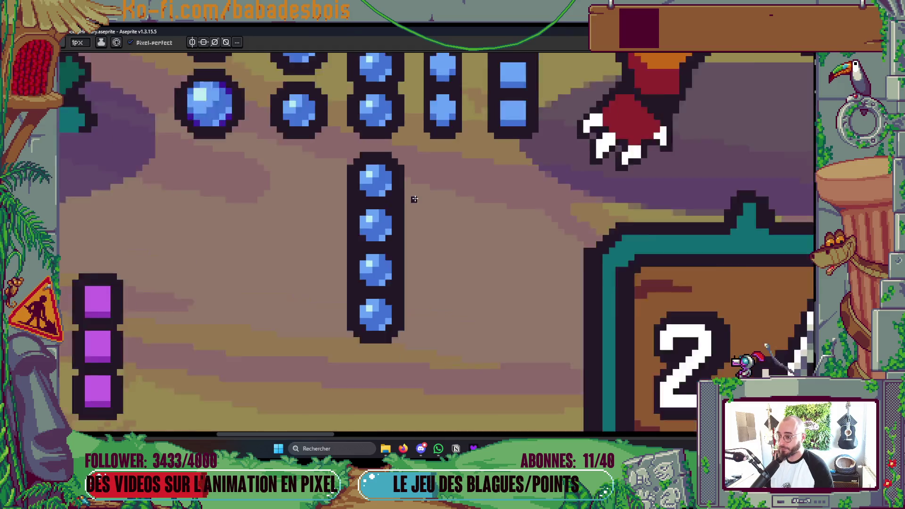
scroll(425, 206, "up", 1)
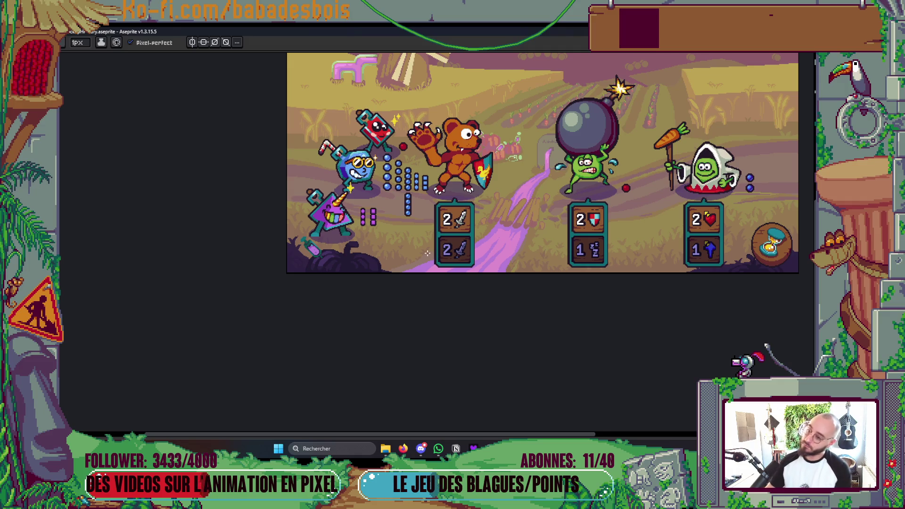
scroll(411, 197, "up", 5)
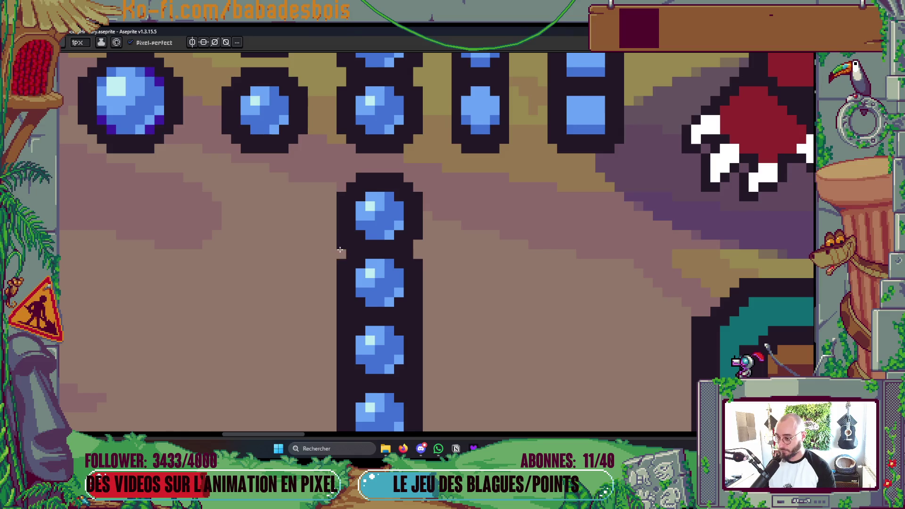
scroll(353, 231, "down", 5)
Step: Reposition the lone orb column and nudge the copied column to the right
key("ctrl")
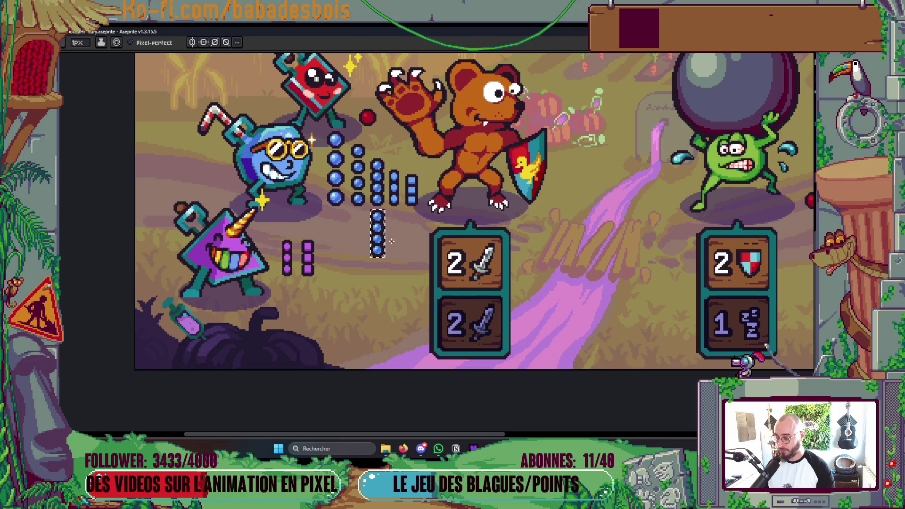
left_click_drag(377, 235, 377, 182)
scroll(382, 239, "up", 1)
mouse_move(334, 90)
left_mouse_down()
mouse_move(361, 191)
mouse_move(349, 175)
mouse_move(348, 255)
mouse_move(437, 290)
left_mouse_up()
key("Right")
key("Right")
key("Right")
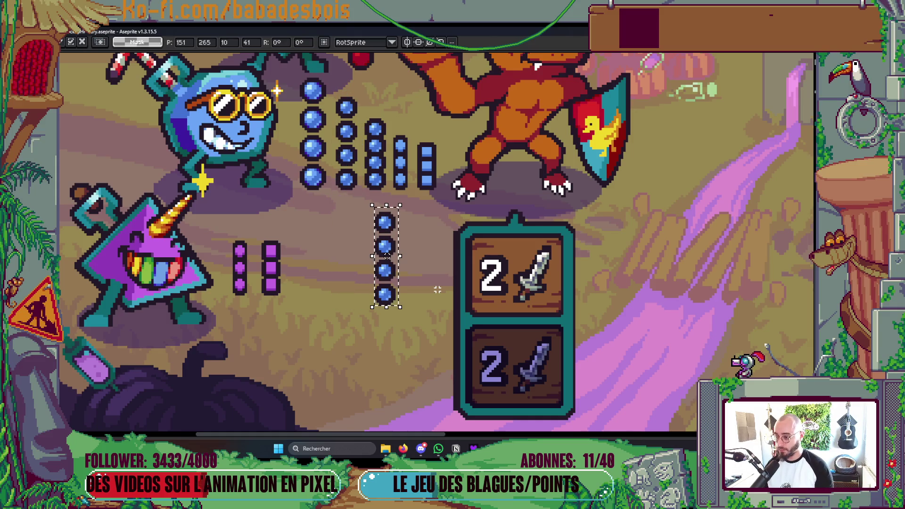
key("Return")
Step: Shift the lower column's orbs down pixel by pixel so they stack more tightly
scroll(426, 228, "up", 1)
scroll(363, 221, "up", 1)
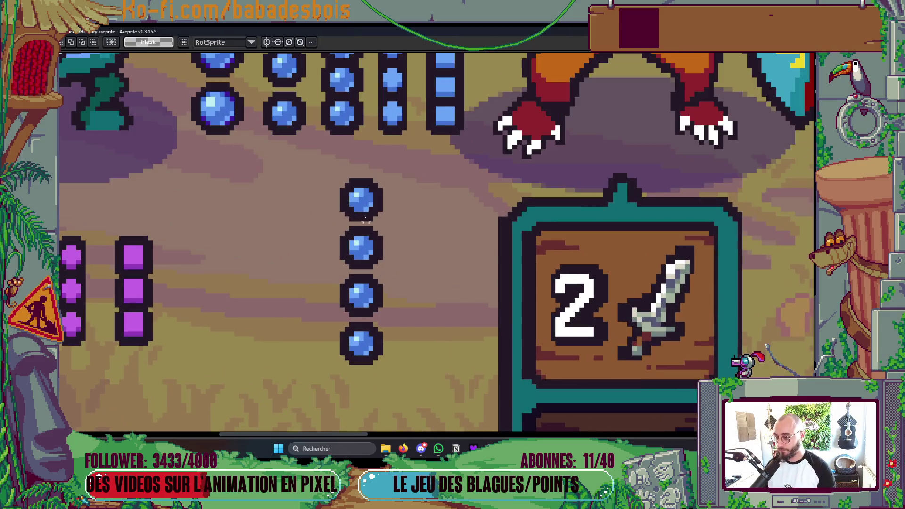
left_click_drag(332, 166, 423, 319)
left_click_drag(380, 296, 382, 307)
key("Return")
mouse_move(317, 180)
left_mouse_down()
mouse_move(395, 277)
mouse_move(378, 265)
left_mouse_up()
key("Return")
mouse_move(326, 194)
left_mouse_down()
mouse_move(385, 238)
mouse_move(365, 228)
left_mouse_up()
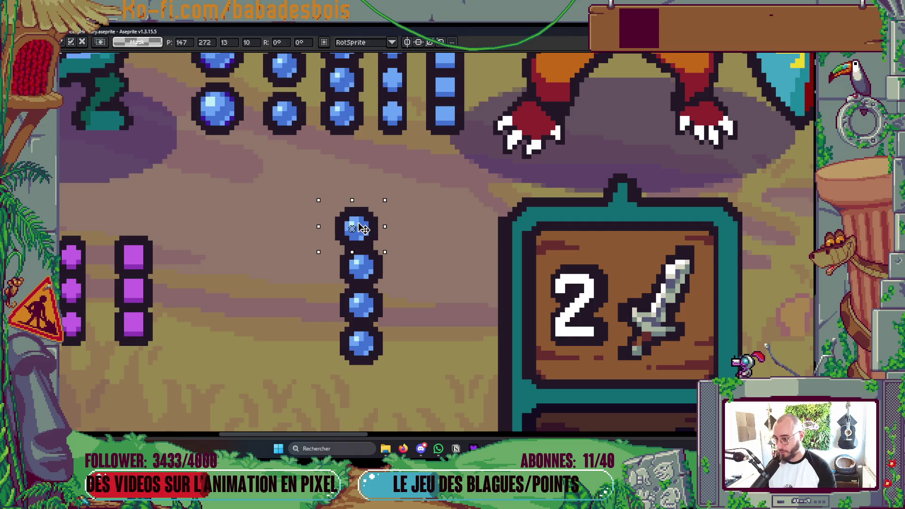
key("Return")
scroll(448, 231, "down", 3)
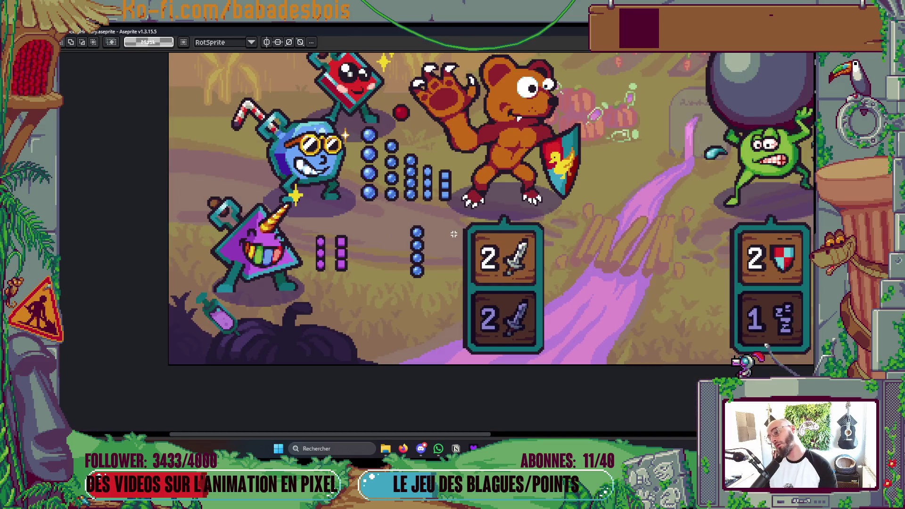
Step: Move the four-orb column left, directly beneath the second orb column
scroll(453, 234, "down", 1)
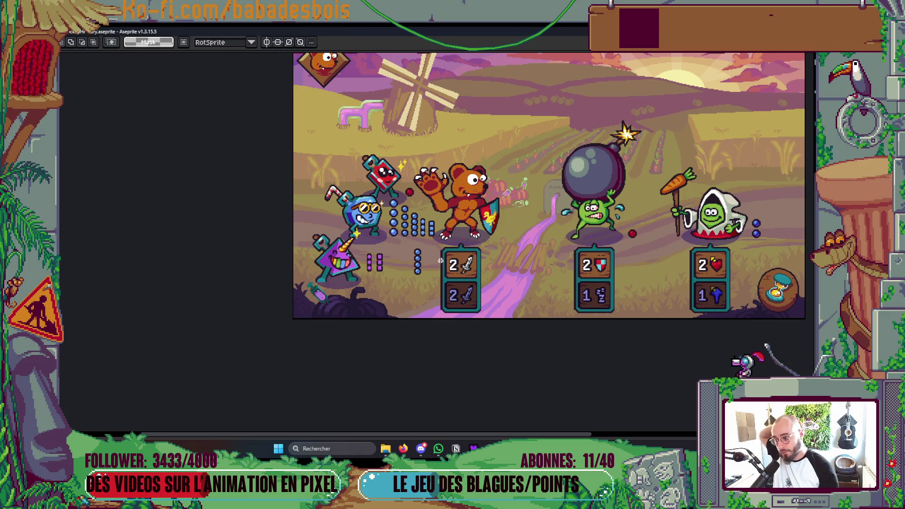
scroll(454, 268, "up", 3)
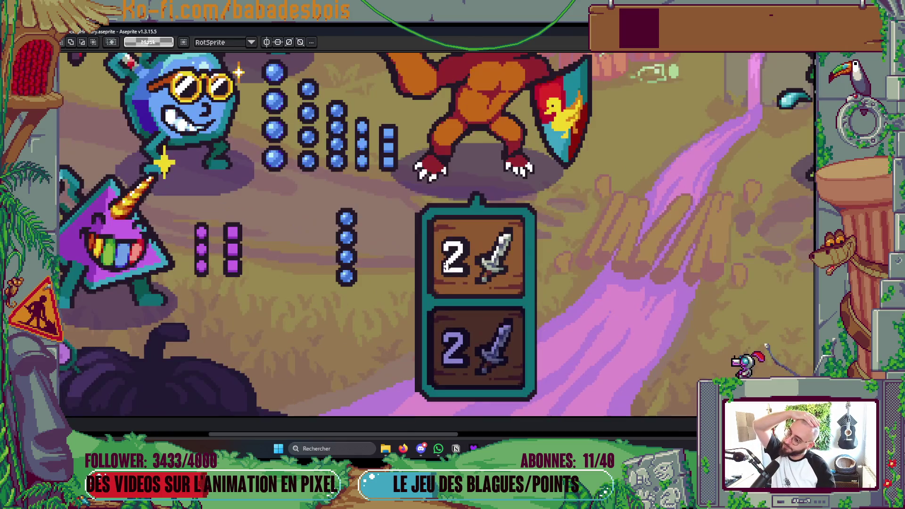
mouse_move(330, 204)
left_mouse_down()
mouse_move(368, 294)
mouse_move(276, 156)
mouse_move(288, 249)
mouse_move(315, 246)
left_mouse_up()
key("Return")
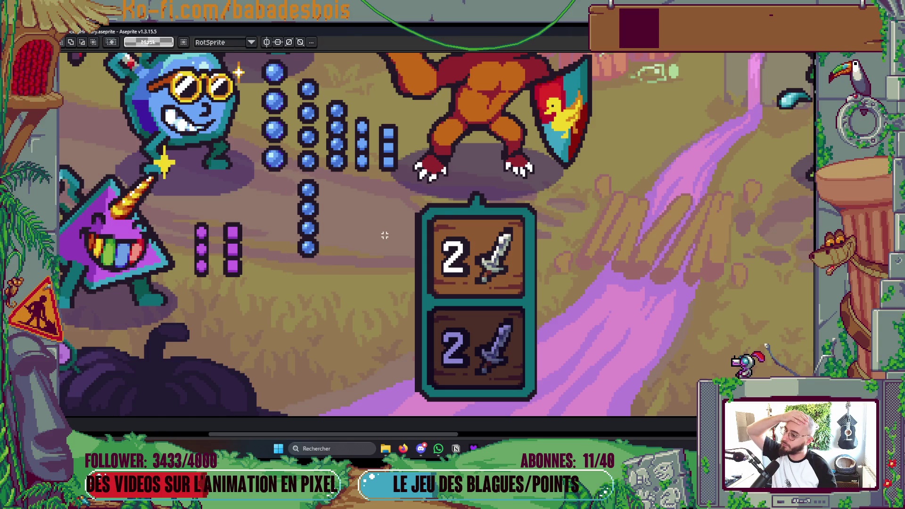
Step: Zoom around to check placement, then start outlining the fourth column's right side
scroll(378, 306, "up", 2)
scroll(378, 307, "down", 3)
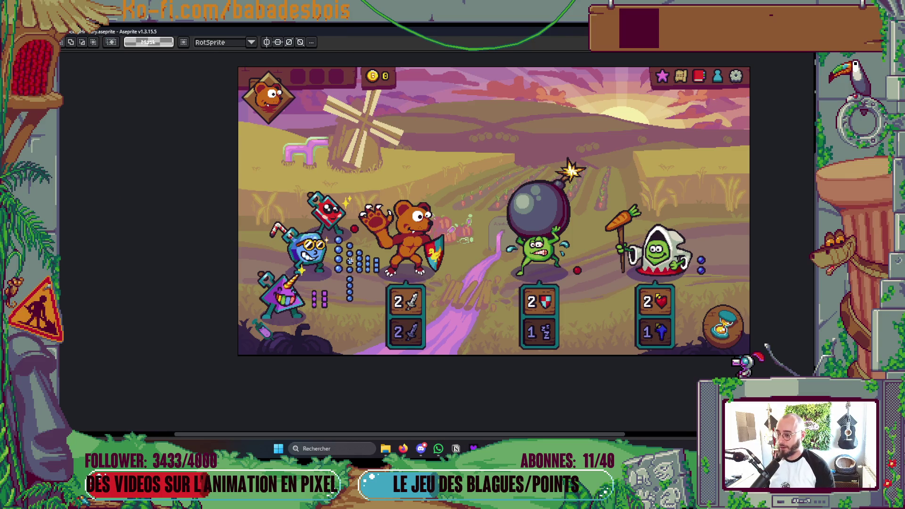
scroll(350, 260, "up", 3)
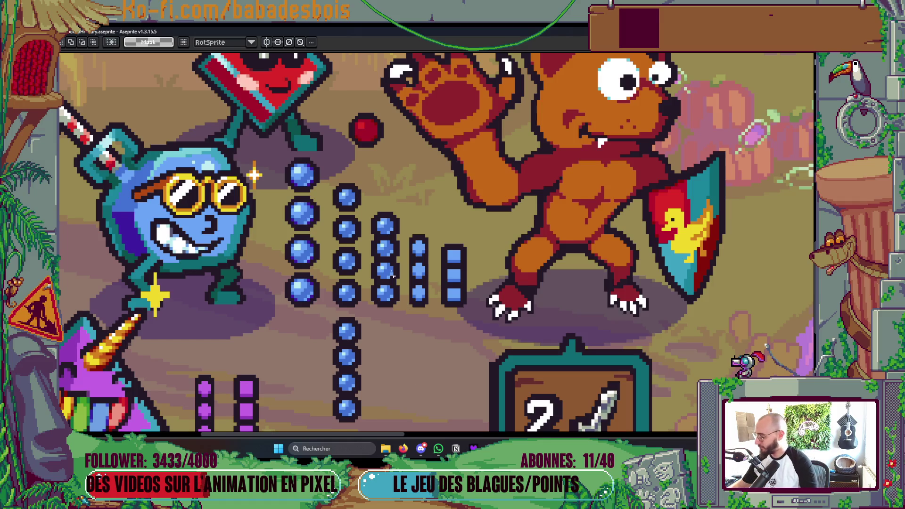
scroll(438, 300, "down", 3)
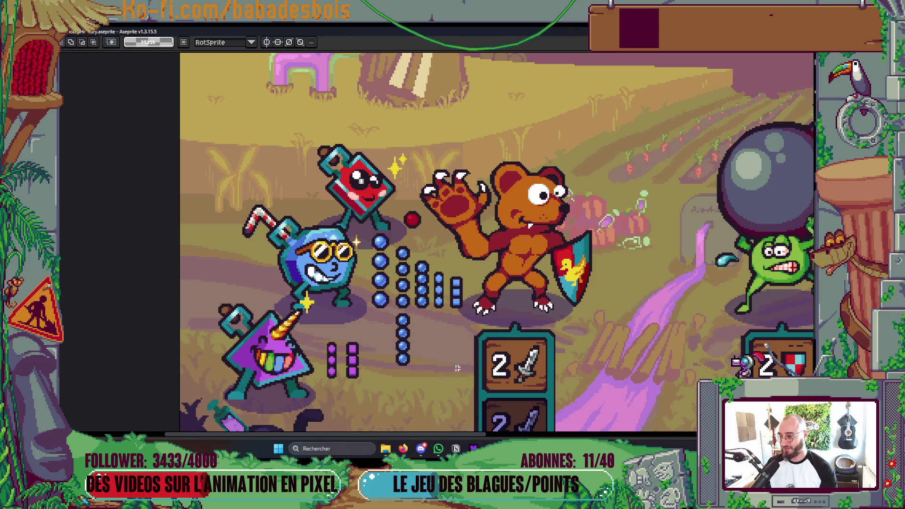
scroll(457, 368, "down", 2)
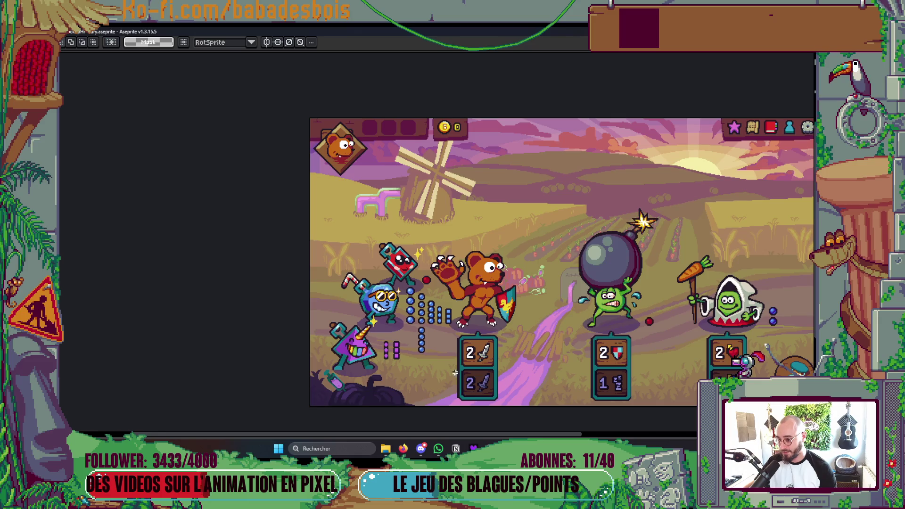
scroll(445, 366, "up", 2)
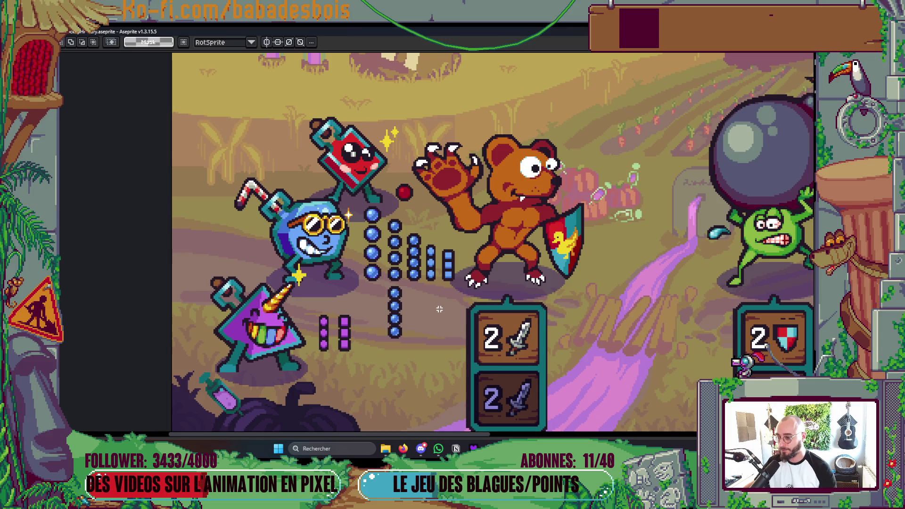
scroll(438, 306, "up", 1)
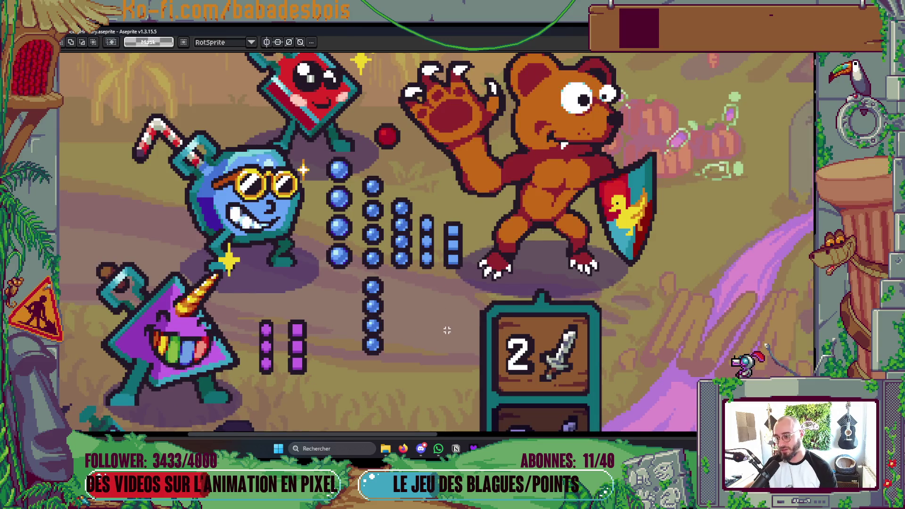
scroll(428, 251, "up", 2)
key("b")
mouse_move(434, 186)
left_mouse_down()
mouse_move(436, 283)
mouse_move(404, 185)
left_mouse_up()
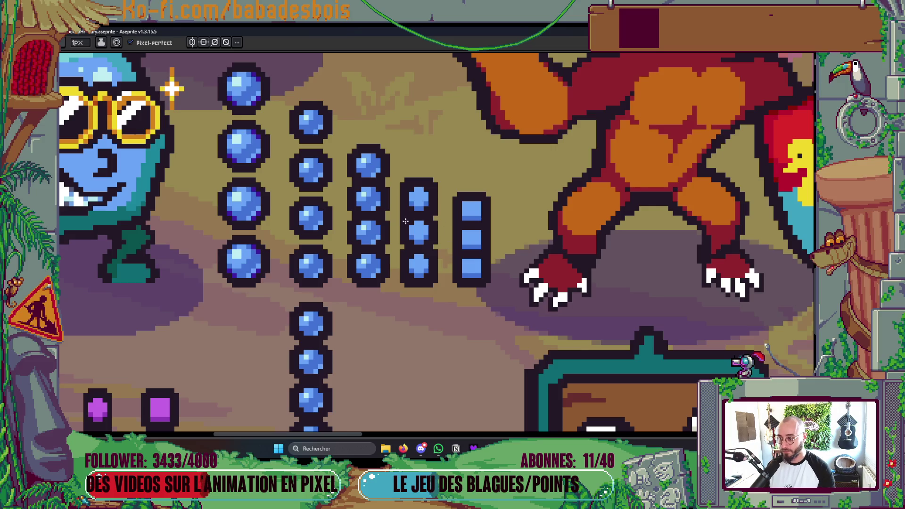
Step: Move the lower four-orb column slightly down in the battle mockup
scroll(470, 275, "down", 4)
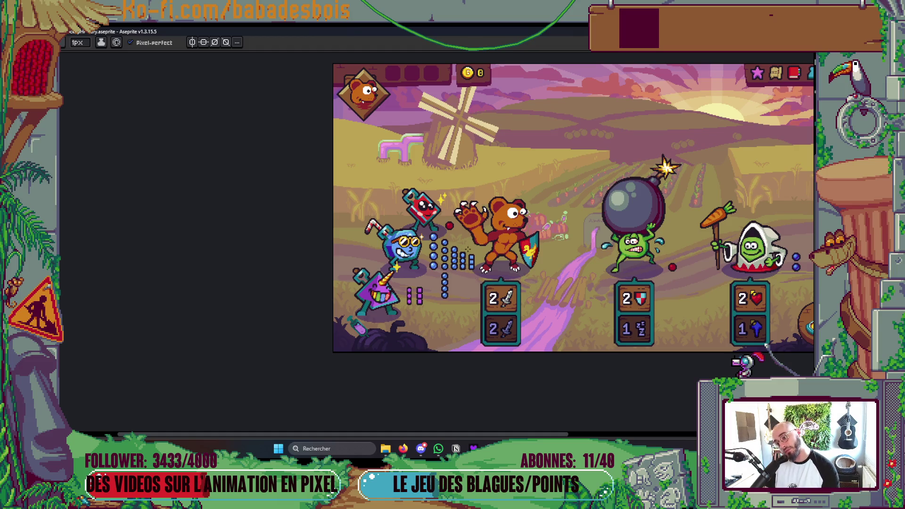
left_click_drag(486, 368, 469, 350)
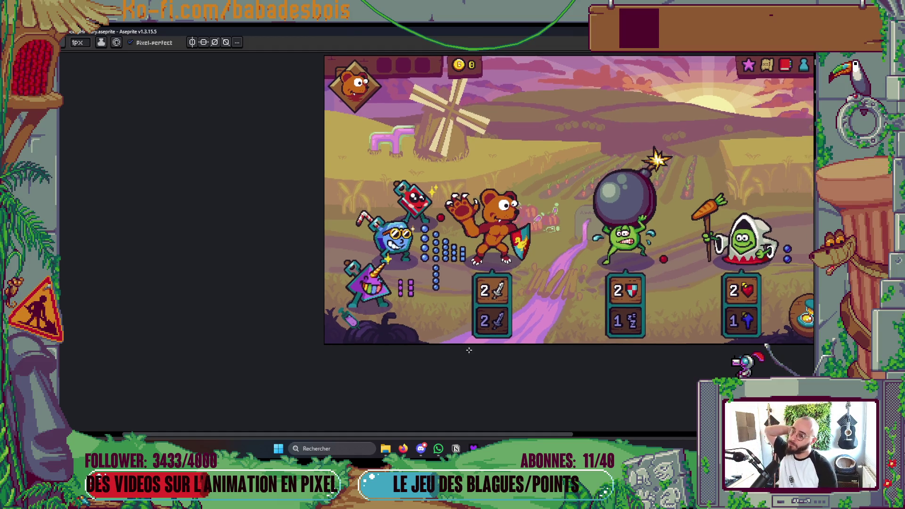
scroll(462, 245, "up", 5)
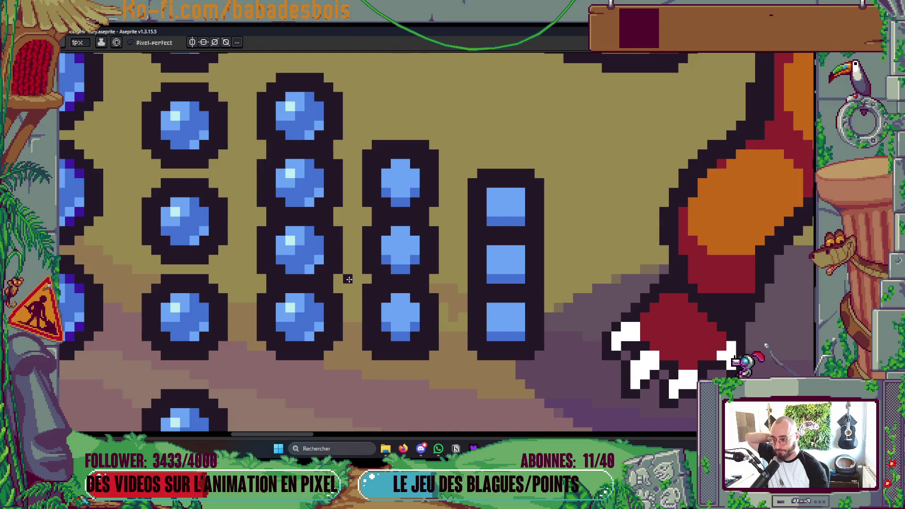
scroll(365, 290, "down", 4)
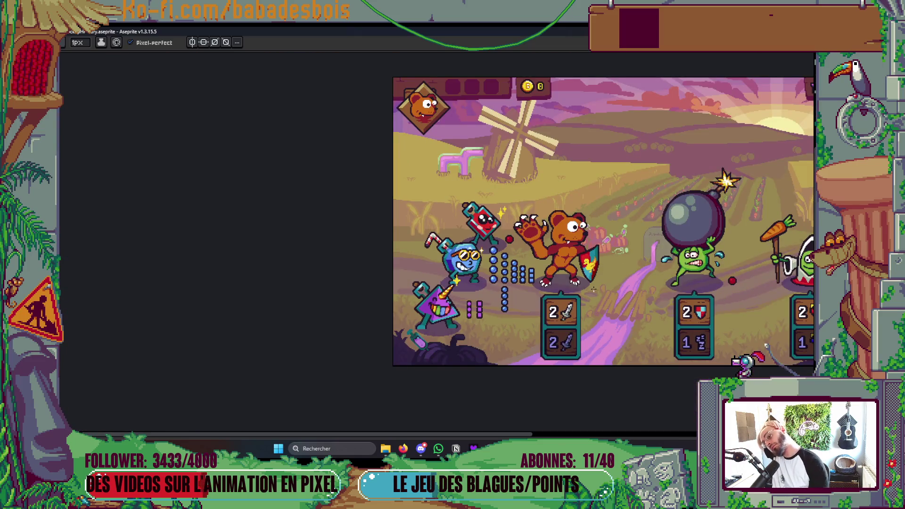
left_click_drag(593, 288, 554, 289)
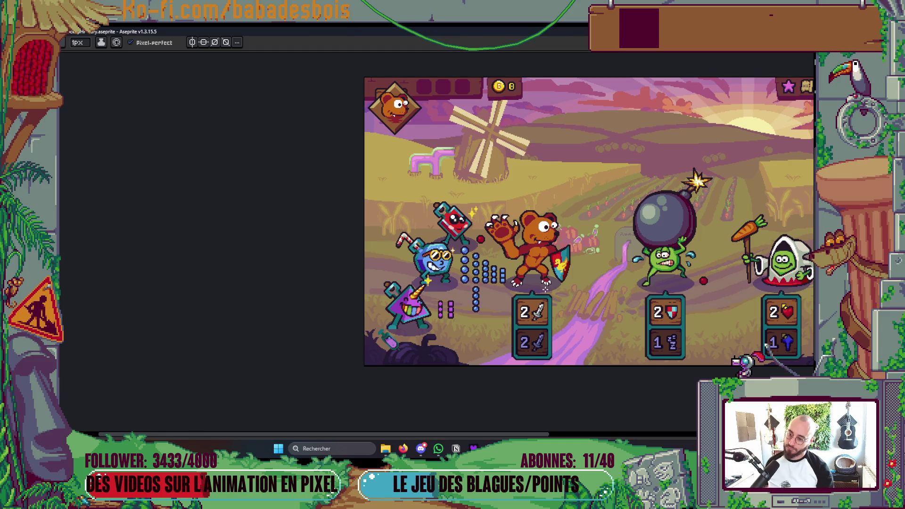
scroll(545, 289, "up", 2)
scroll(401, 272, "up", 2)
key("m")
mouse_move(415, 239)
left_mouse_down()
mouse_move(454, 321)
mouse_move(448, 316)
left_mouse_up()
key("ctrl+d")
scroll(543, 309, "down", 4)
scroll(543, 309, "up", 1)
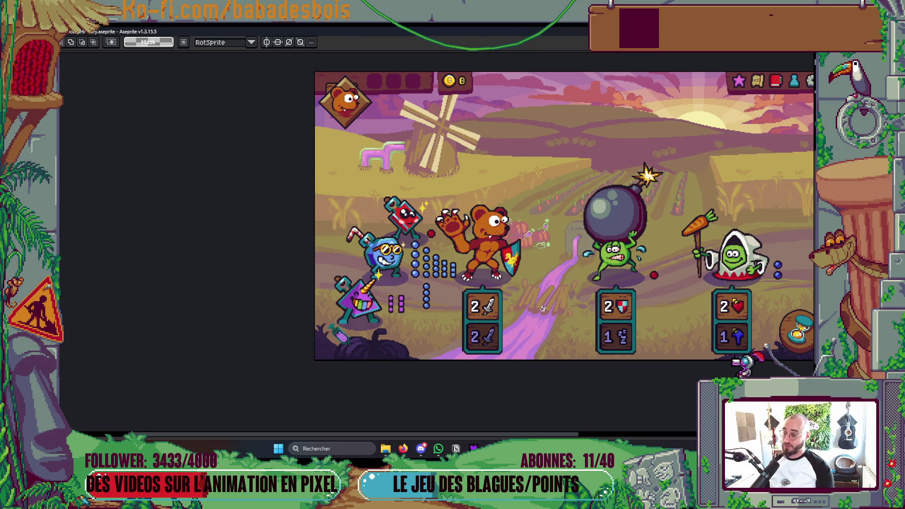
Step: Close the running game with Alt+F4 to return to Godot
left_click_drag(543, 308, 492, 300)
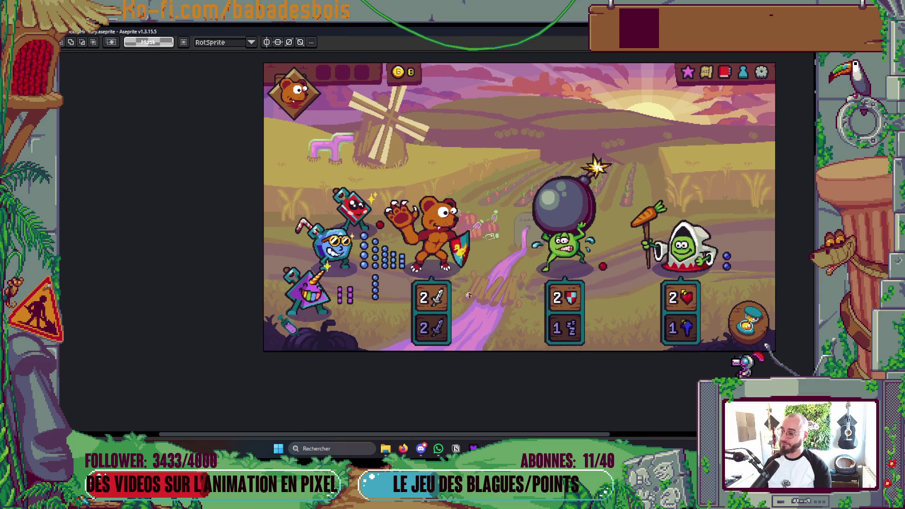
left_click_drag(461, 270, 448, 295)
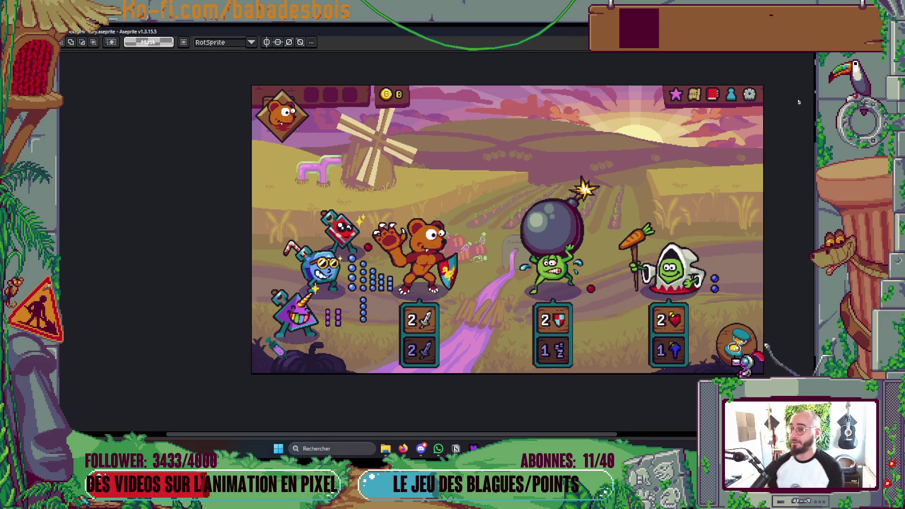
key("alt+F4")
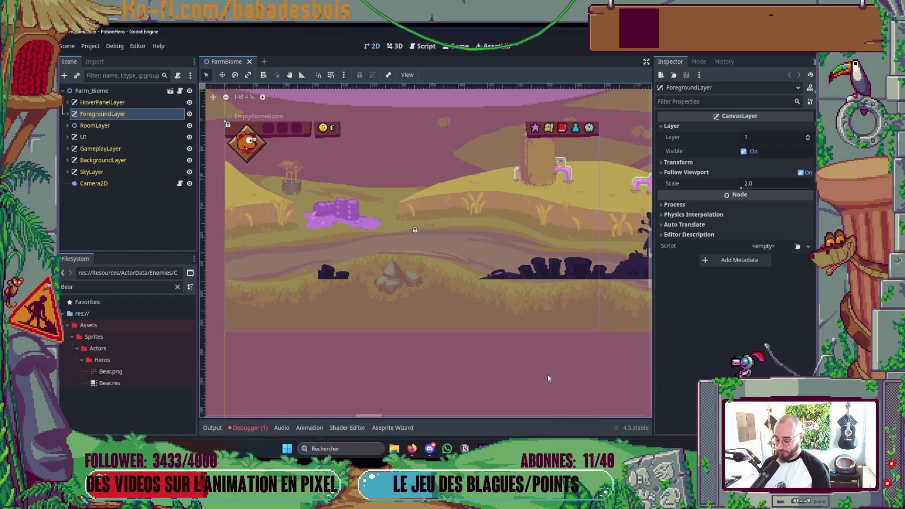
Step: Quick-open the PotionVue.tscn scene
key("ctrl+shift+o")
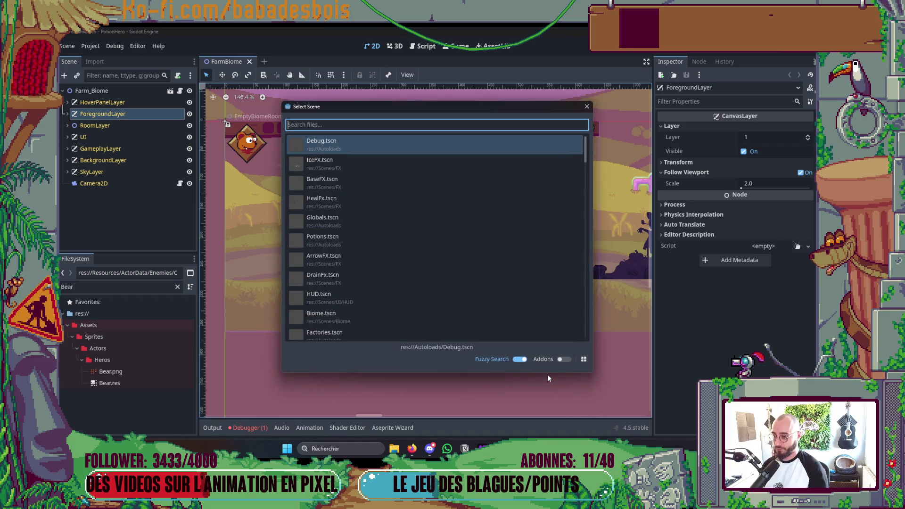
type("PotionVue")
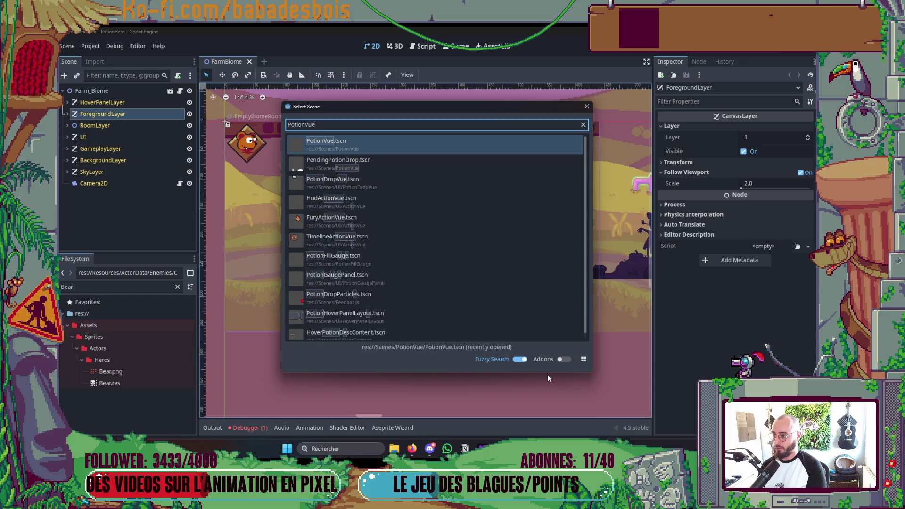
key("Return")
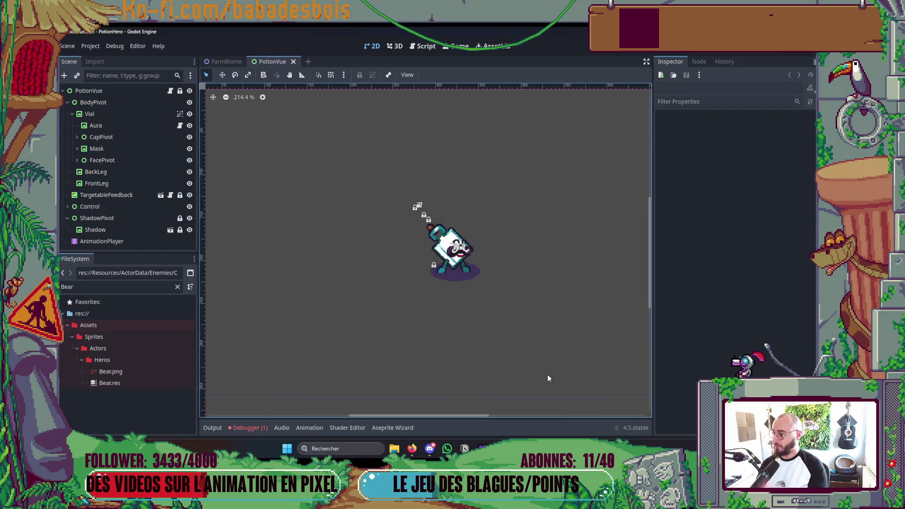
scroll(499, 285, "right", 1)
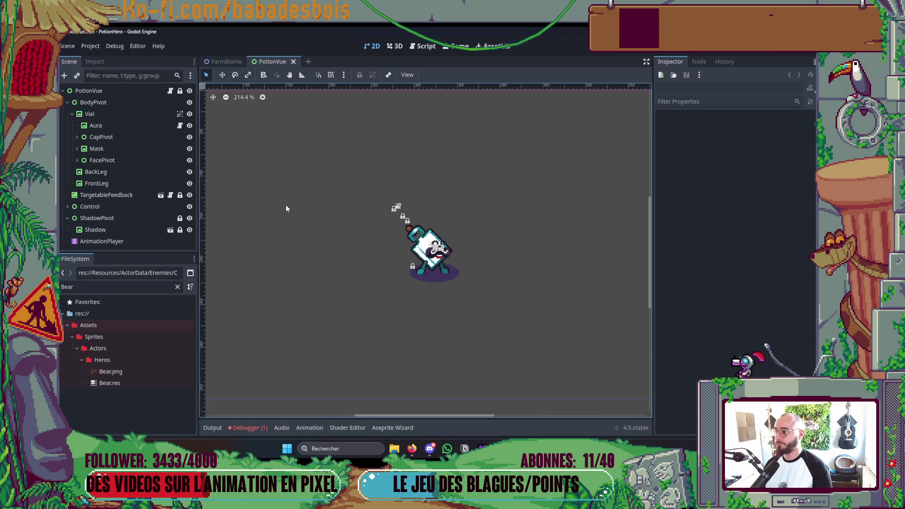
Step: Collapse the Vial, BodyPivot and Control branches, then add a child node to PotionVue
left_click(72, 114)
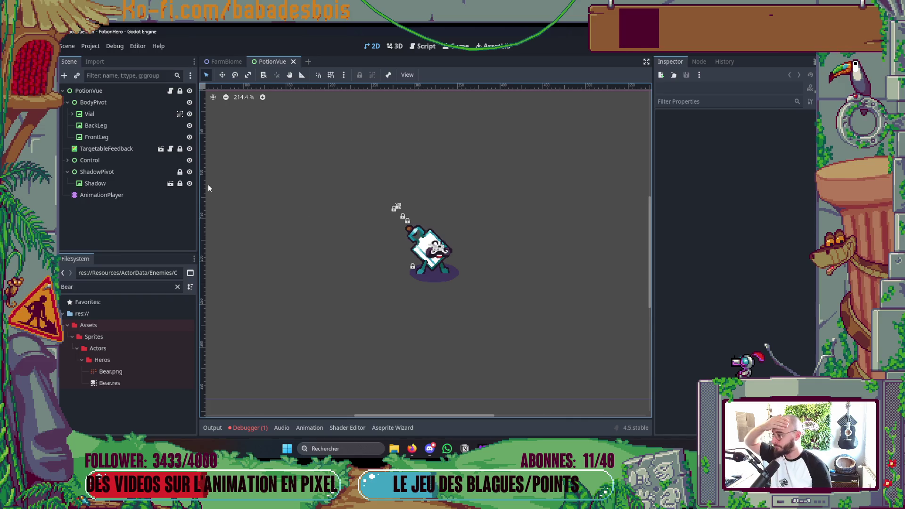
left_click(67, 160)
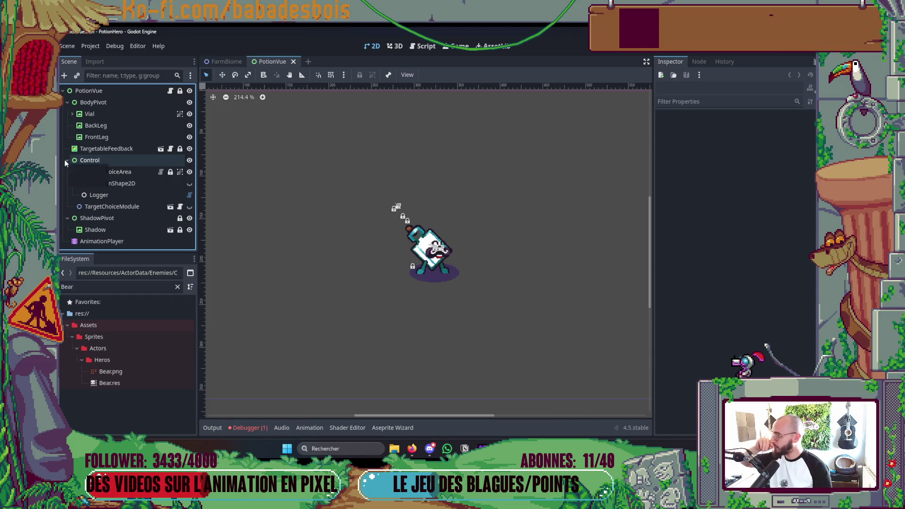
left_click(73, 114)
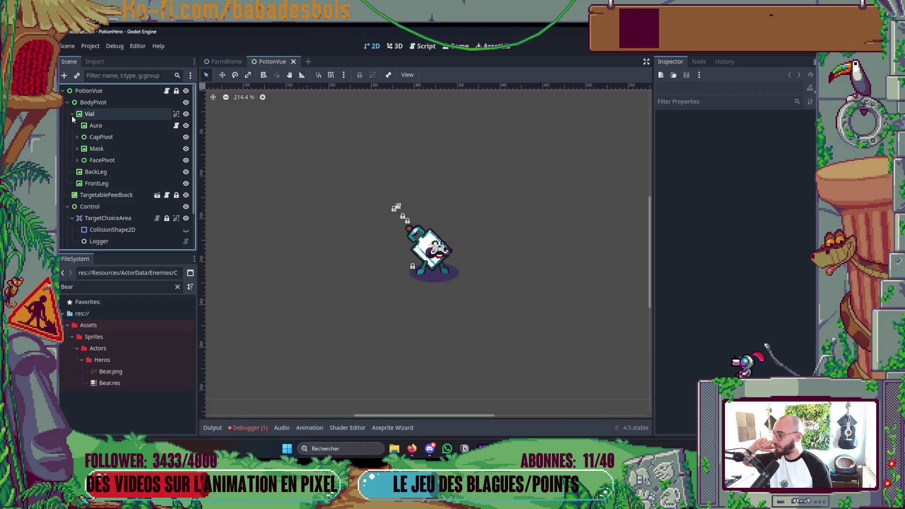
left_click(72, 114)
left_click(75, 103)
left_click(98, 92)
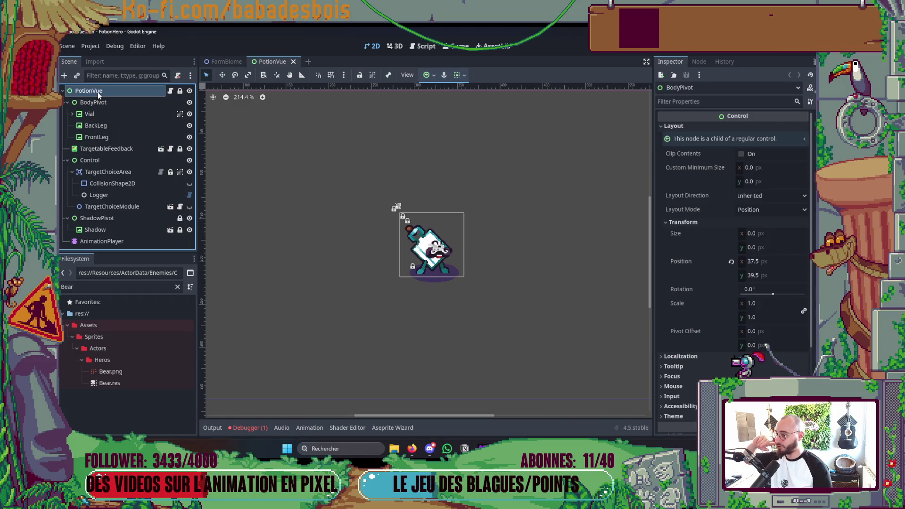
scroll(508, 261, "up", 2)
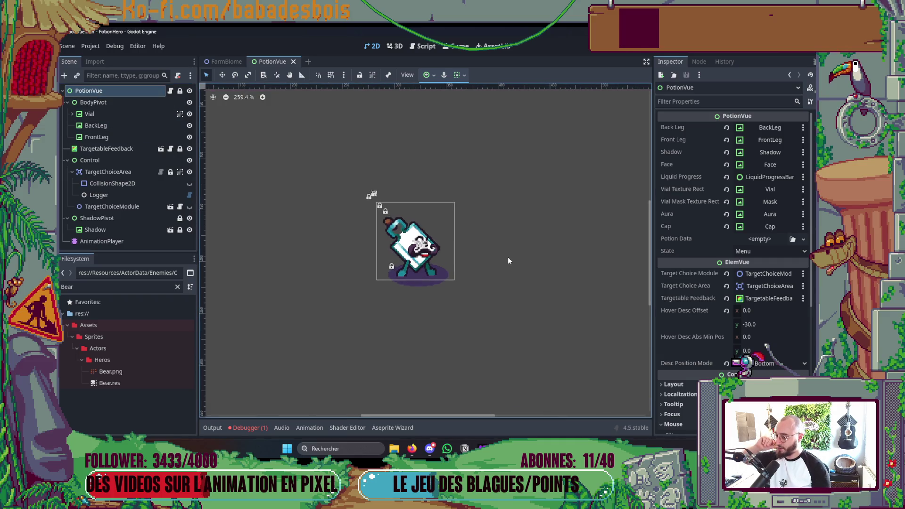
left_click(67, 102)
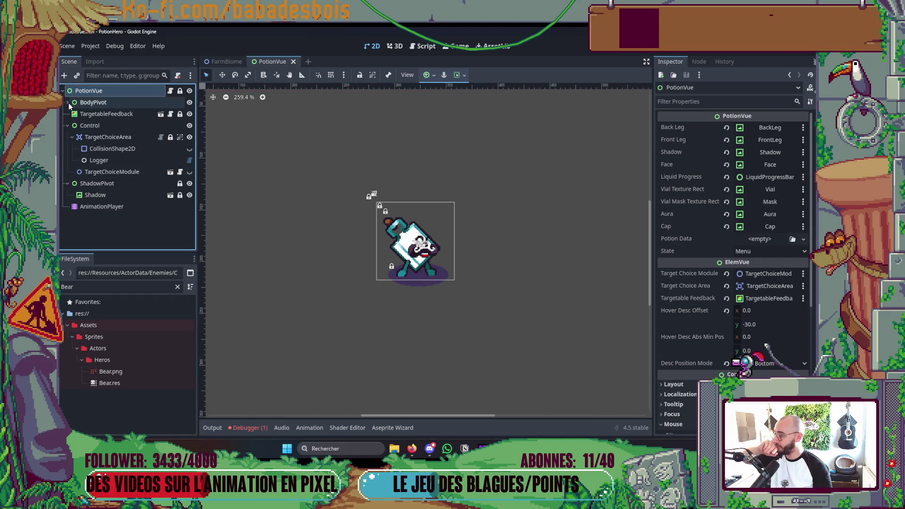
left_click(67, 126)
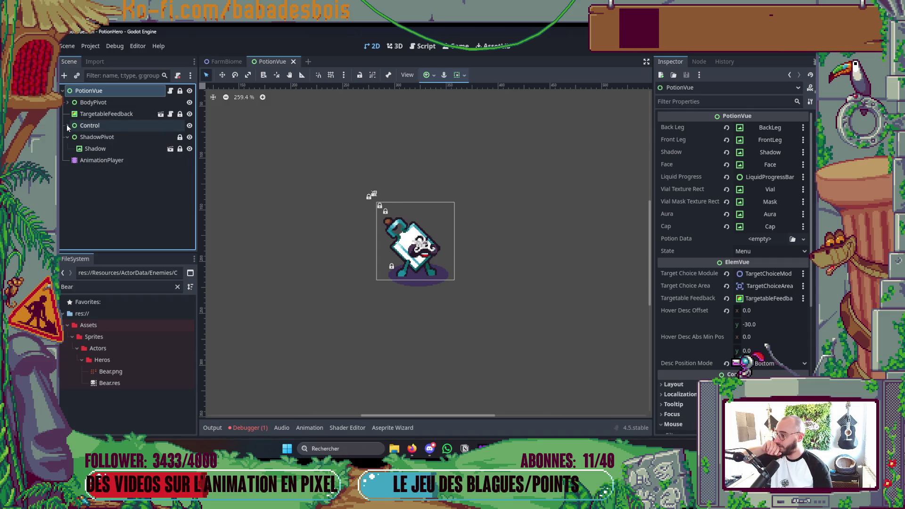
right_click(118, 92)
left_click(145, 114)
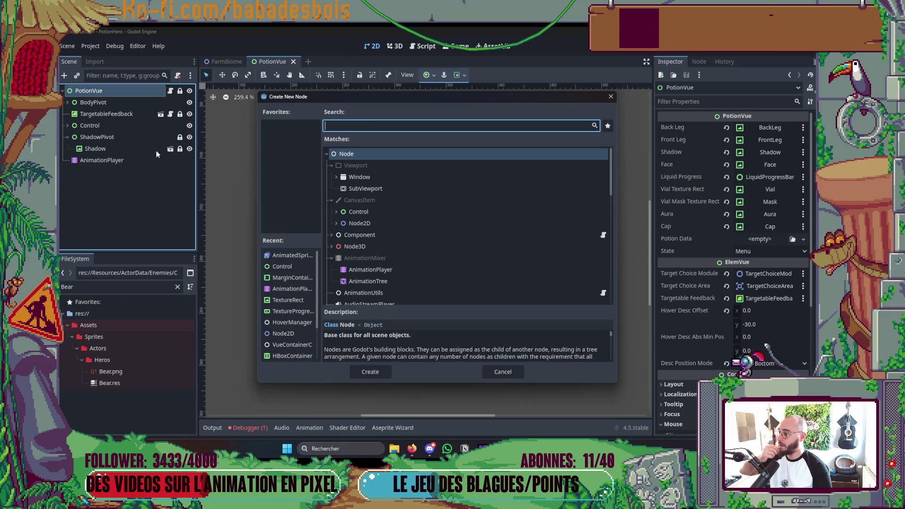
Step: Add a Control child with the Right Wide anchor preset, widen it, and save
double_click(350, 213)
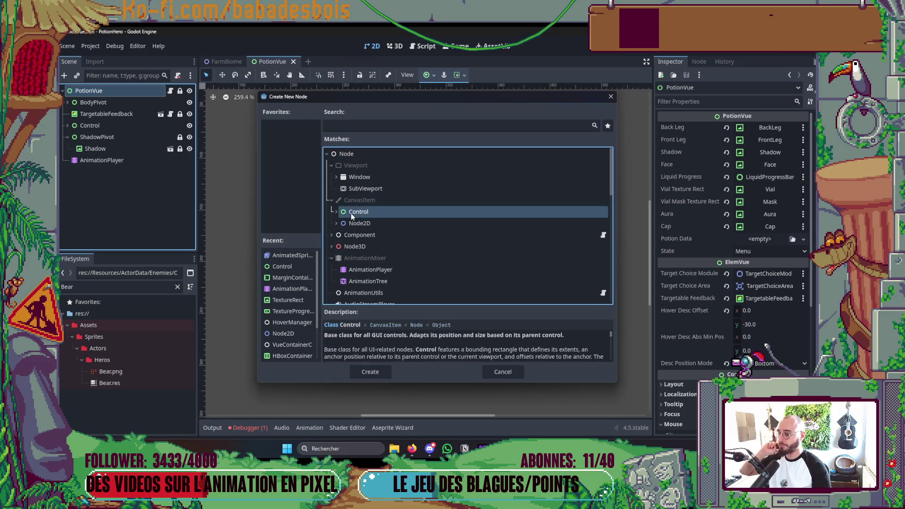
left_click(434, 75)
left_click(433, 76)
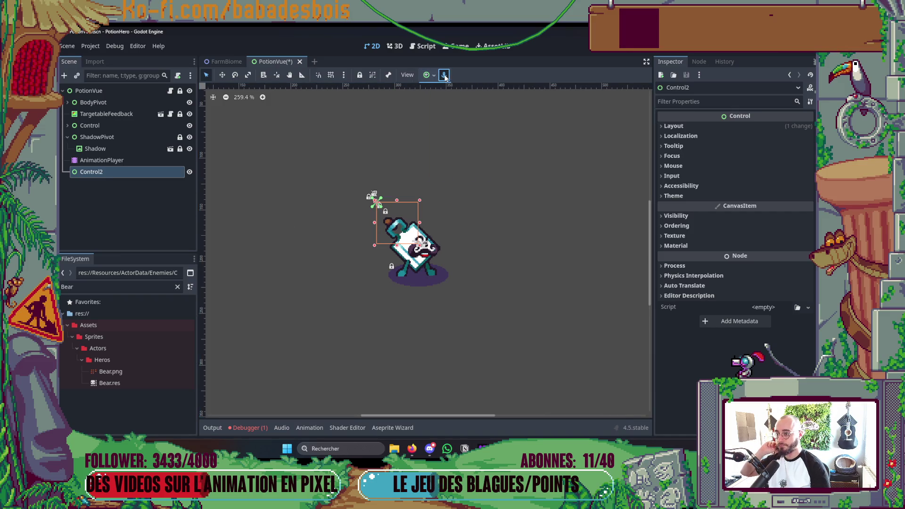
left_click(433, 75)
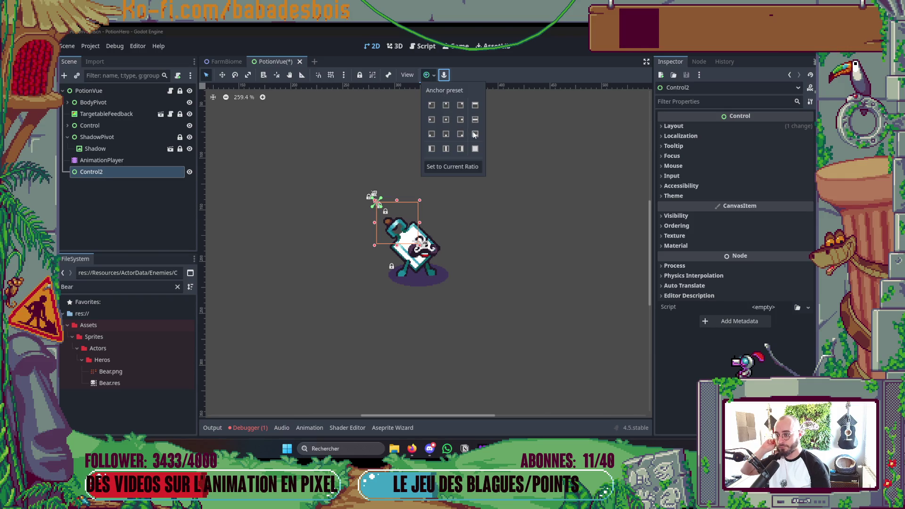
left_click(461, 149)
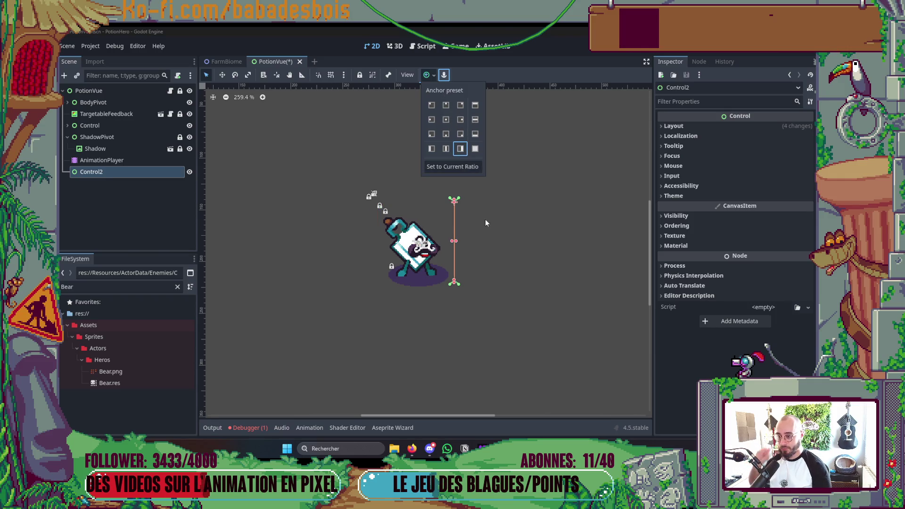
key("ctrl+s")
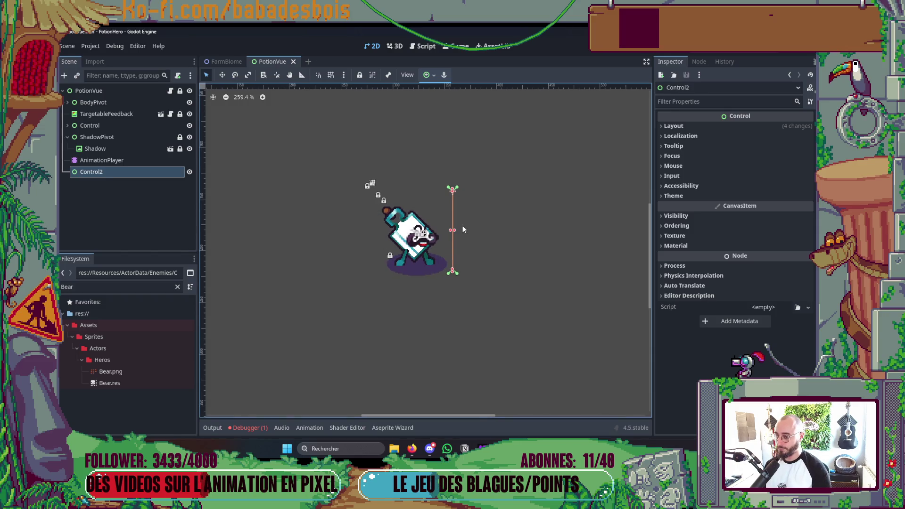
left_click_drag(454, 231, 475, 231)
key("ctrl+s")
Step: Try changing Control2's type to VBoxContainer, then undo it
right_click(130, 173)
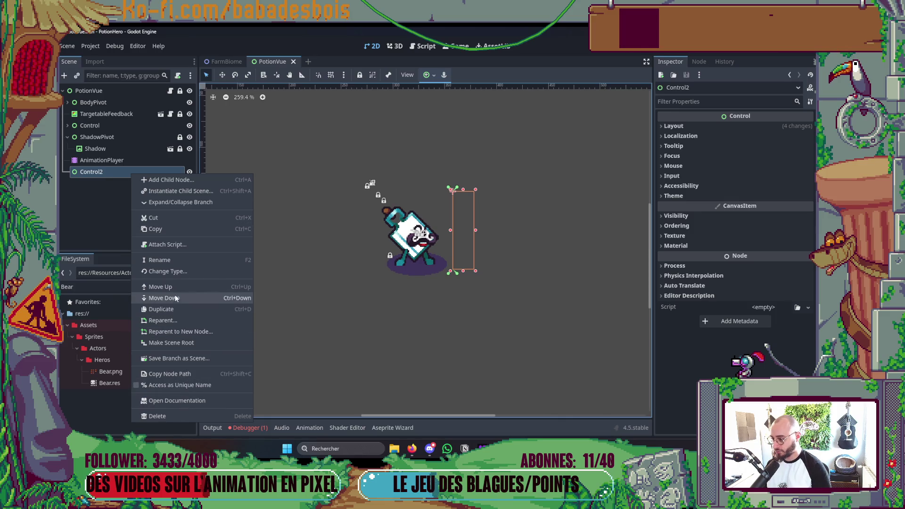
left_click(178, 275)
key("BackSpace")
key("BackSpace")
key("BackSpace")
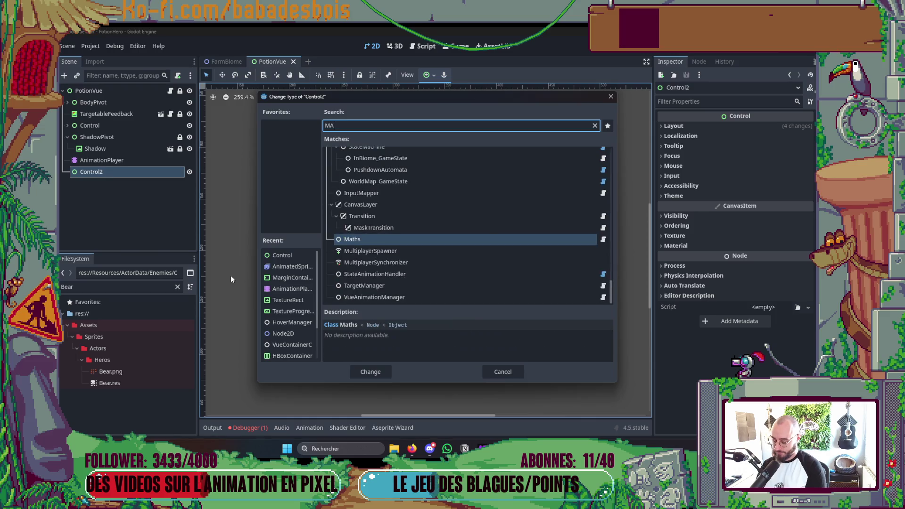
type("VB")
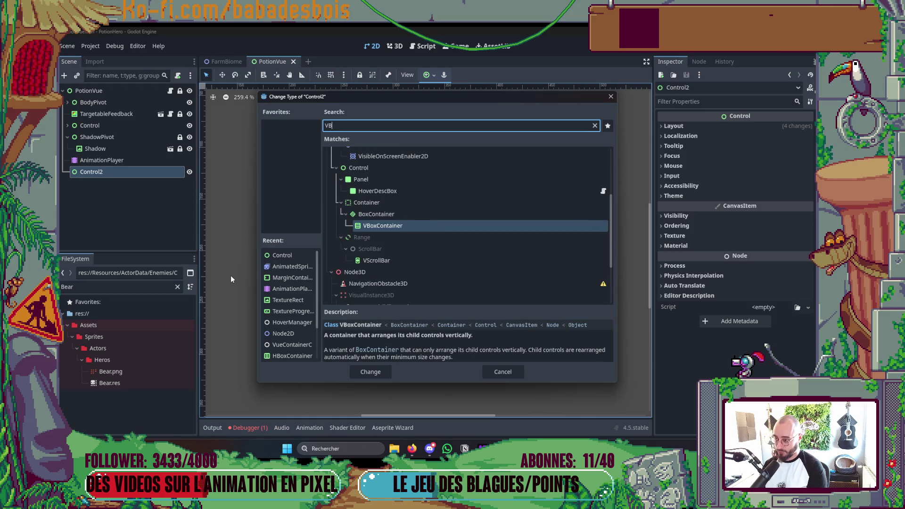
key("Return")
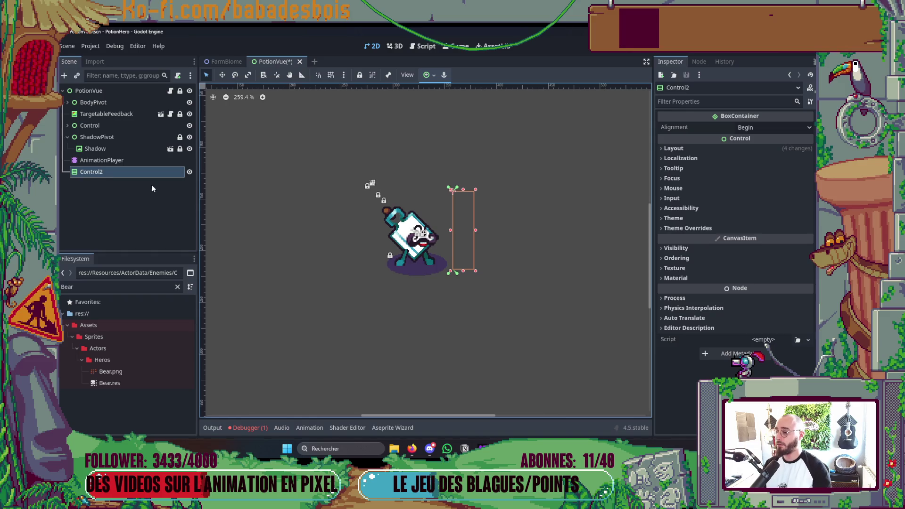
key("ctrl+z")
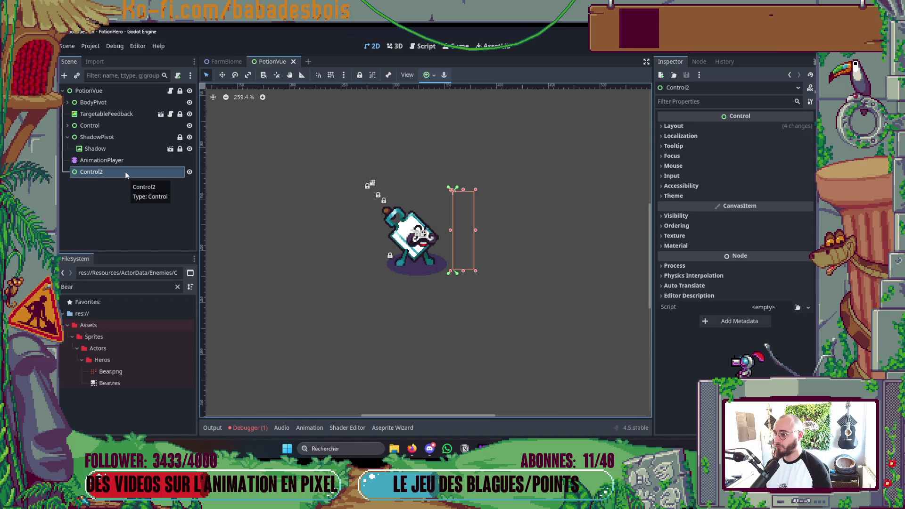
Step: Rename the Control2 node to Gauge
right_click(126, 172)
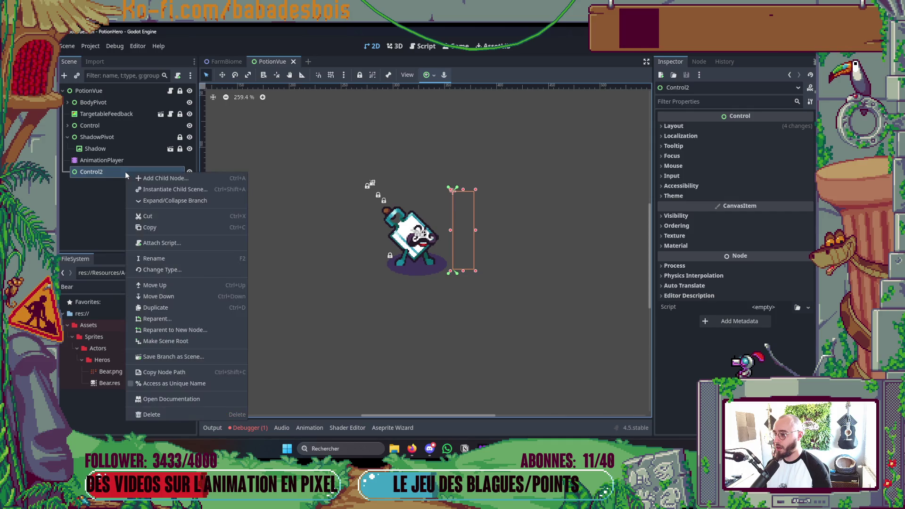
left_click(117, 171)
key("F2")
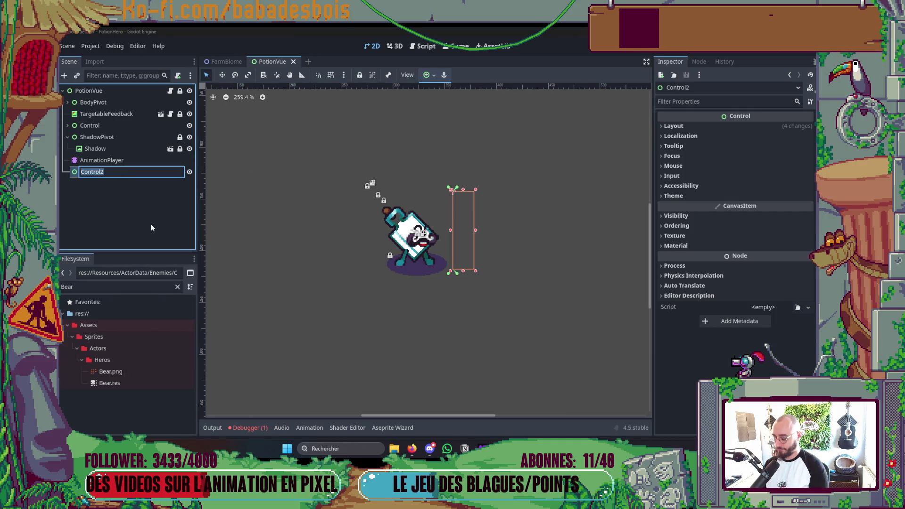
type("Gauge")
key("Return")
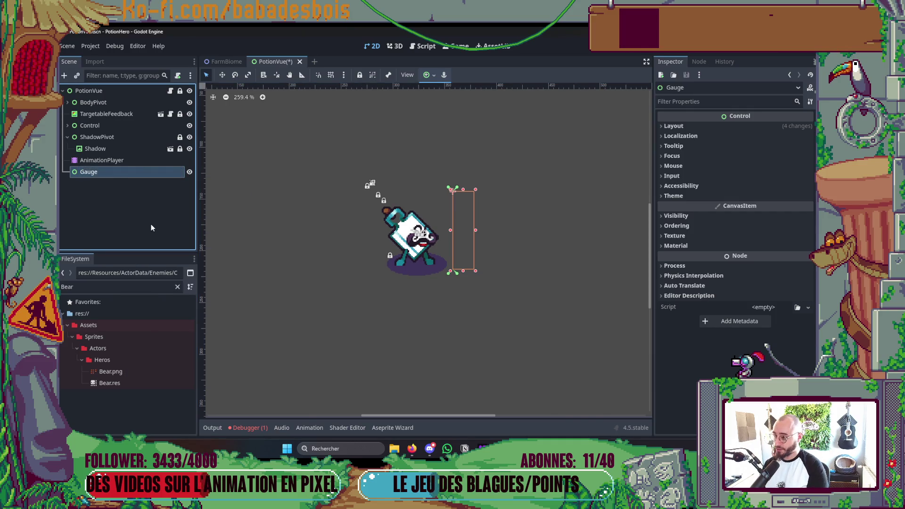
Step: Add a VBoxContainer child under Gauge and close the animation editor
right_click(120, 161)
left_click(92, 173)
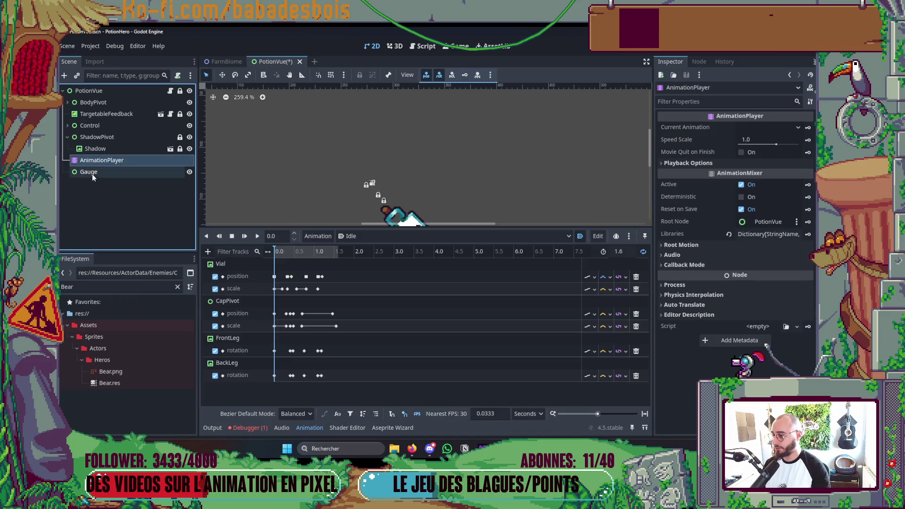
right_click(99, 173)
left_click(121, 179)
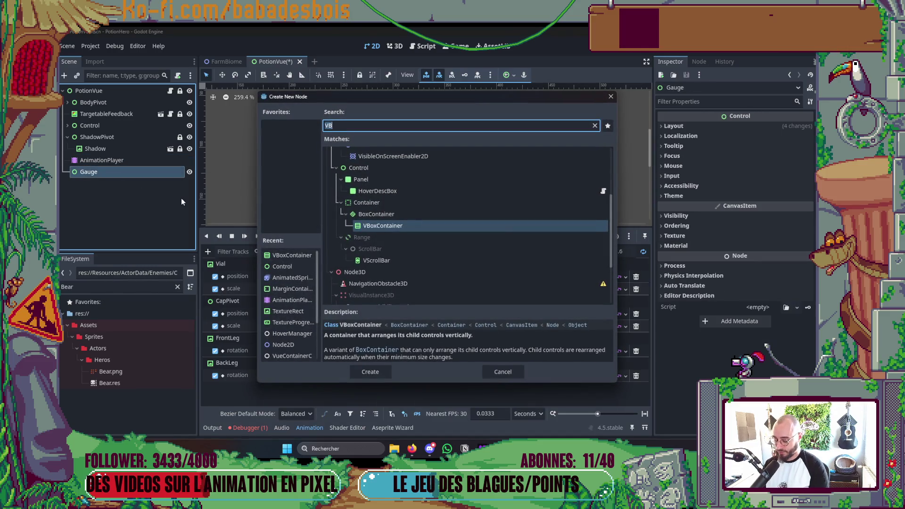
key("Return")
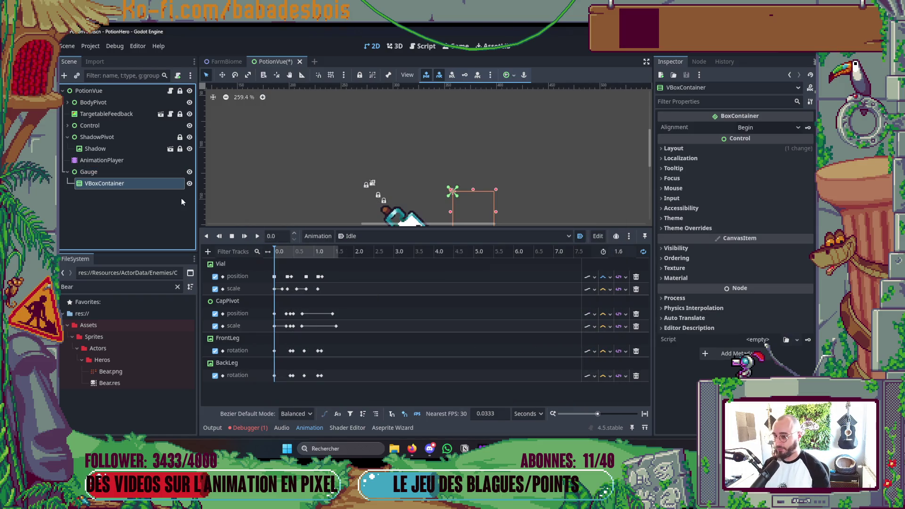
scroll(461, 210, "down", 2)
left_click(302, 430)
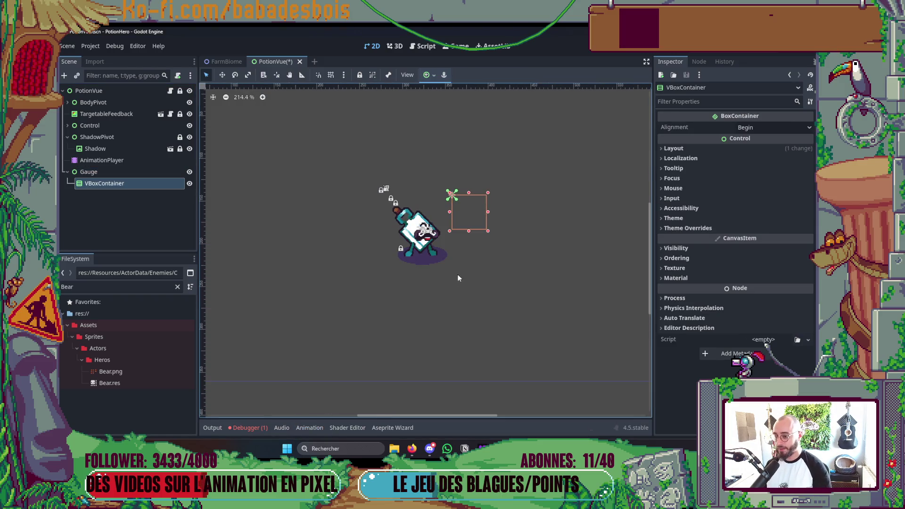
Step: Apply the bottom-left anchor preset to the VBoxContainer
left_click(433, 75)
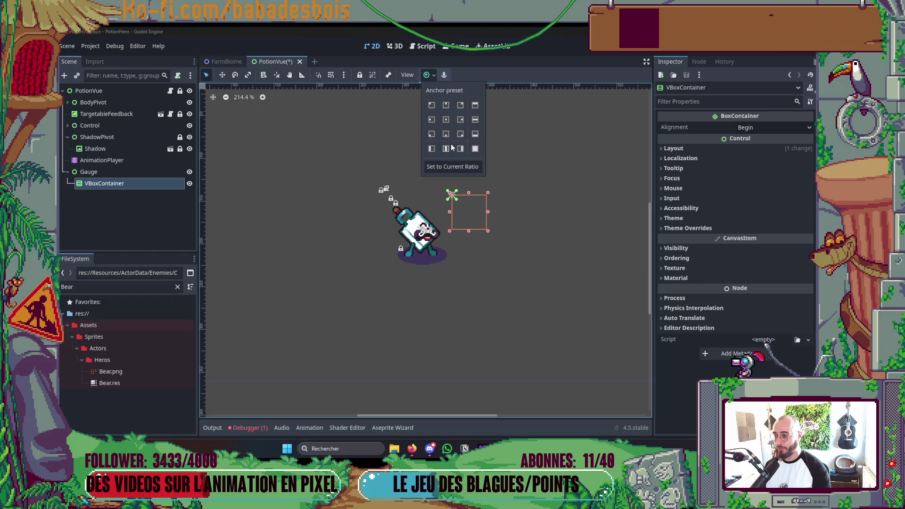
left_click(447, 135)
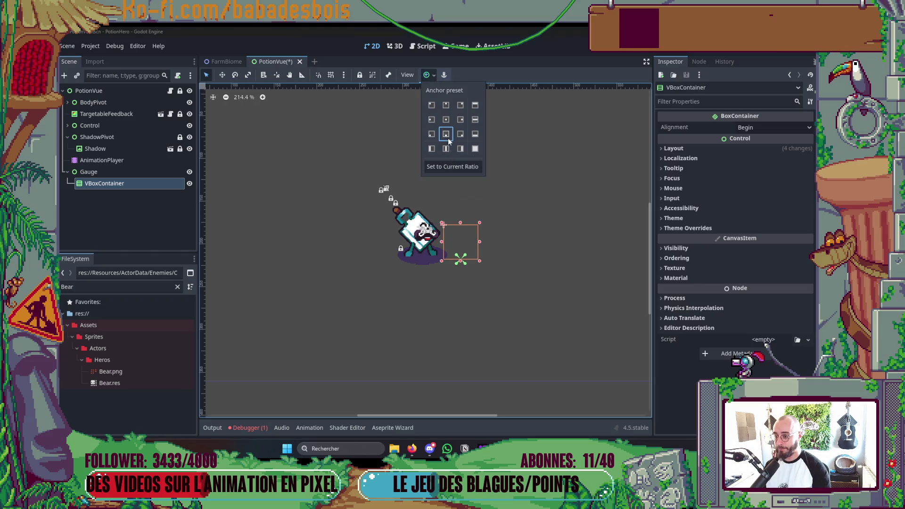
left_click(162, 201)
left_click(141, 177)
left_click(134, 183)
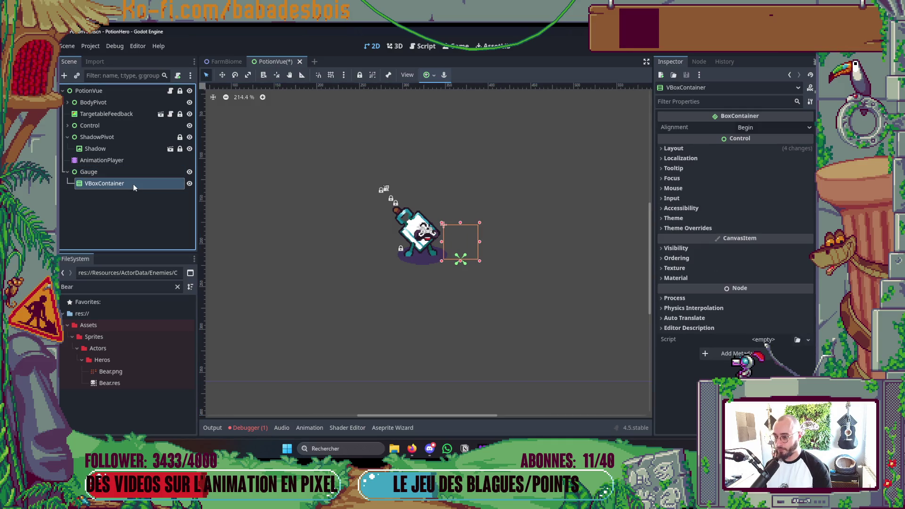
left_click(430, 77)
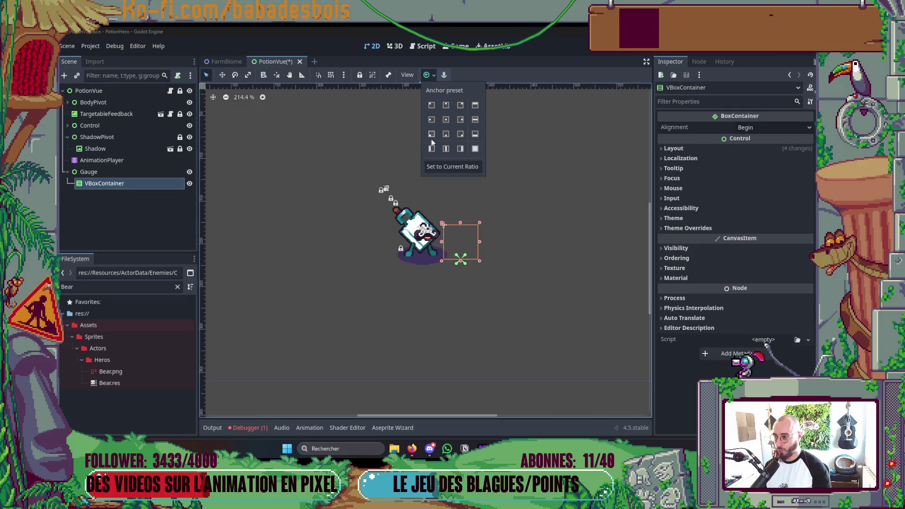
left_click(431, 135)
left_click(566, 280)
Step: Resize the VBoxContainer into a narrow strip beside the character and save the scene
left_click_drag(488, 242, 399, 255)
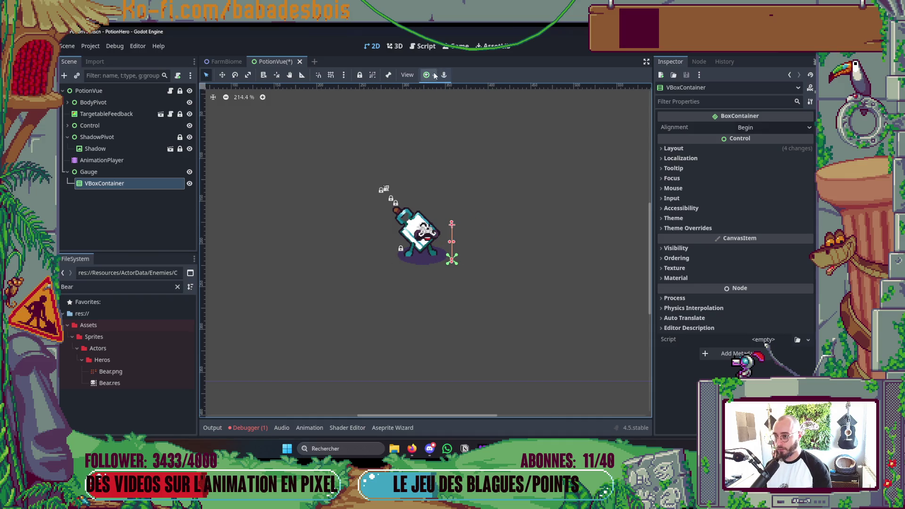
left_click_drag(452, 242, 470, 240)
key("ctrl+s")
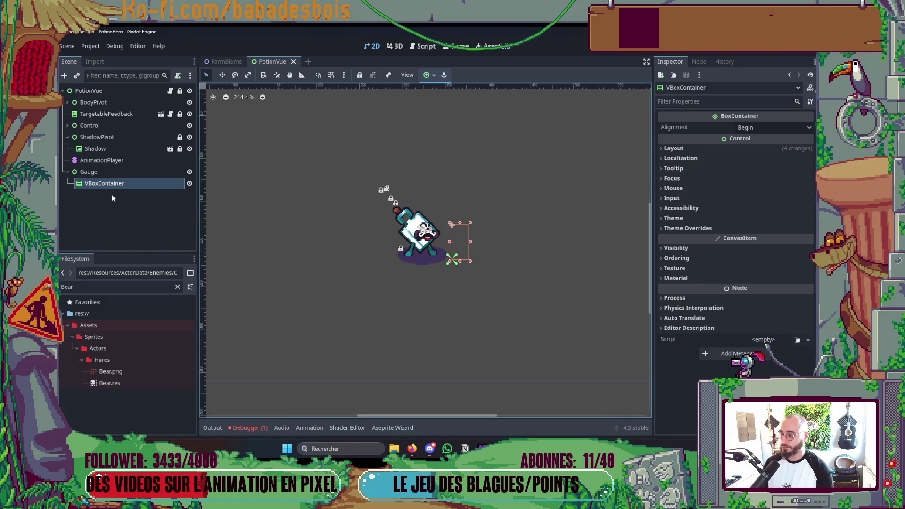
right_click(133, 182)
left_click(161, 199)
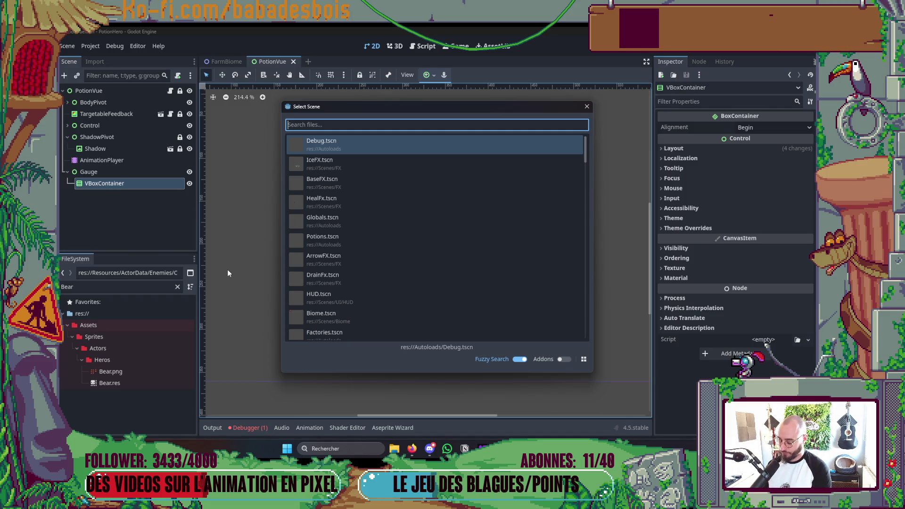
Step: Instance PotionDropVue into the VBoxContainer and set its Alignment to End
type("Potion")
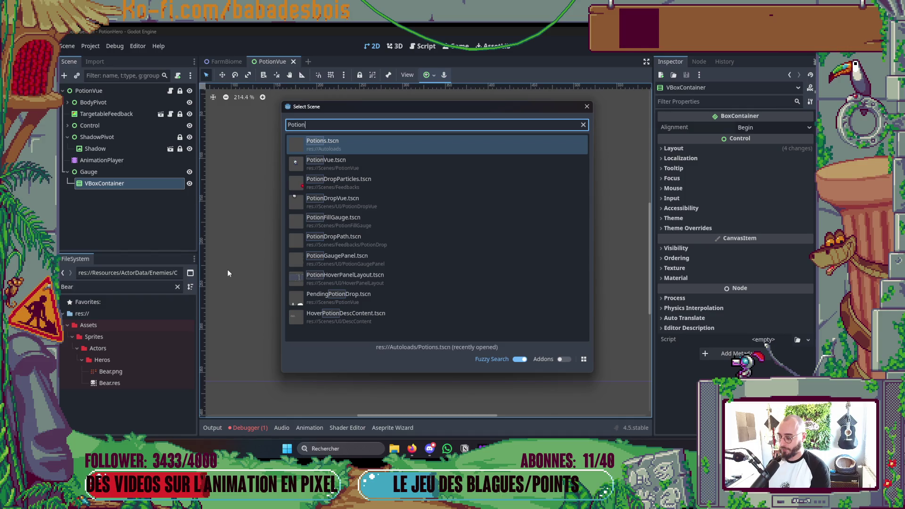
type("DropV")
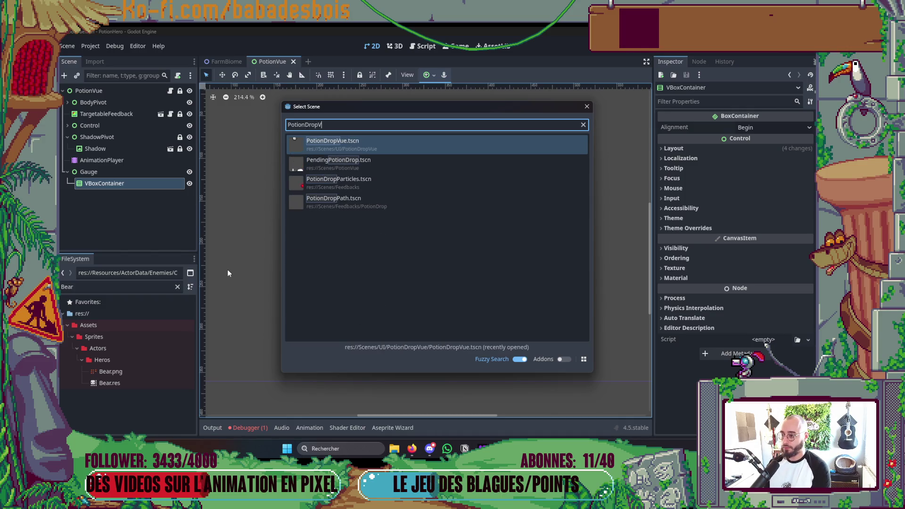
key("Return")
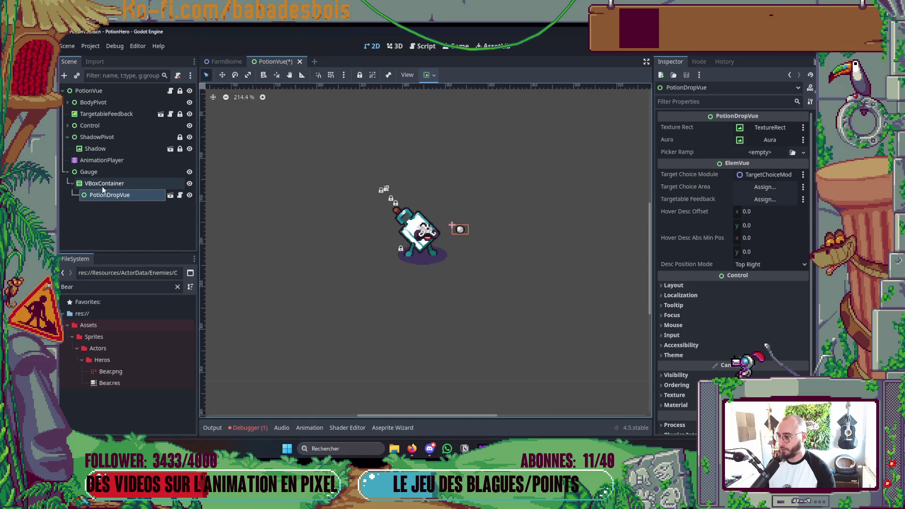
left_click(102, 186)
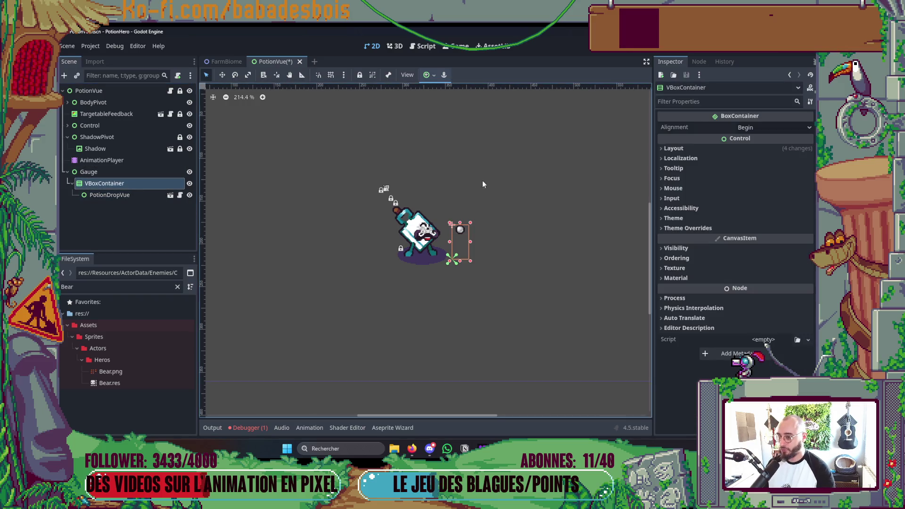
left_click(776, 127)
left_click(750, 161)
key("ctrl+s")
Step: Duplicate the PotionDropVue pip with Ctrl+D until there are four
left_click(139, 196)
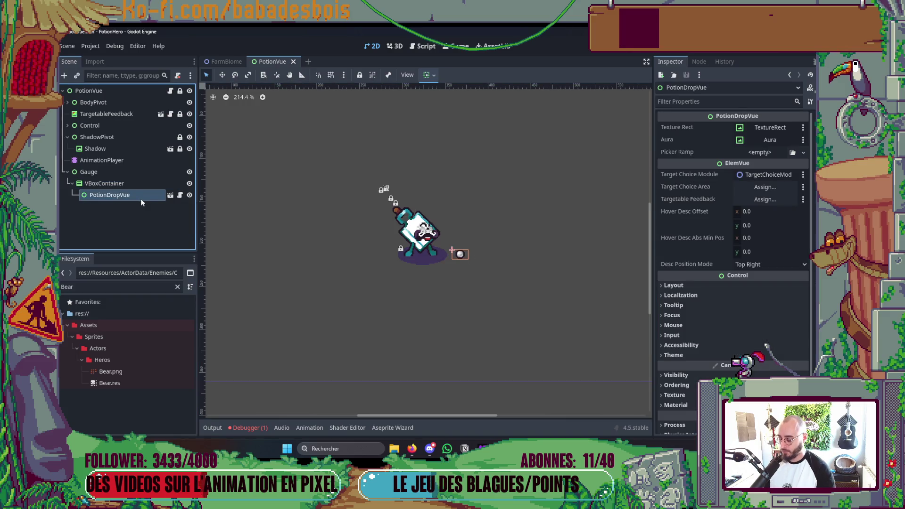
key("ctrl+d")
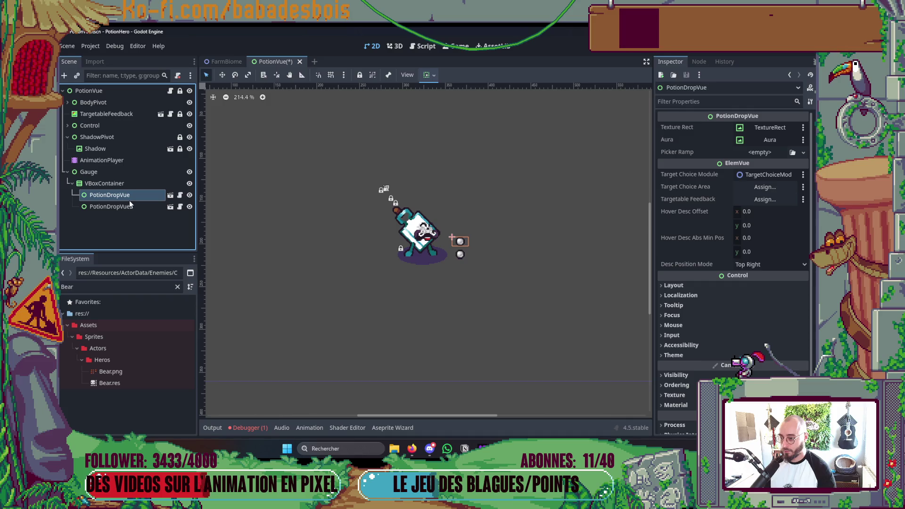
left_click(131, 207)
left_click(131, 196)
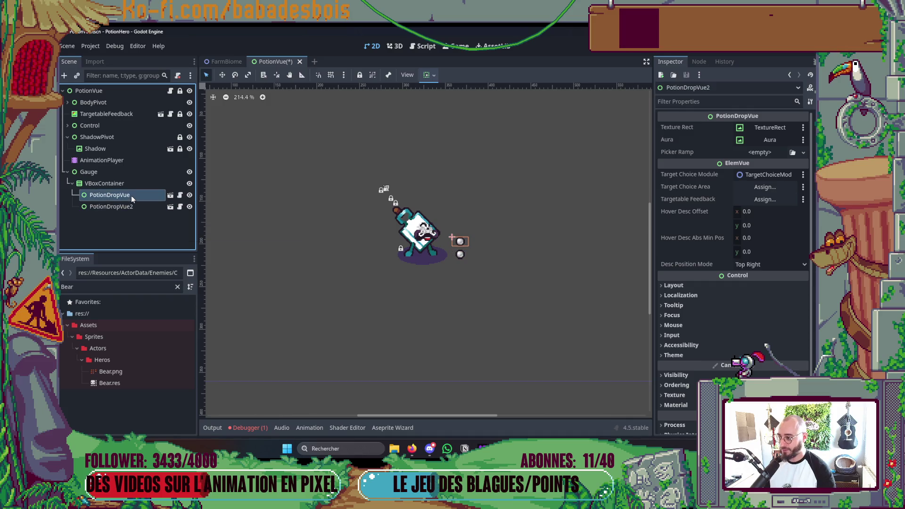
left_click(132, 205)
key("ctrl+d")
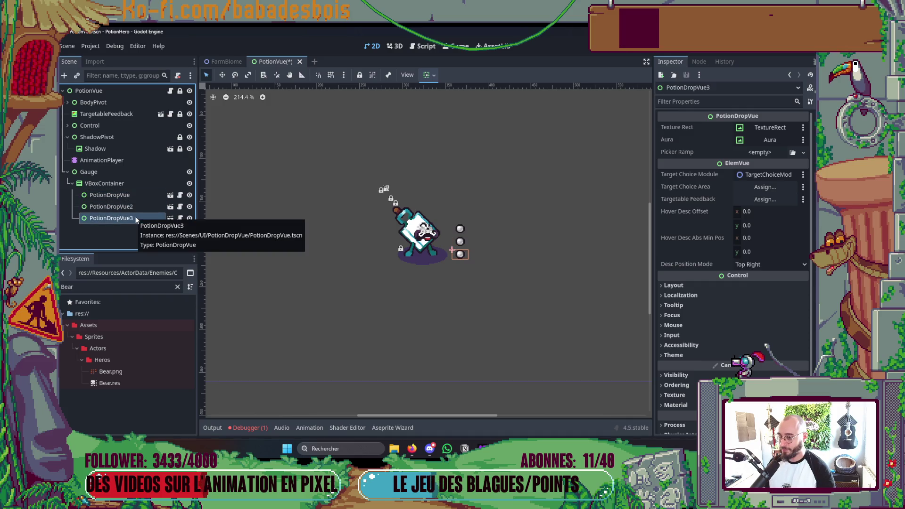
left_click(126, 185)
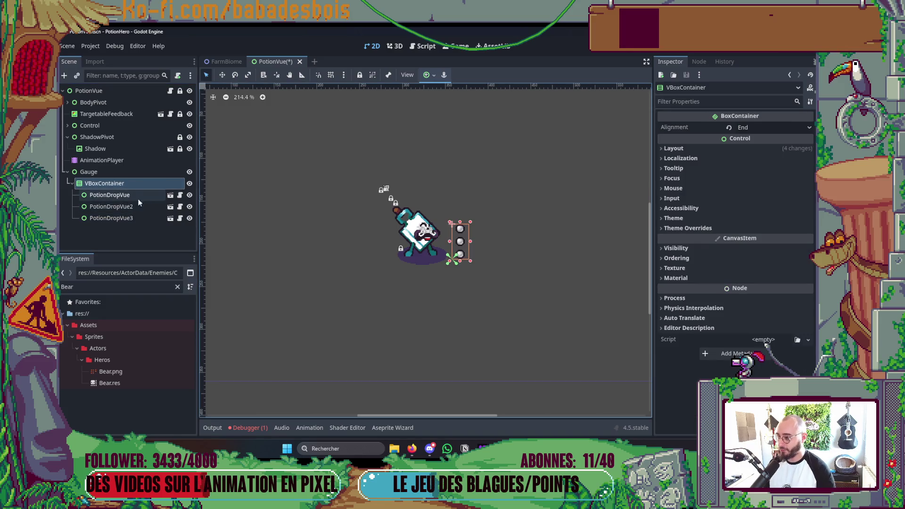
key("ctrl+d")
left_click(127, 183)
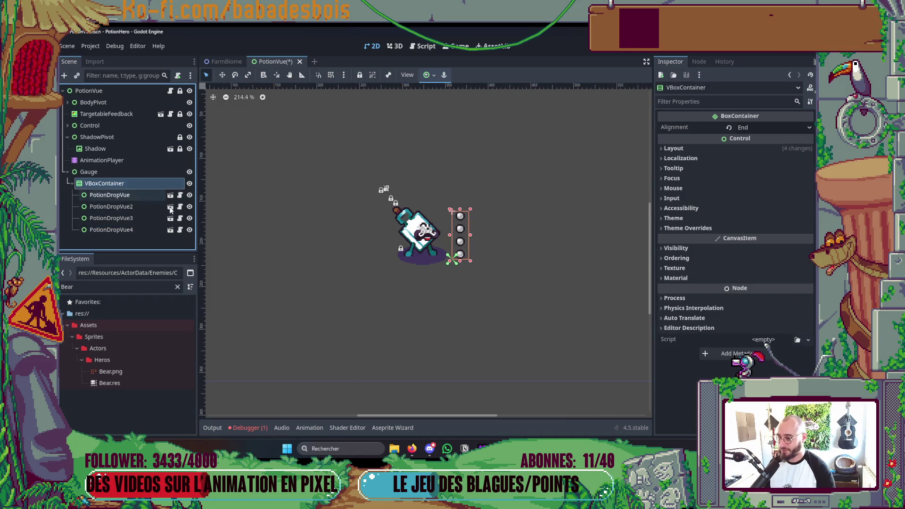
left_click(662, 228)
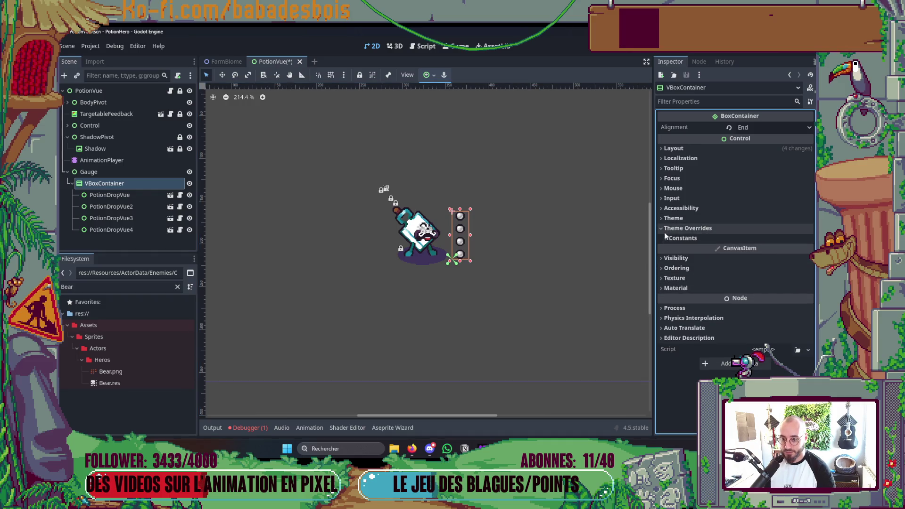
left_click(663, 239)
left_click(675, 250)
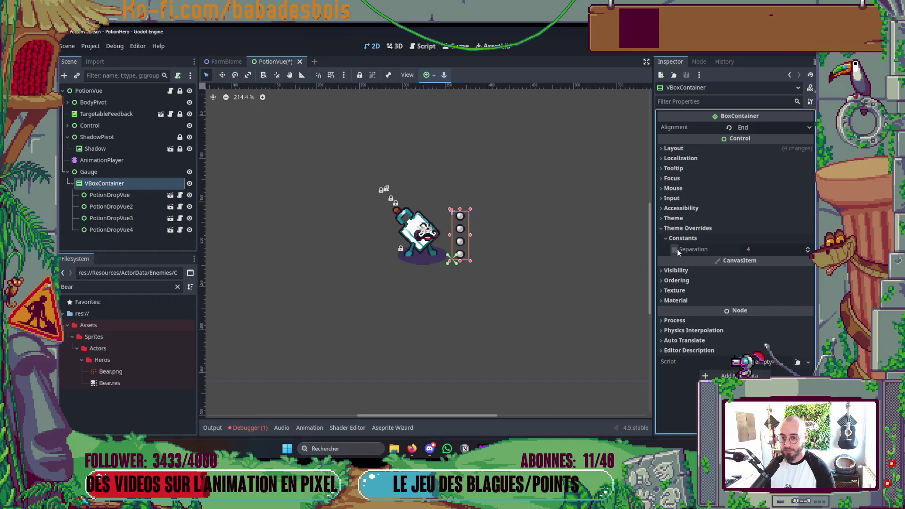
left_click(783, 251)
key("Return")
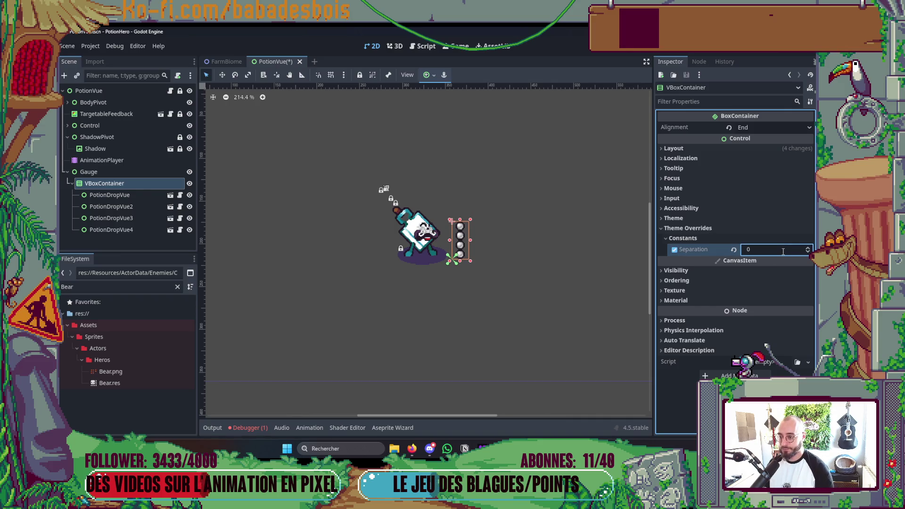
scroll(477, 240, "up", 5)
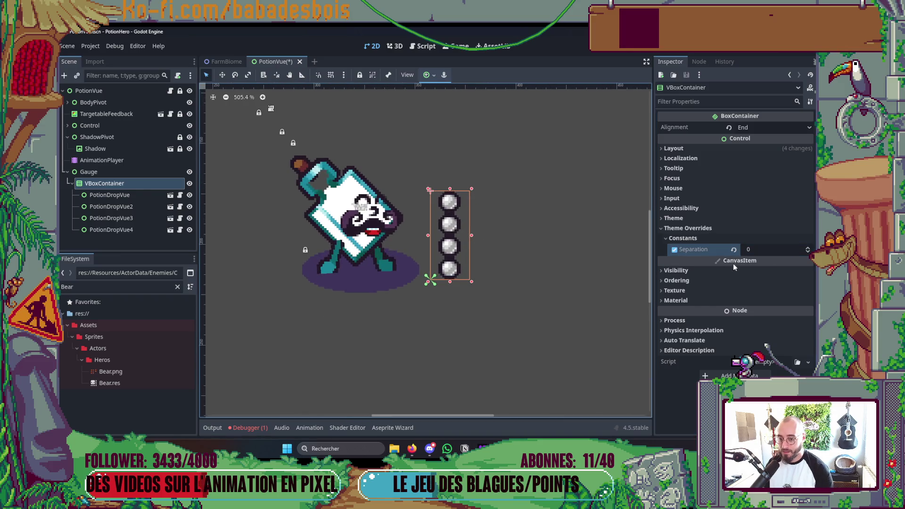
left_click(767, 249)
key("Return")
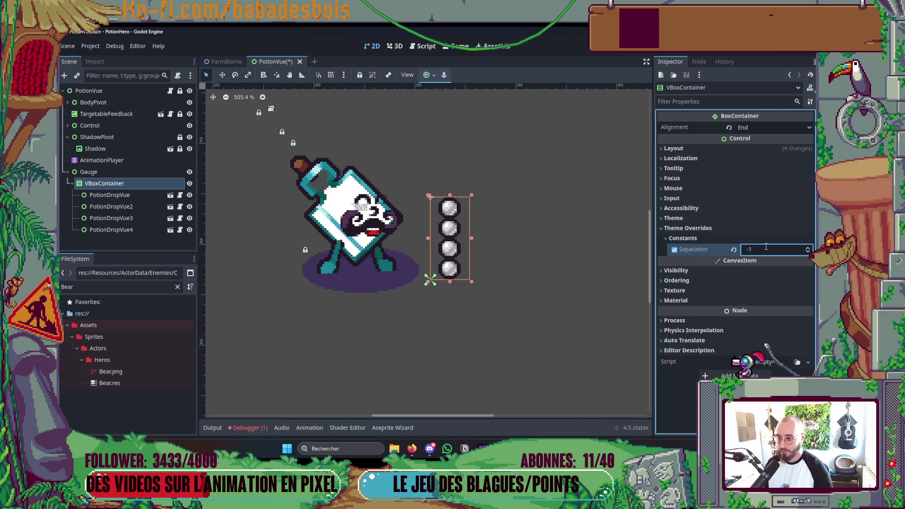
left_click(539, 316)
scroll(576, 299, "down", 6)
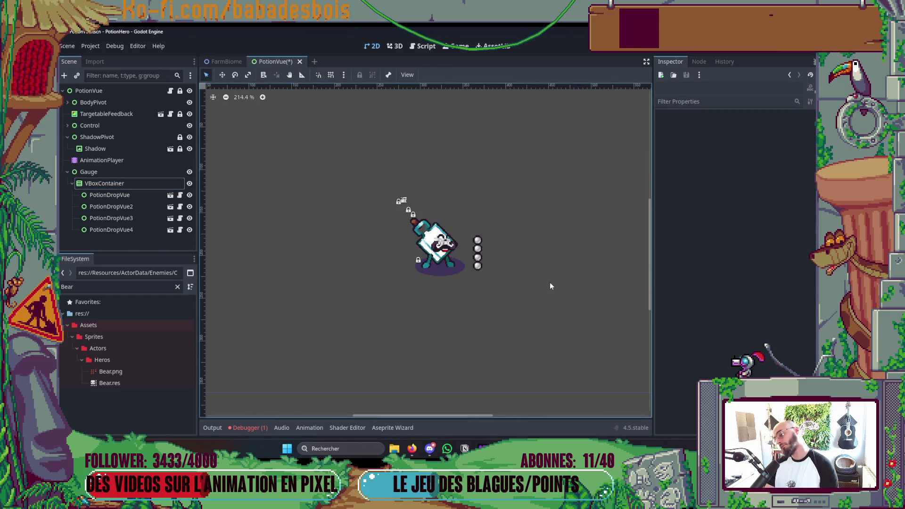
scroll(556, 280, "up", 2)
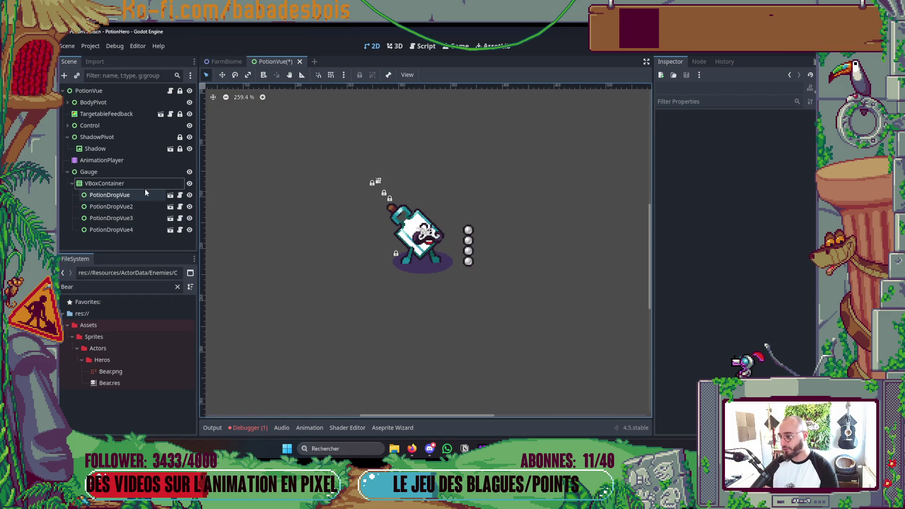
left_click(105, 184)
left_click(764, 249)
type("2")
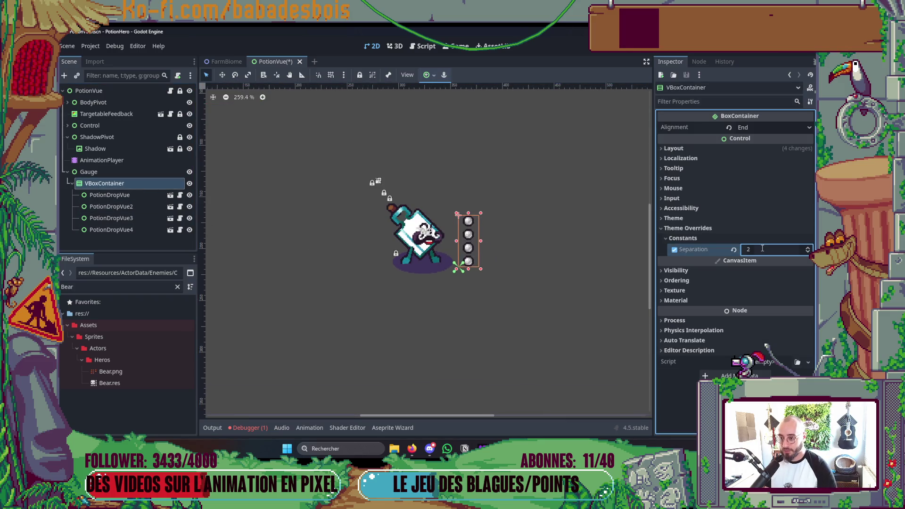
scroll(462, 237, "up", 5)
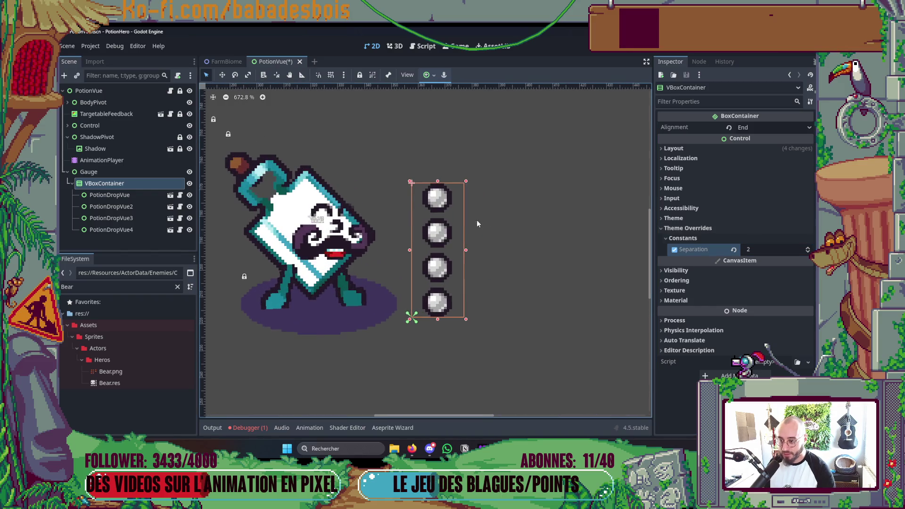
scroll(446, 227, "down", 6)
left_click(788, 250)
key("BackSpace")
type("1")
key("Return")
key("ctrl+s")
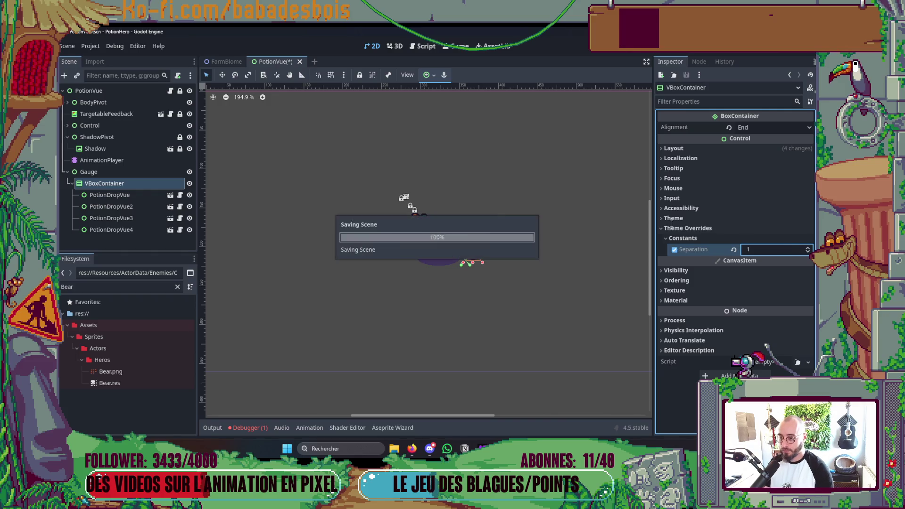
left_click(494, 303)
scroll(538, 339, "down", 1)
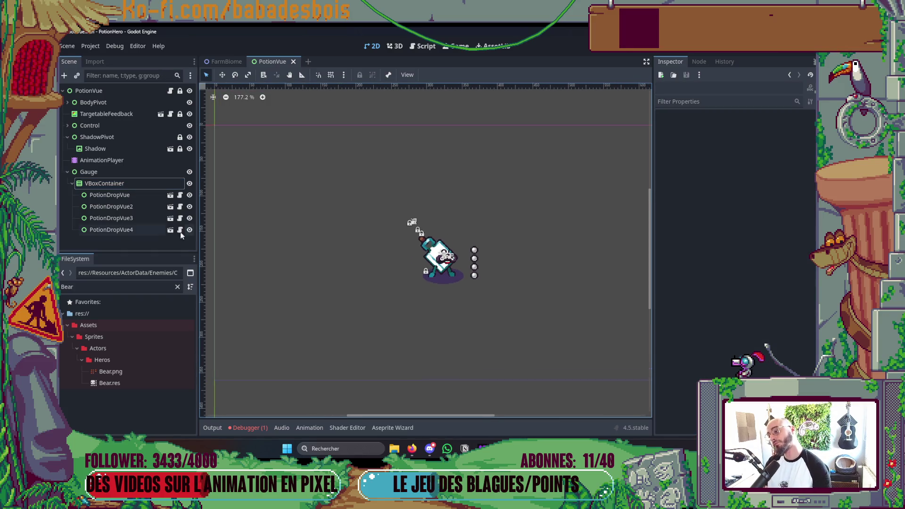
left_click(123, 187)
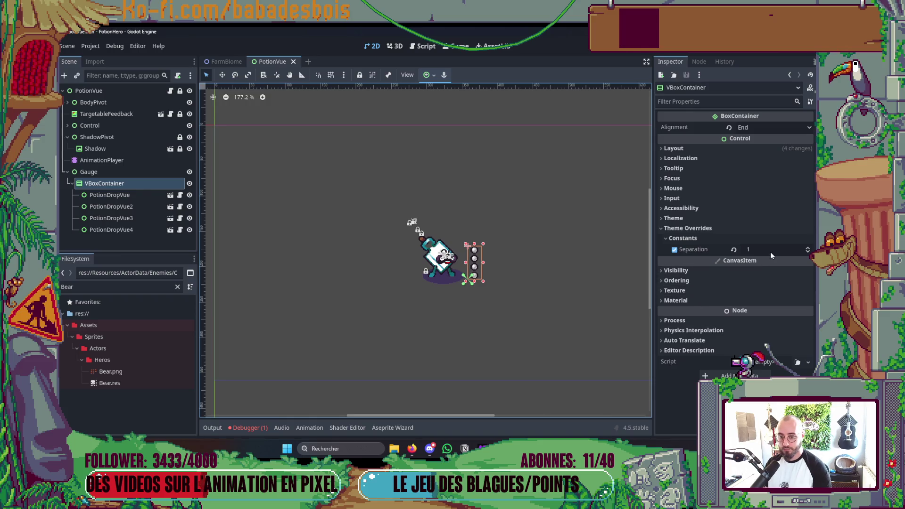
left_click(594, 364)
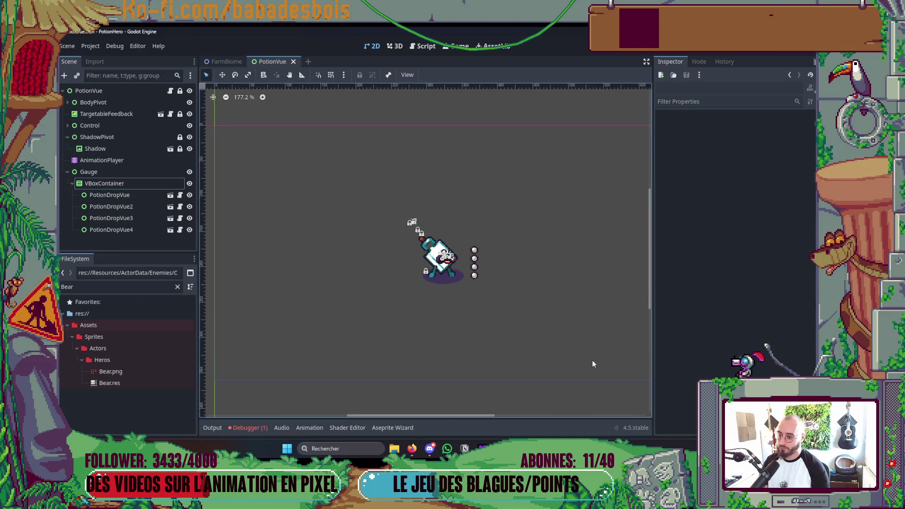
scroll(540, 311, "up", 7)
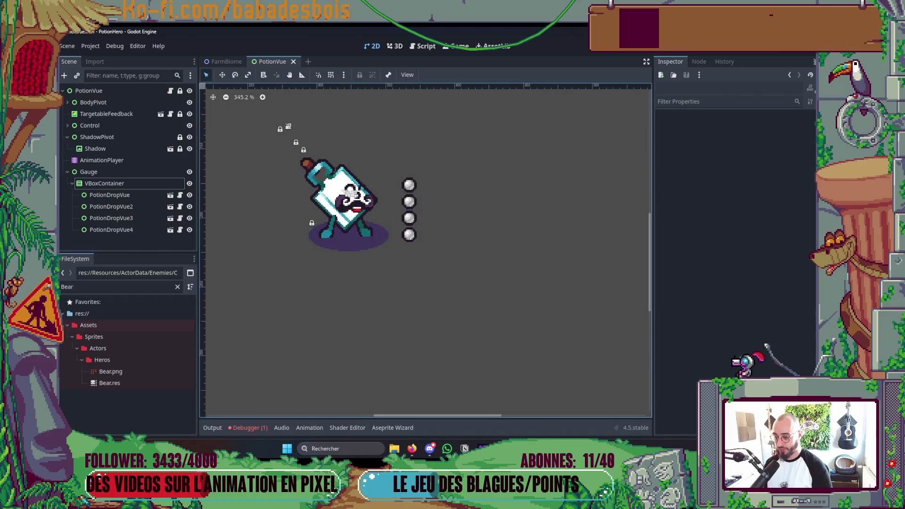
key("alt+Tab")
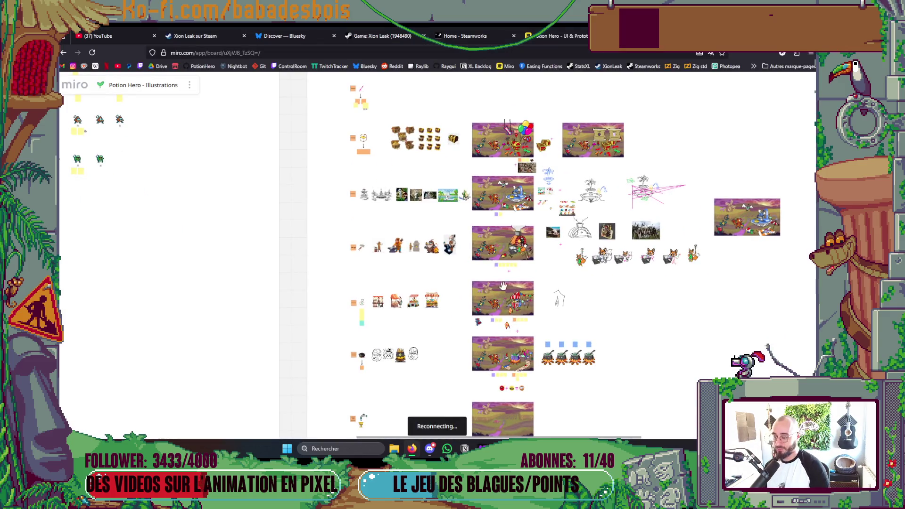
key("alt+Tab")
scroll(476, 362, "down", 2)
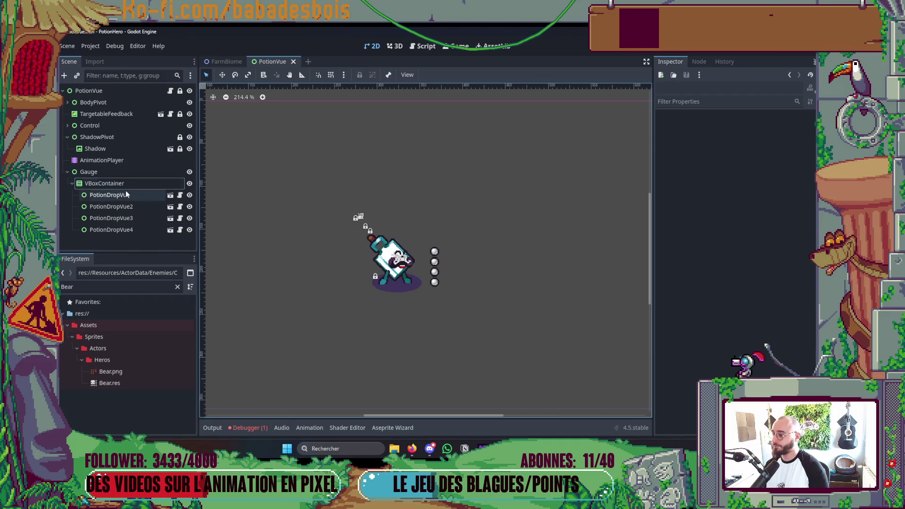
Step: Adjust the Gauge box's width beside the character
left_click(126, 172)
scroll(421, 270, "up", 4)
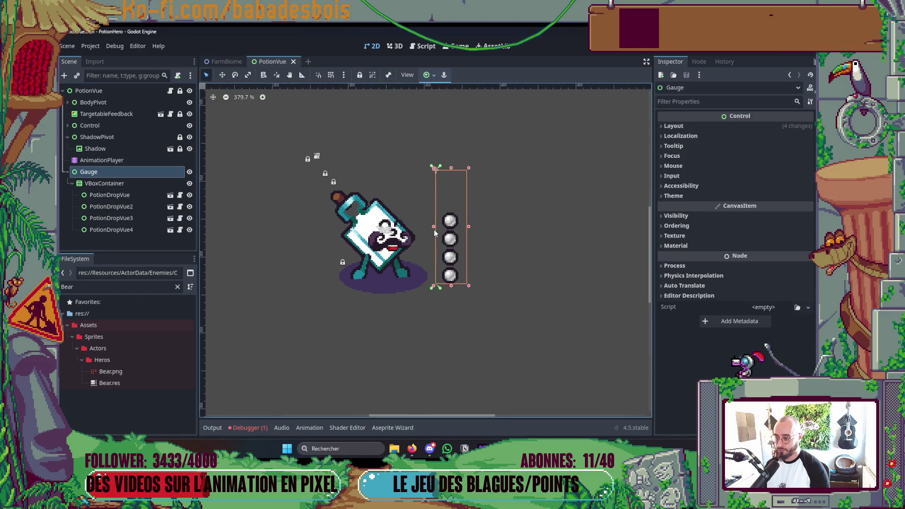
left_click_drag(434, 227, 424, 227)
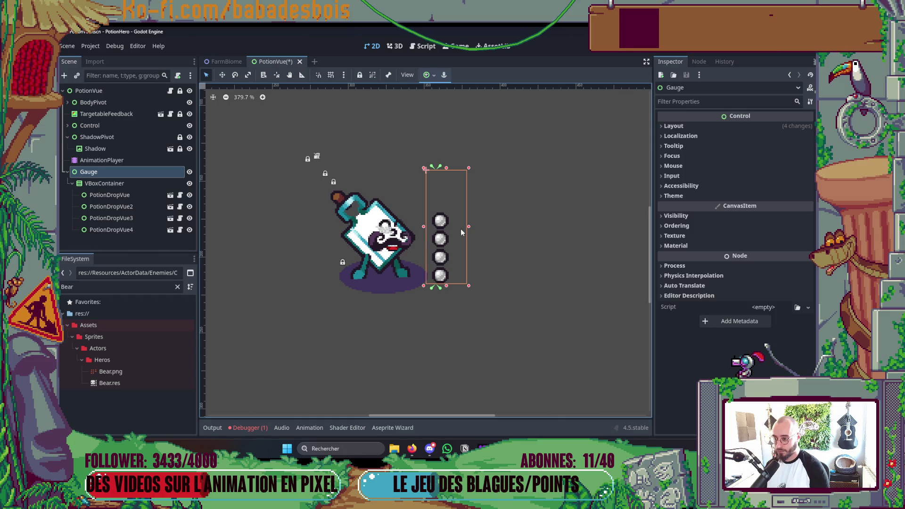
mouse_move(468, 227)
left_mouse_down()
mouse_move(438, 227)
mouse_move(461, 226)
left_mouse_up()
Step: Move the VBoxContainer out of Gauge to PotionVue and delete the empty Gauge node
left_click(100, 184)
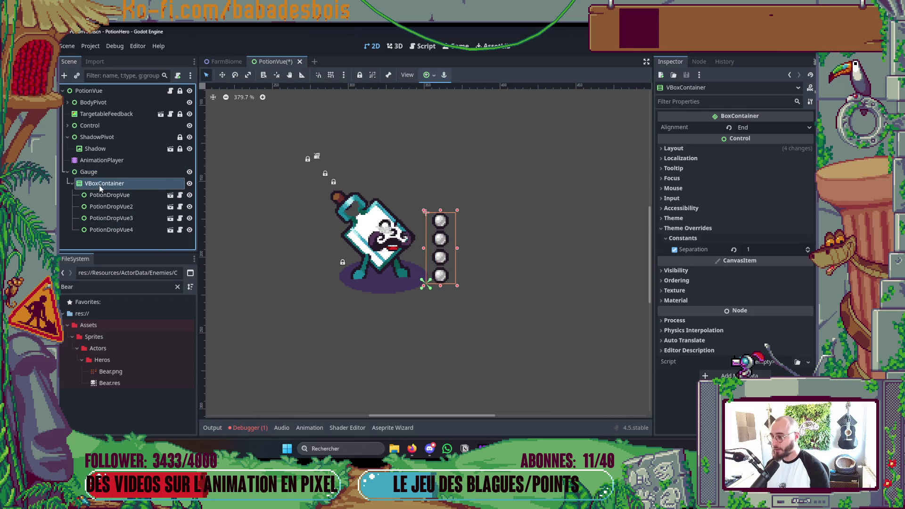
mouse_move(108, 188)
left_mouse_down()
mouse_move(115, 182)
mouse_move(106, 96)
left_mouse_up()
key("ctrl+z")
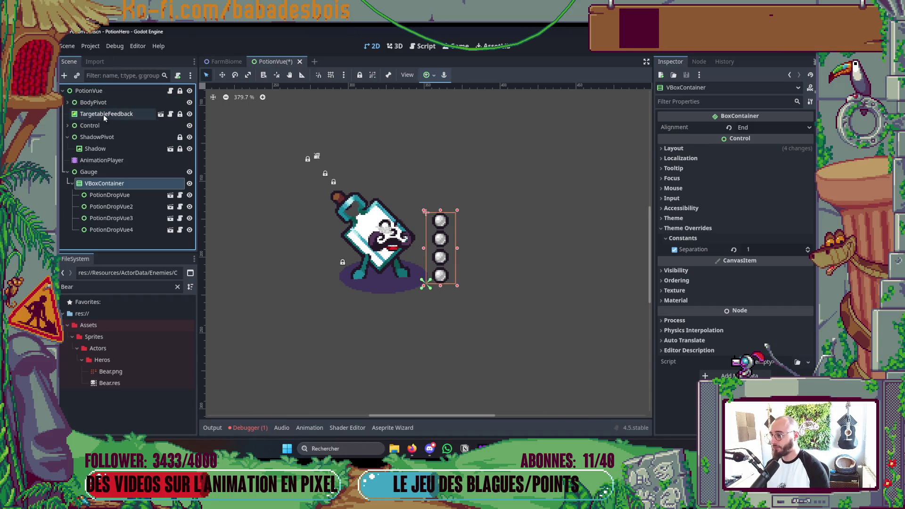
mouse_move(105, 187)
left_mouse_down()
mouse_move(113, 96)
mouse_move(94, 177)
left_mouse_up()
left_click(88, 171)
key("Delete")
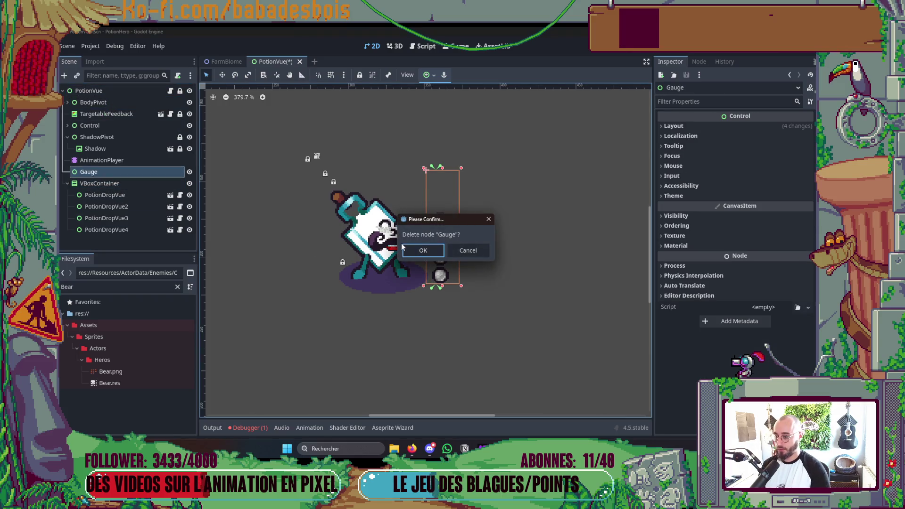
left_click(421, 247)
left_click(110, 175)
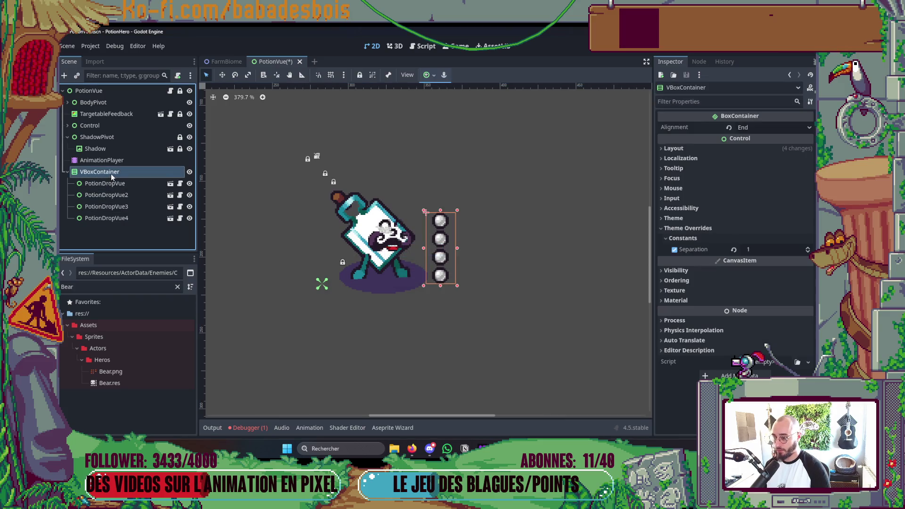
Step: Anchor the VBoxContainer Right Wide, shorten it from the top, and nudge it right three steps
left_click(433, 75)
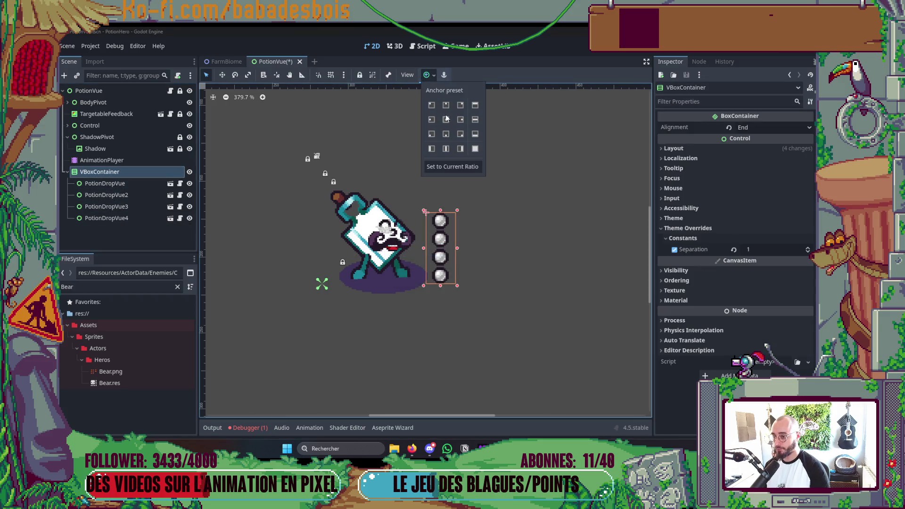
left_click(460, 149)
left_click(488, 273)
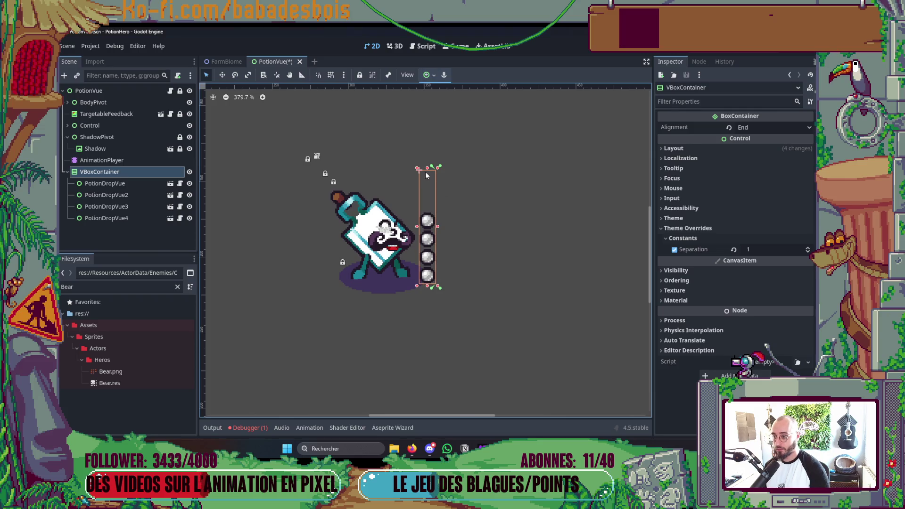
left_click_drag(428, 169, 428, 210)
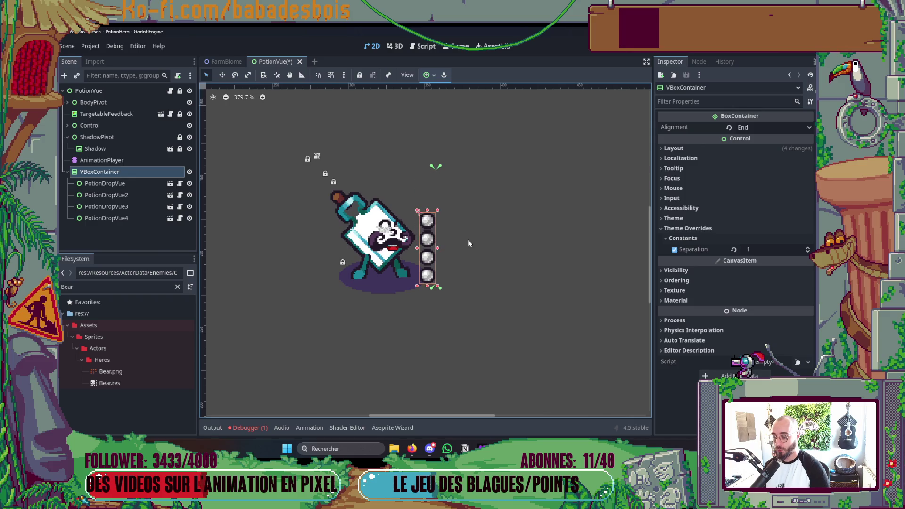
key("Right")
key("Right")
key("Right")
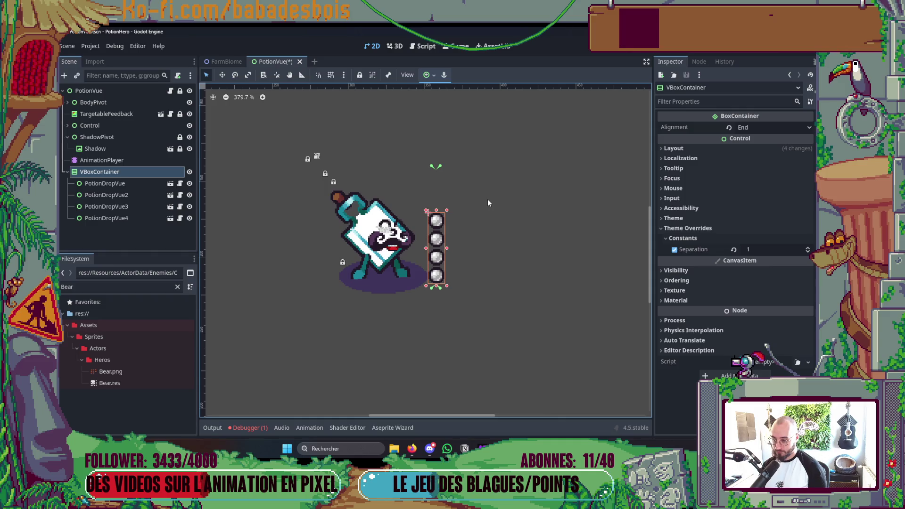
key("Right")
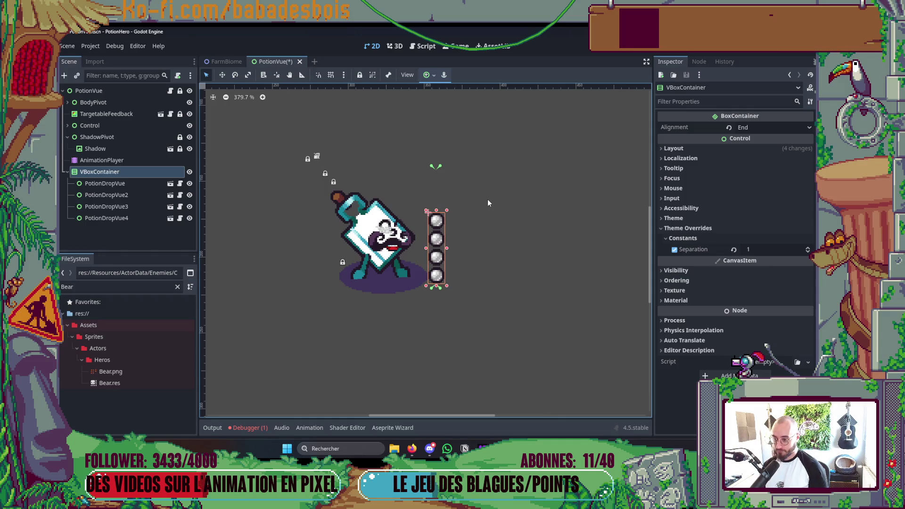
key("Right")
key("Right")
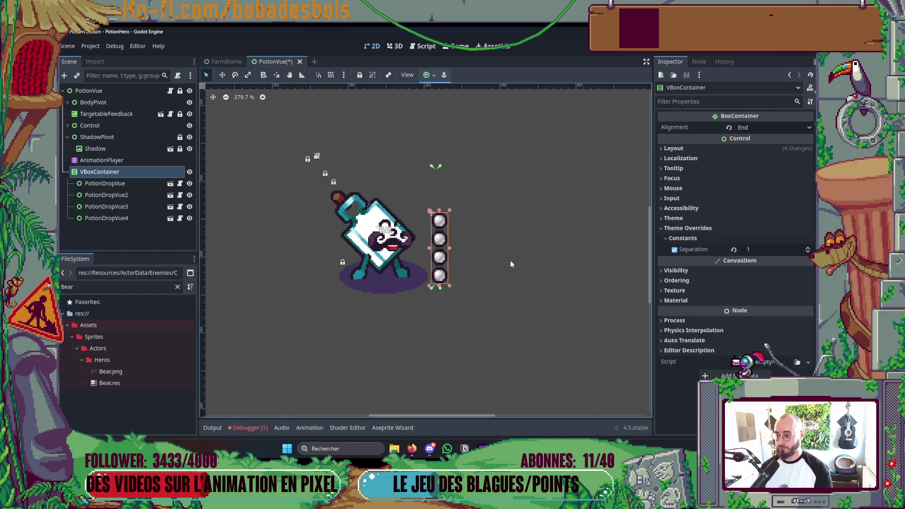
Step: Preview the pip column beside the recentred character, then reselect the VBoxContainer
left_click(526, 254)
scroll(526, 254, "down", 1)
left_click_drag(526, 257, 513, 283)
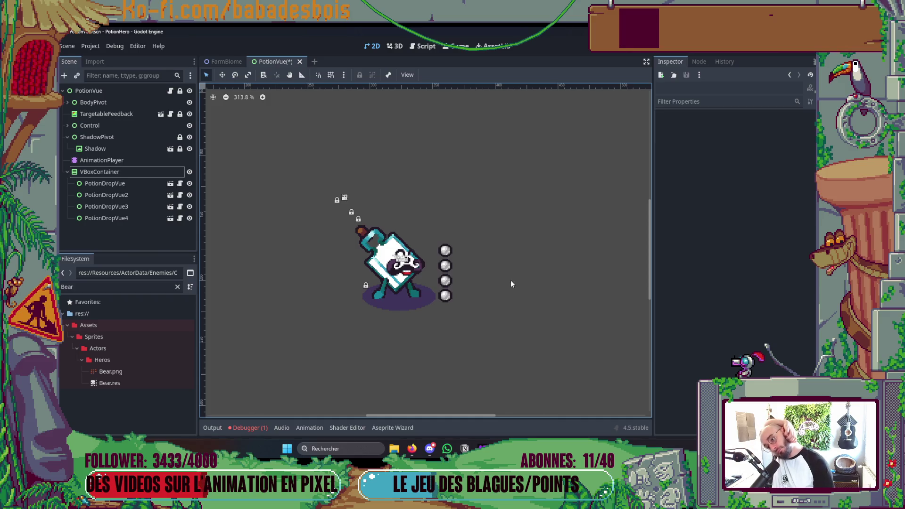
left_click(118, 172)
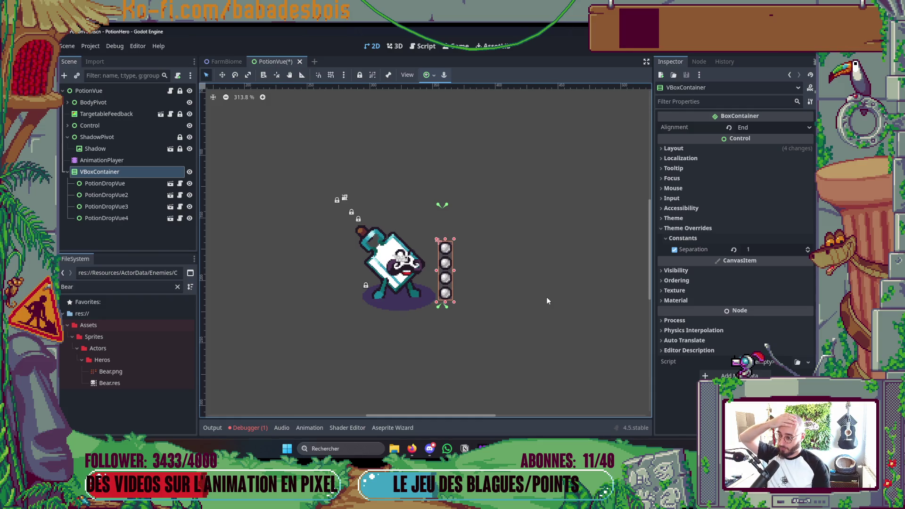
scroll(466, 312, "up", 7)
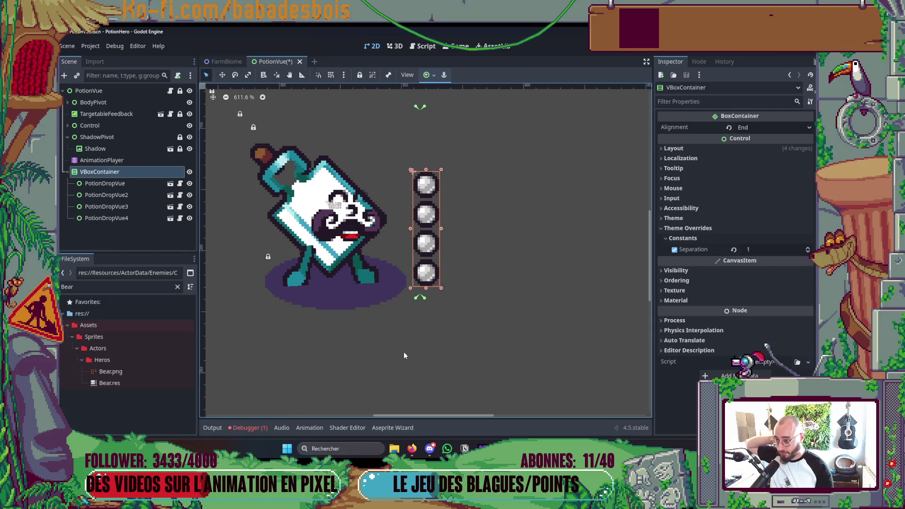
left_click(475, 301)
scroll(479, 298, "down", 7)
left_click(108, 208)
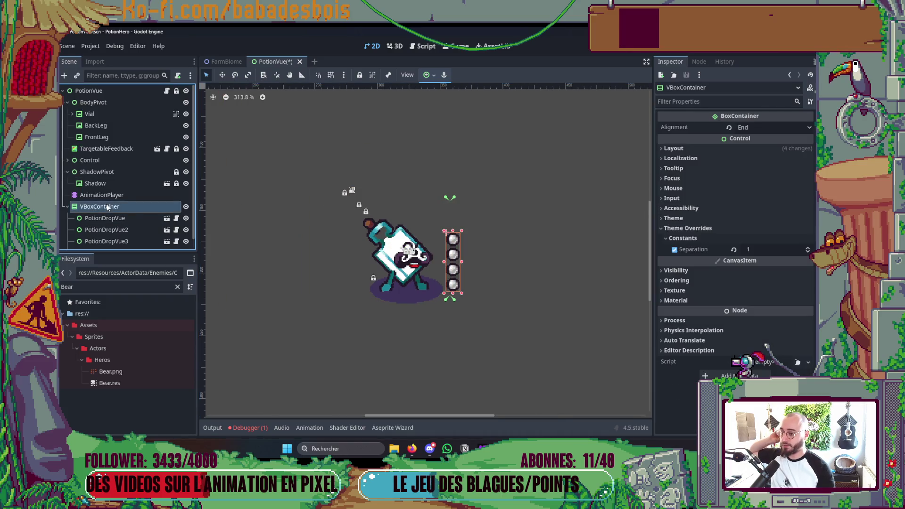
scroll(106, 204, "down", 1)
right_click(105, 194)
Step: Try instancing a child scene by searching 'VueContaine', then cancel the scene chooser
left_click(142, 208)
type("VueC")
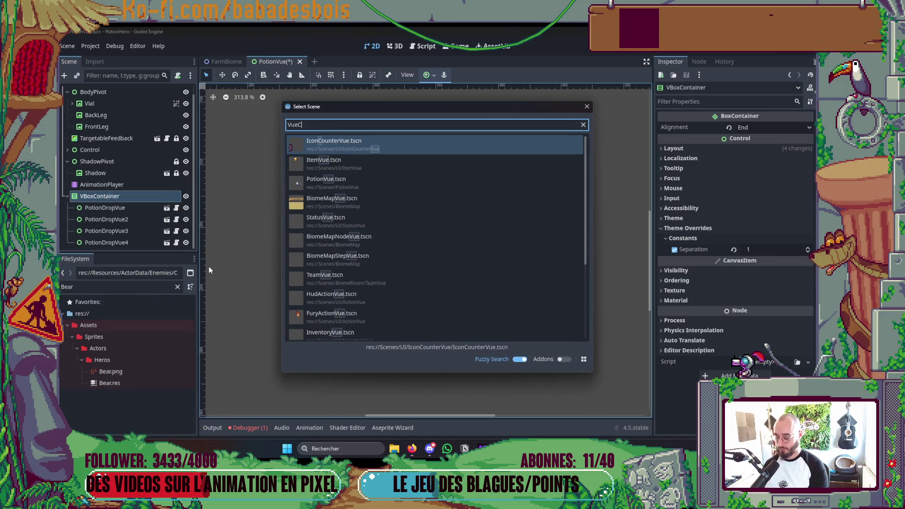
type("ontain")
type("e")
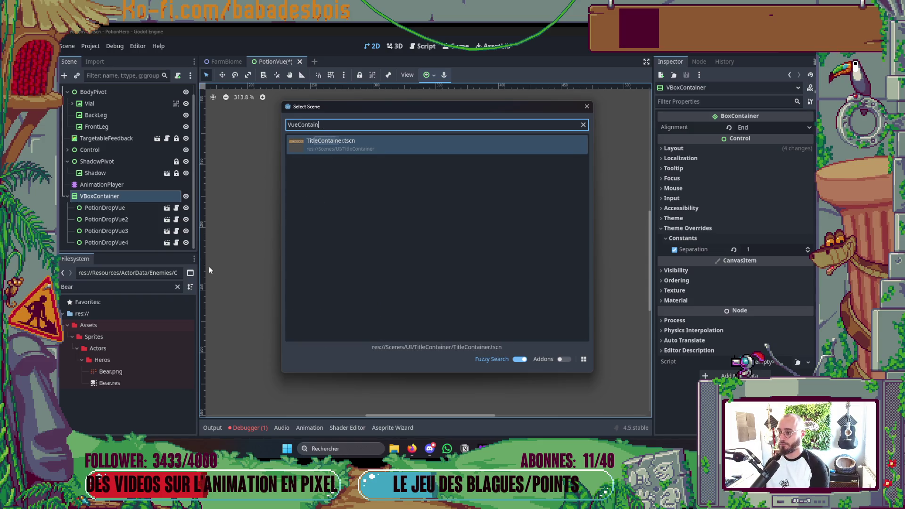
key("BackSpace")
key("BackSpace")
key("BackSpace")
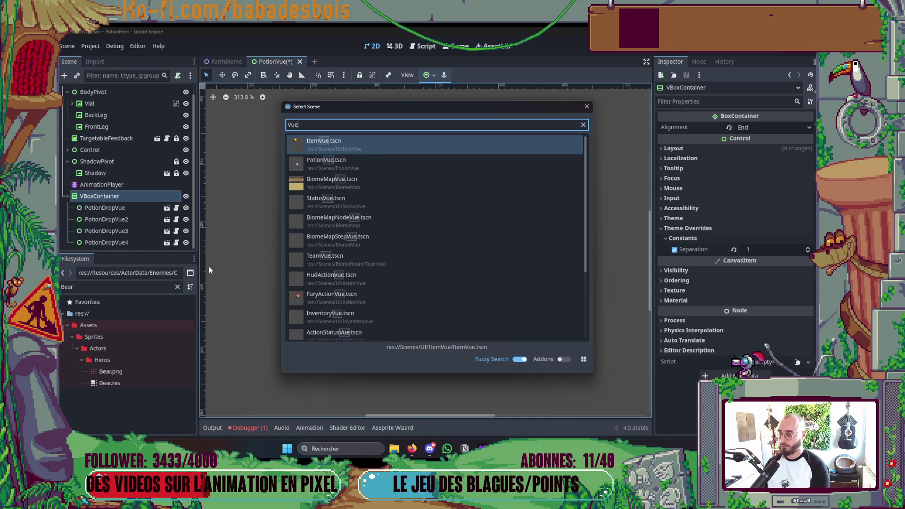
key("BackSpace")
key("BackSpace")
key("BackSpace")
key("Escape")
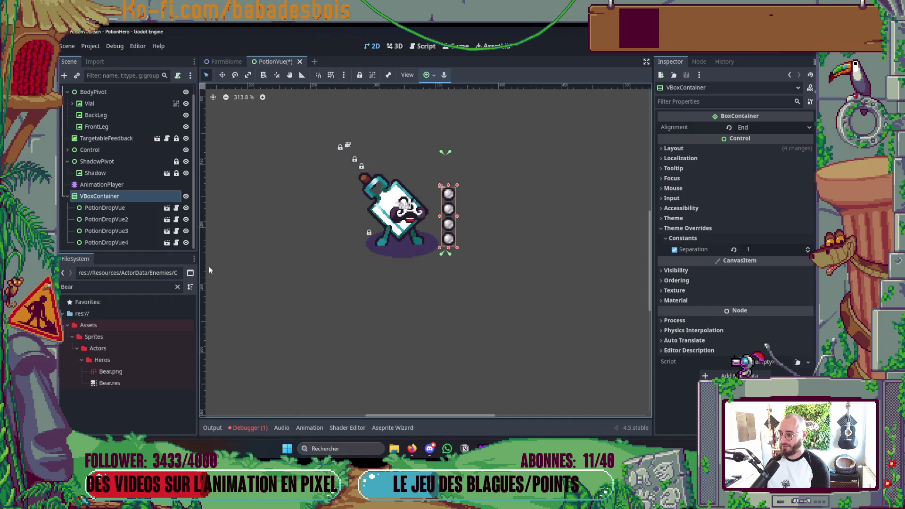
Step: Add a new VueContainerC child node under the VBoxContainer
right_click(149, 189)
left_click(131, 199)
right_click(131, 197)
left_click(165, 196)
type("Vuve")
key("BackSpace")
key("BackSpace")
type("eCon")
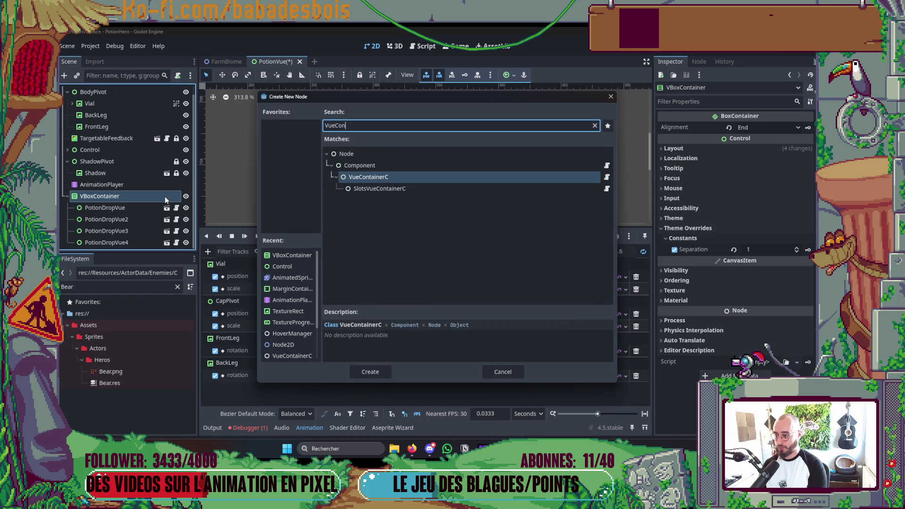
key("Return")
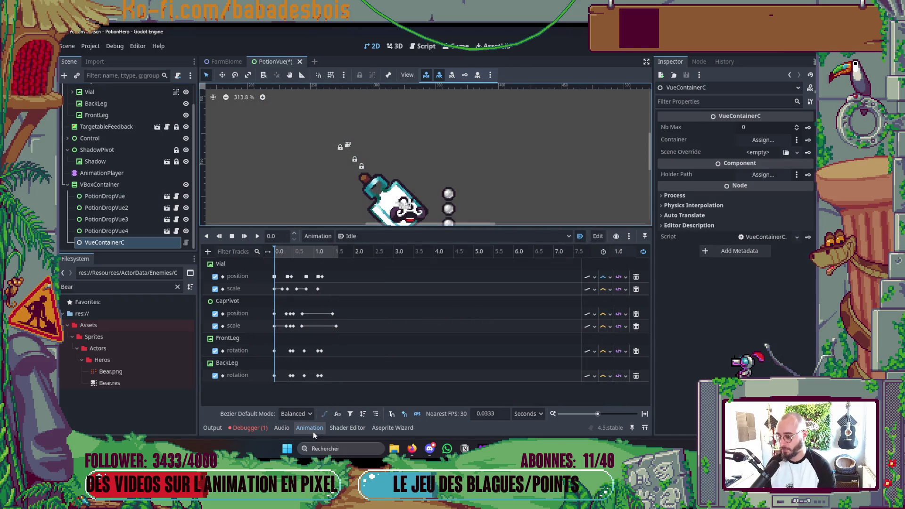
Step: Save the PotionVue scene and set VueContainerC's Container property to the VBoxContainer
left_click(309, 428)
key("ctrl+s")
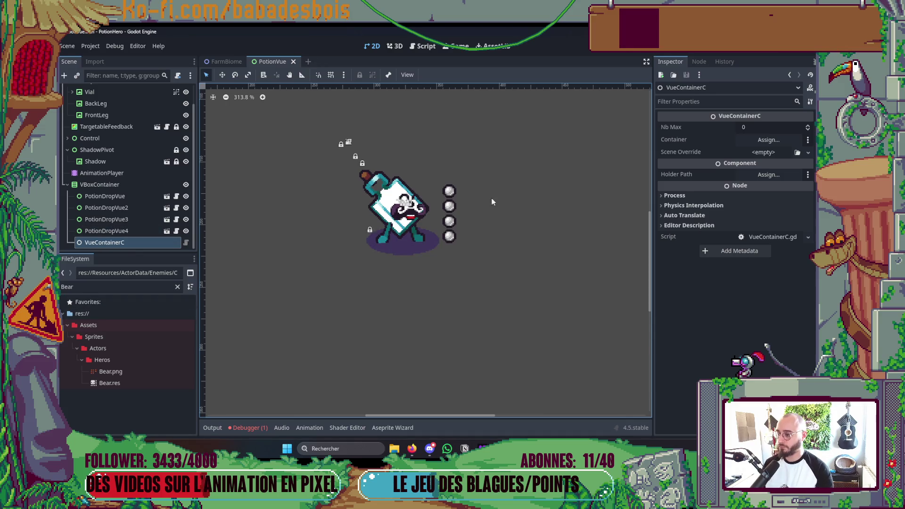
left_click(759, 153)
left_click(769, 140)
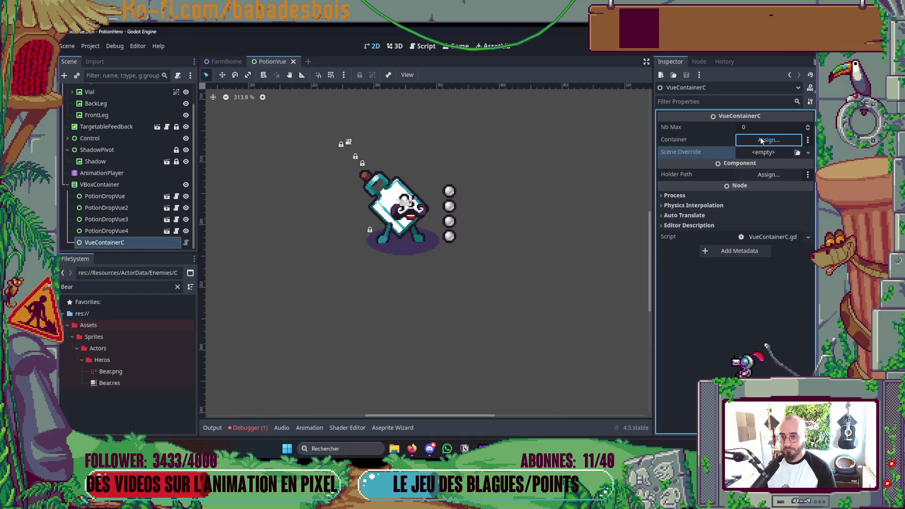
scroll(439, 284, "down", 3)
double_click(405, 309)
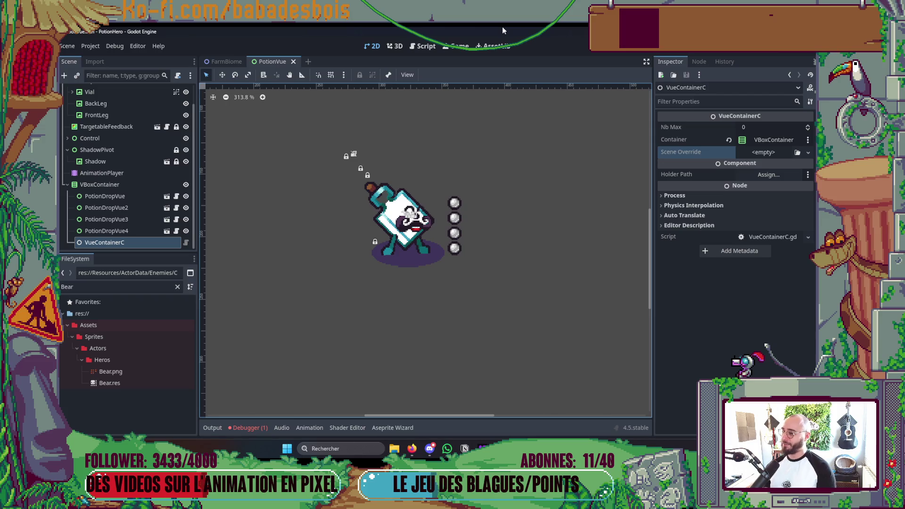
Step: Delete the VueContainerC node from the PotionVue scene, confirming with OK
right_click(126, 239)
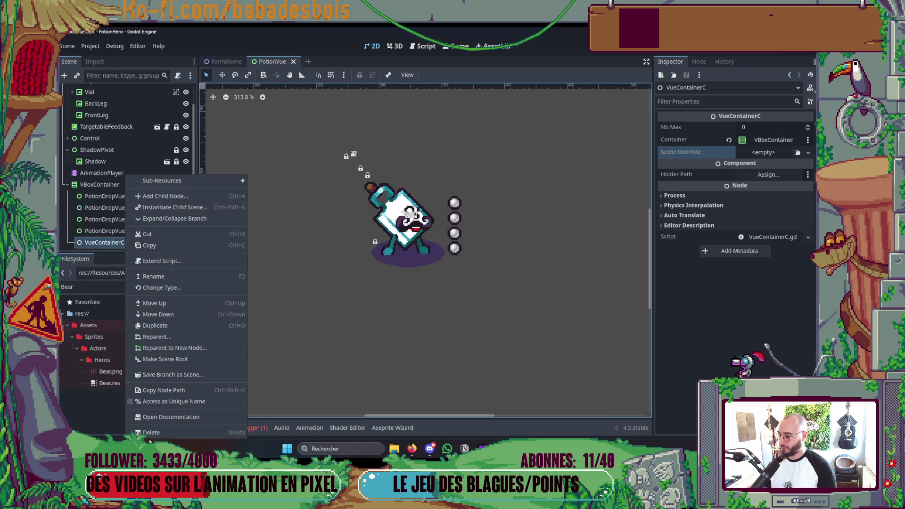
left_click(151, 433)
left_click(417, 251)
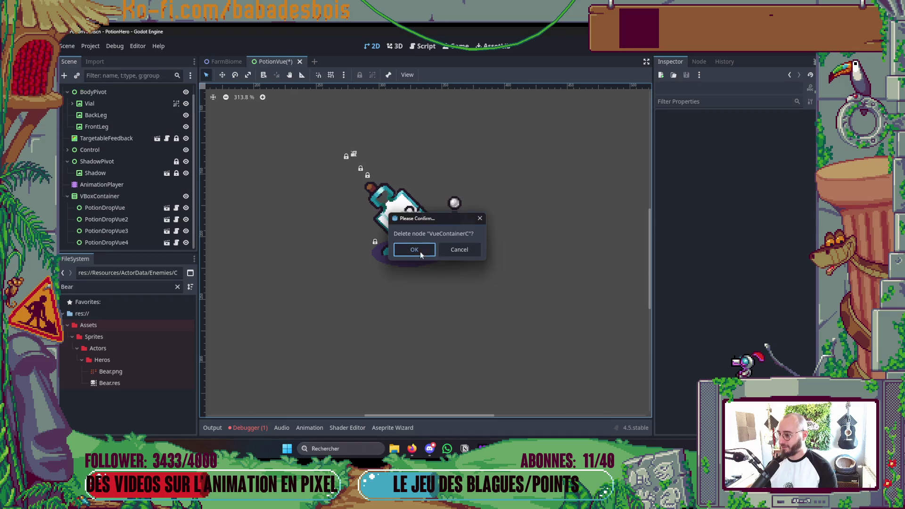
Step: Toggle the pip visibility icons to identify them, hiding PotionDropVue2 and PotionDropVue3
left_click(134, 240)
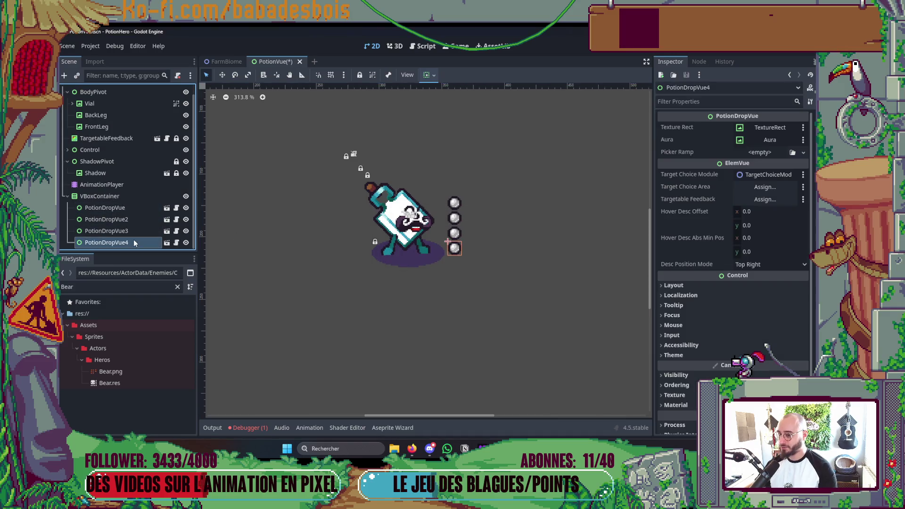
left_click(132, 220)
left_click(133, 208)
left_click(186, 207)
left_click(189, 209)
left_click(188, 209)
left_click(189, 221)
left_click(188, 222)
left_click(185, 231)
left_click(186, 231)
left_click(186, 231)
left_click(187, 220)
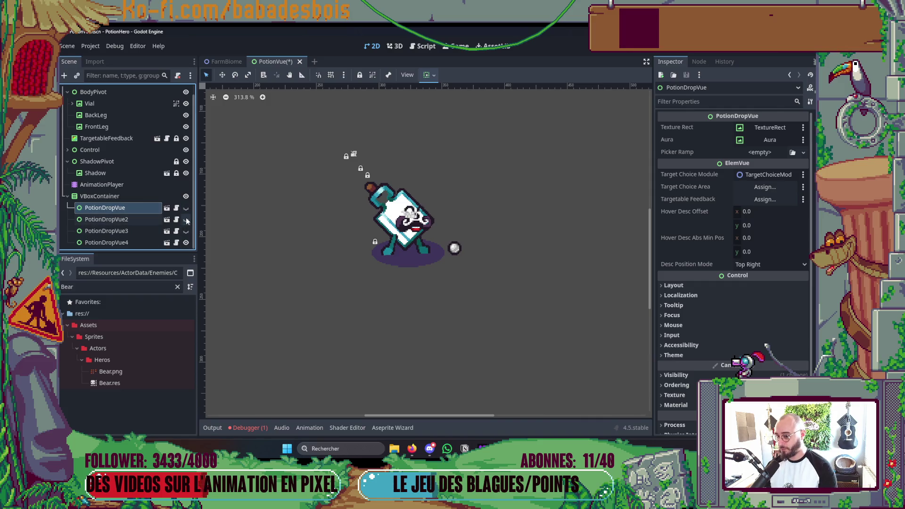
Step: Show all four pips again, then briefly hide and reshow the first pip
left_click(186, 230)
left_click(187, 219)
left_click(188, 207)
scroll(508, 222, "up", 1)
scroll(468, 212, "up", 6)
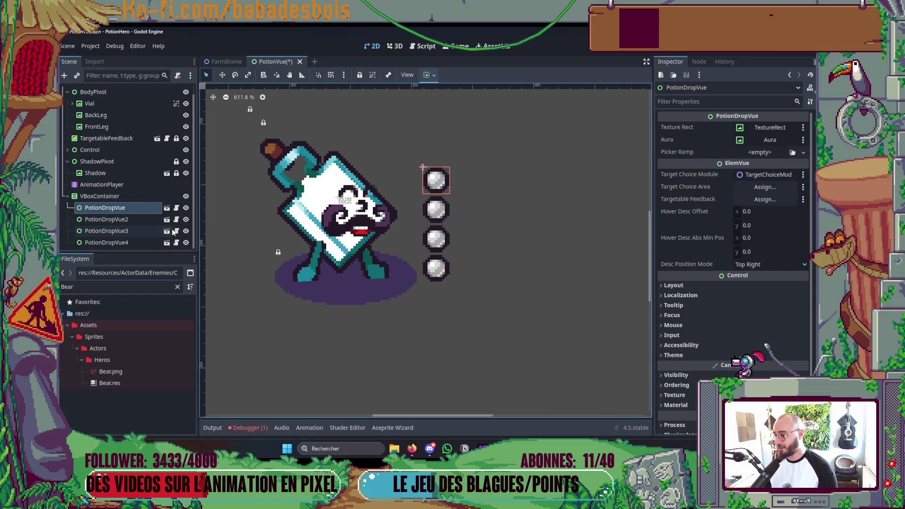
left_click(188, 210)
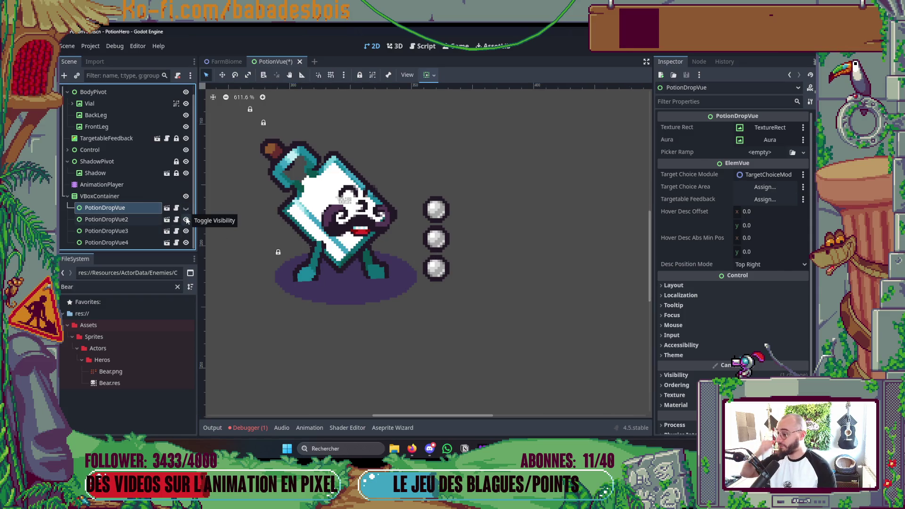
left_click(187, 208)
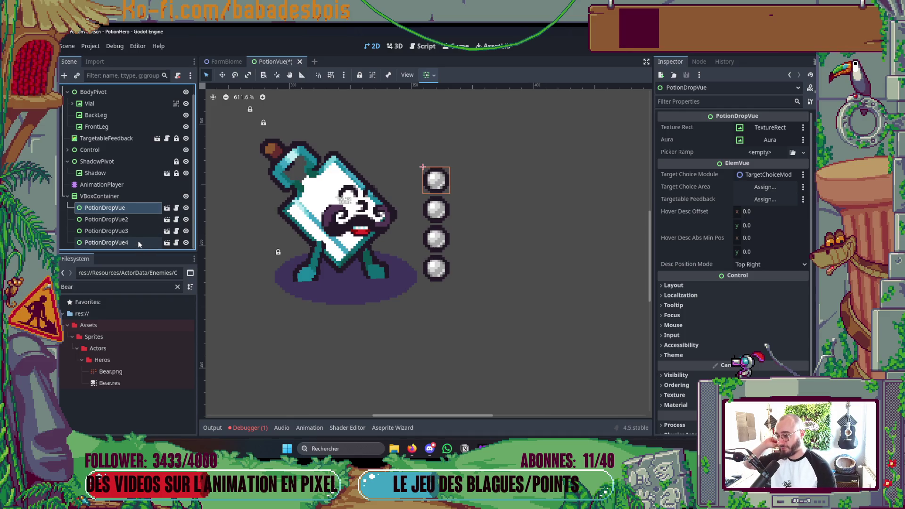
Step: Select the first pip PotionDropVue and open its scene in a separate editor tab
left_click(138, 242)
left_click(141, 218)
left_click(141, 209)
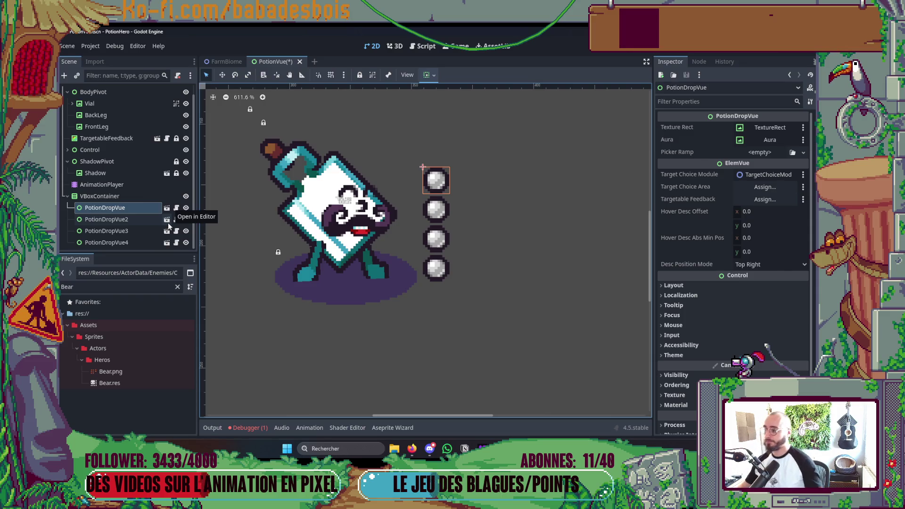
left_click(167, 220)
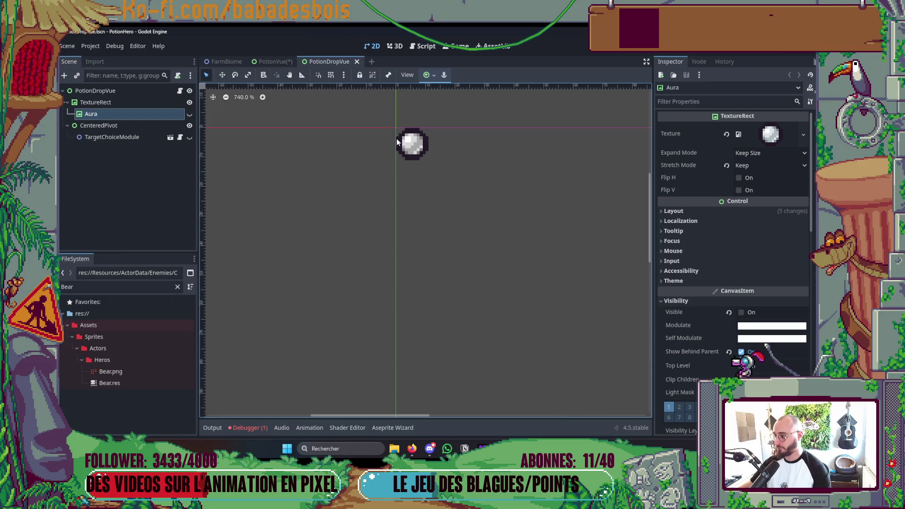
Step: Return to the PotionVue scene tab and save it
scroll(396, 137, "down", 2)
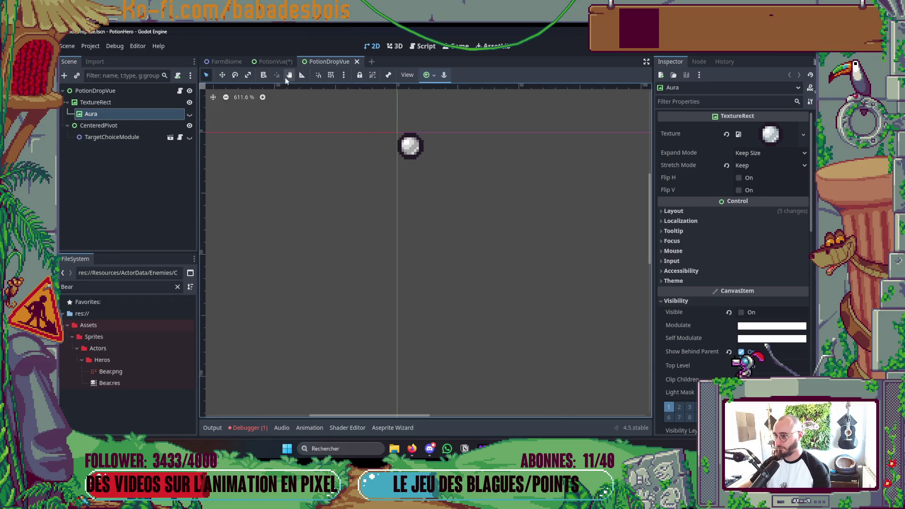
left_click(279, 63)
key("ctrl+s")
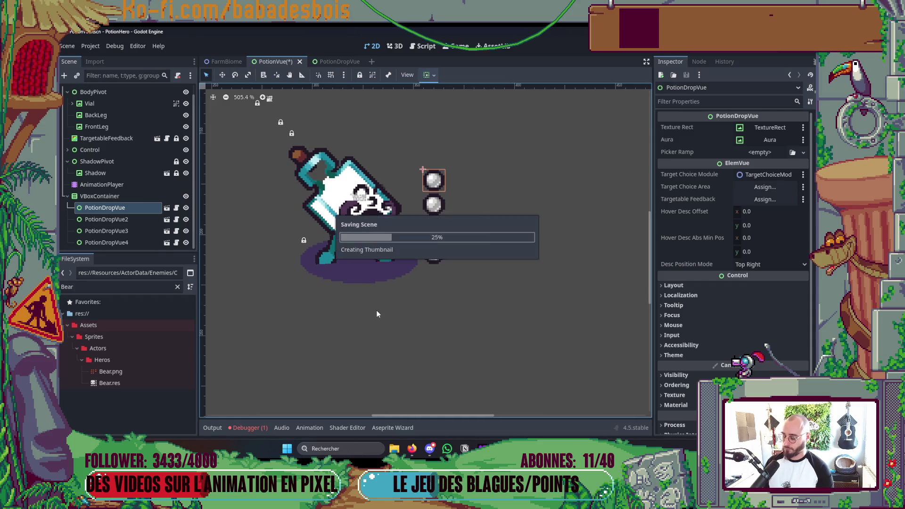
left_click(472, 290)
Step: Filter the FileSystem by 'Gauge' and open the PotionFillGauge.gd script
scroll(493, 292, "down", 2)
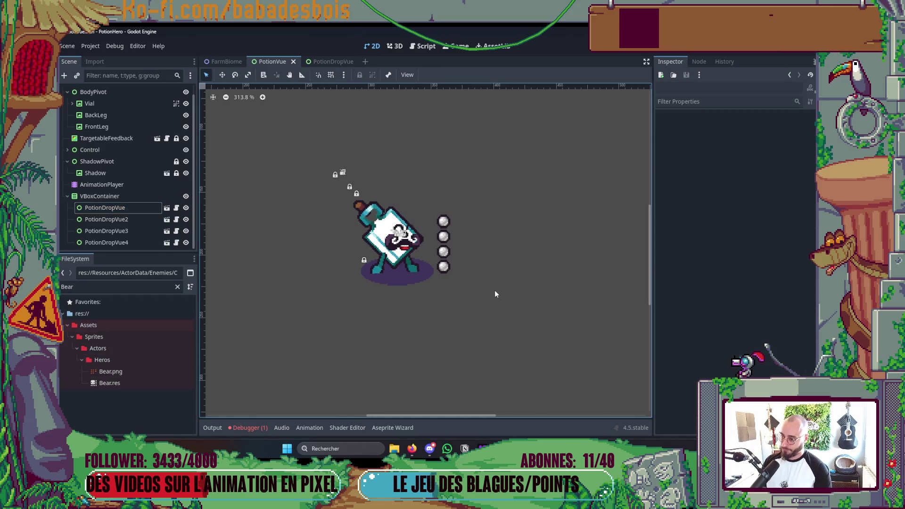
double_click(73, 288)
type("Ga")
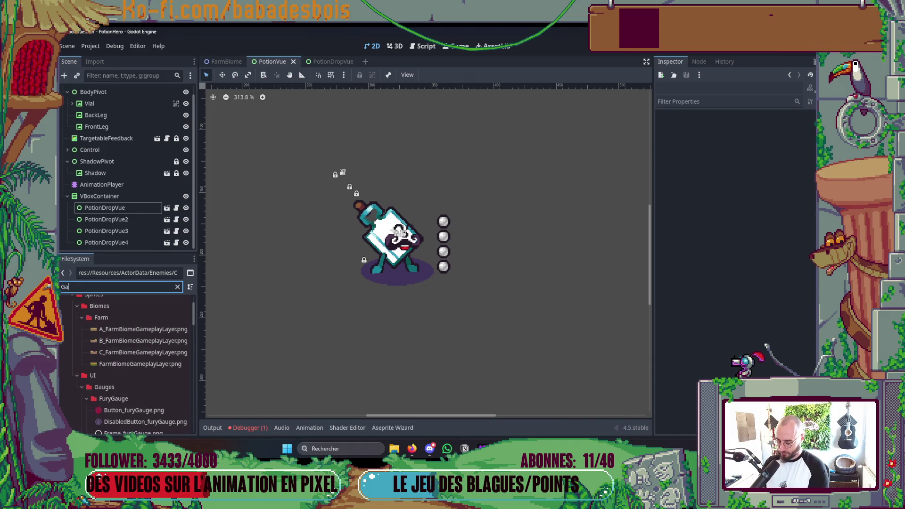
type("uge")
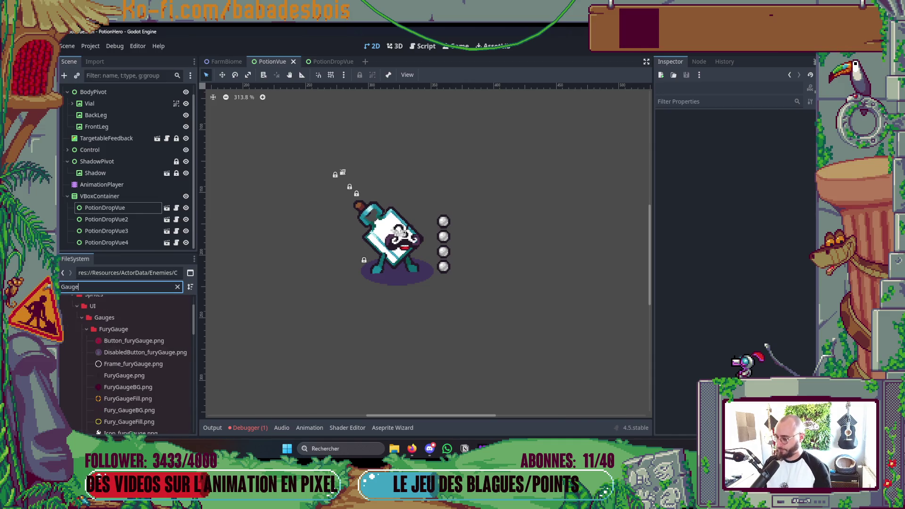
scroll(156, 358, "down", 10)
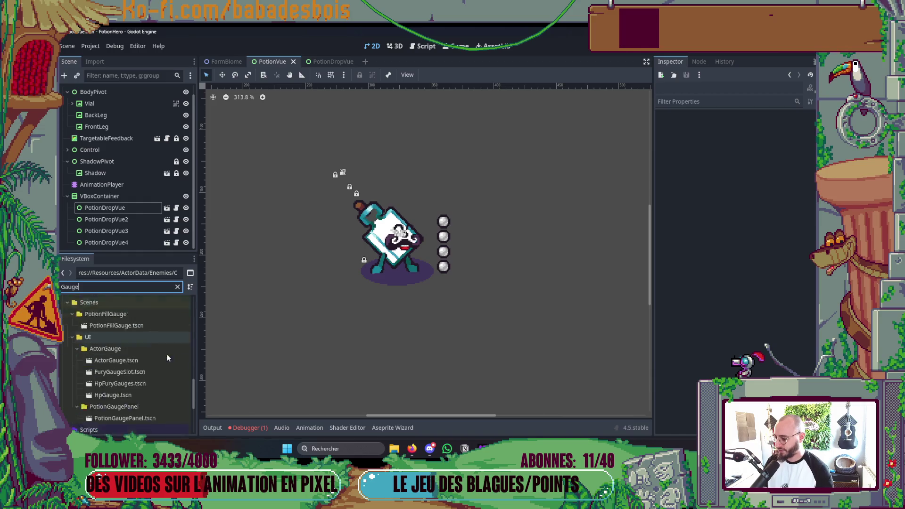
scroll(183, 375, "down", 1)
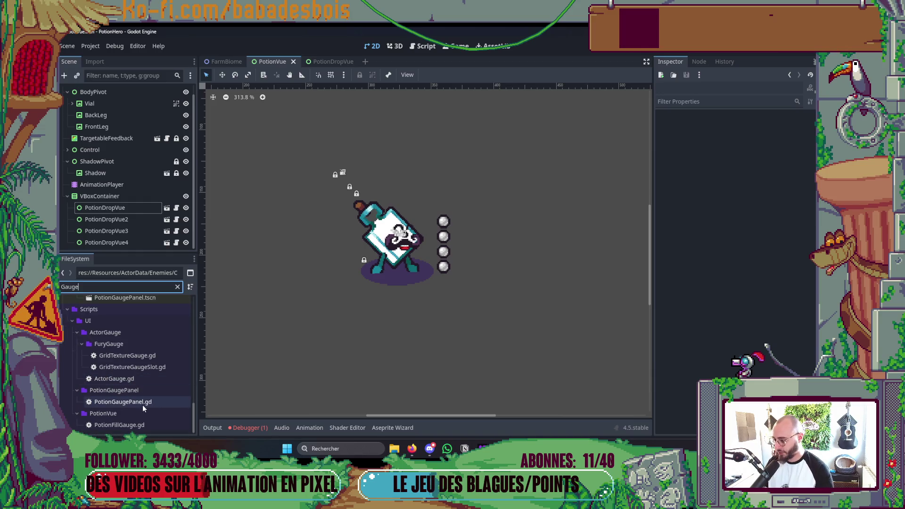
double_click(132, 427)
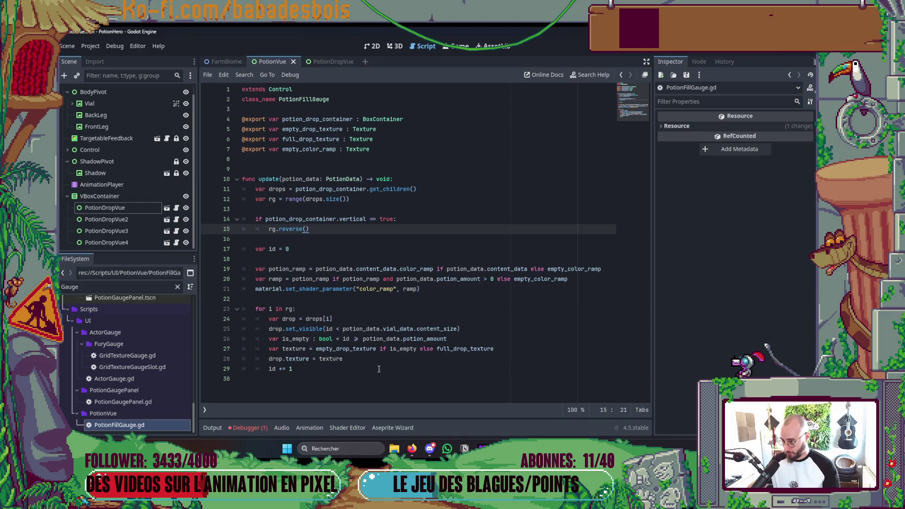
Step: Remove the extra blank line above func update in PotionFillGauge.gd, then go back to 2D
left_click(355, 172)
key("BackSpace")
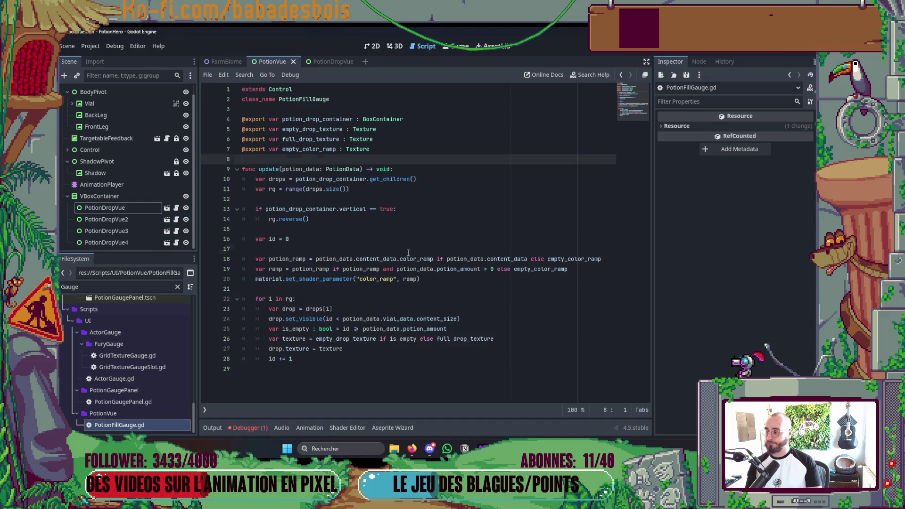
left_click(408, 251)
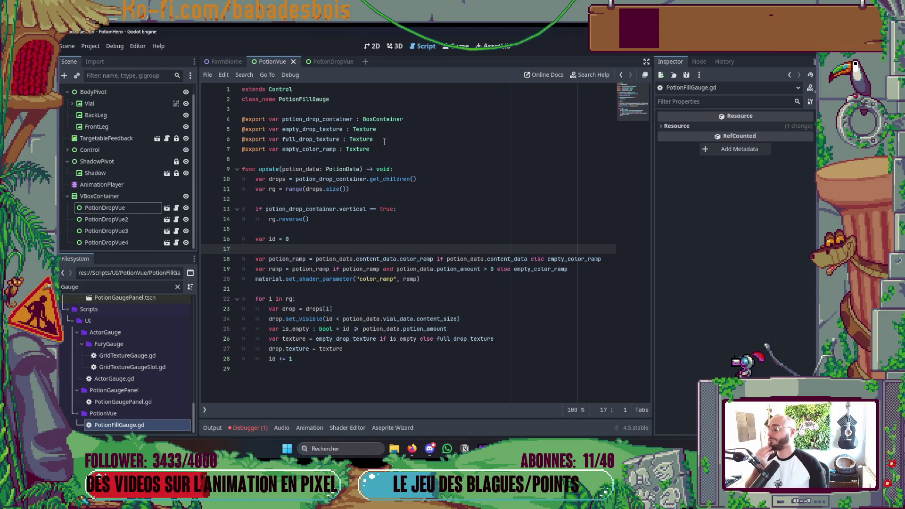
left_click(371, 47)
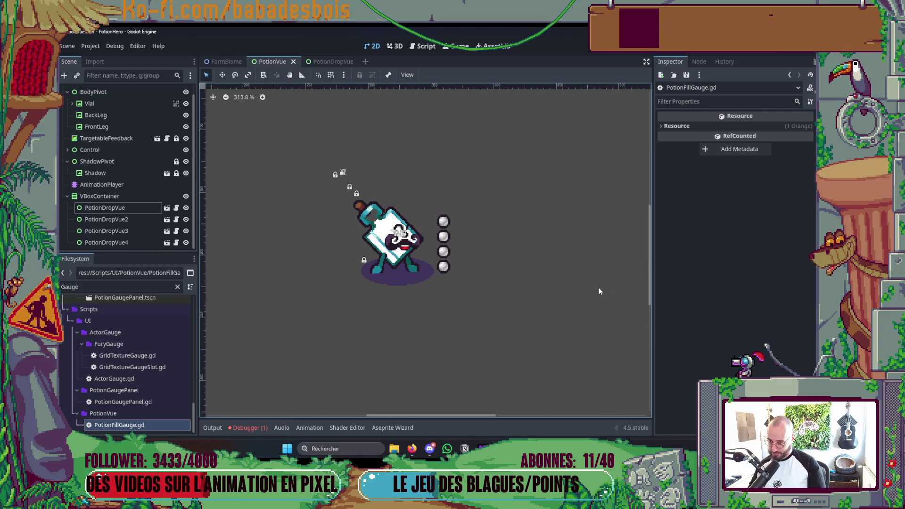
Step: On the PotionDropVue tab, read the root node's PotionDropVue.gd script, then return to 2D
scroll(533, 214, "up", 3)
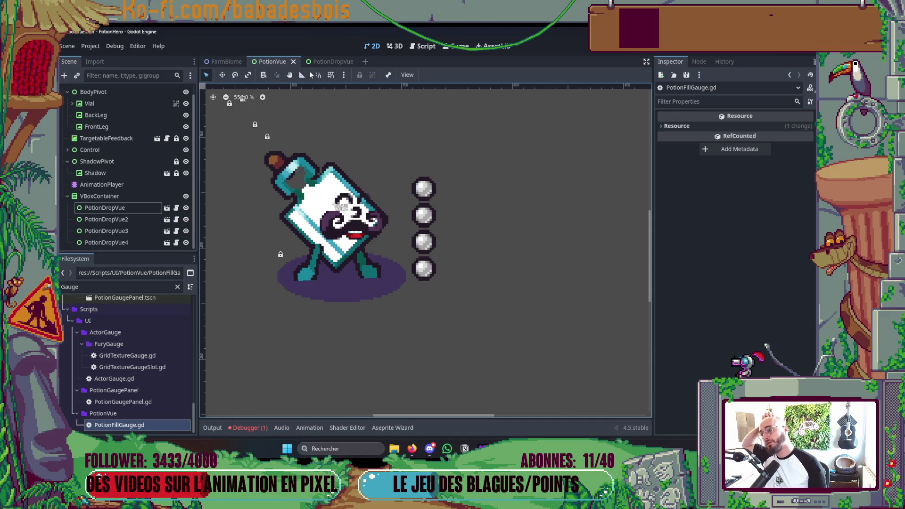
left_click(326, 62)
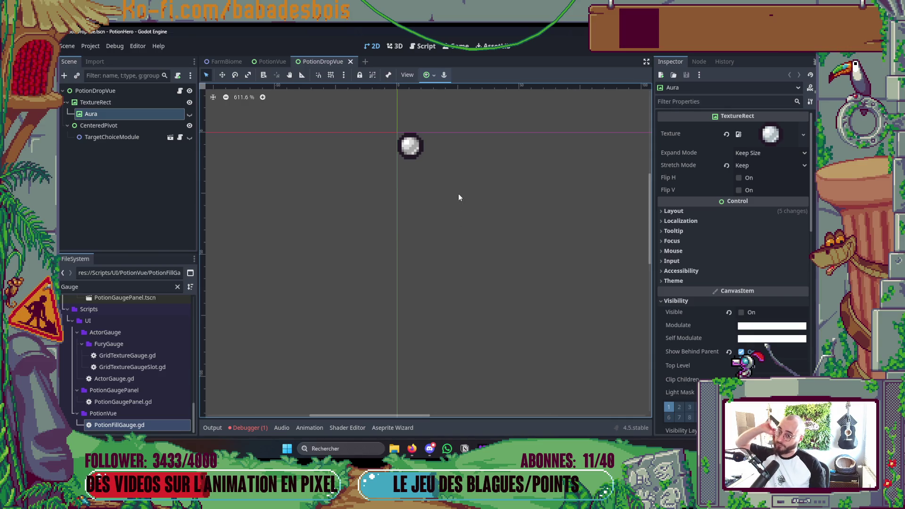
left_click(170, 91)
left_click(180, 91)
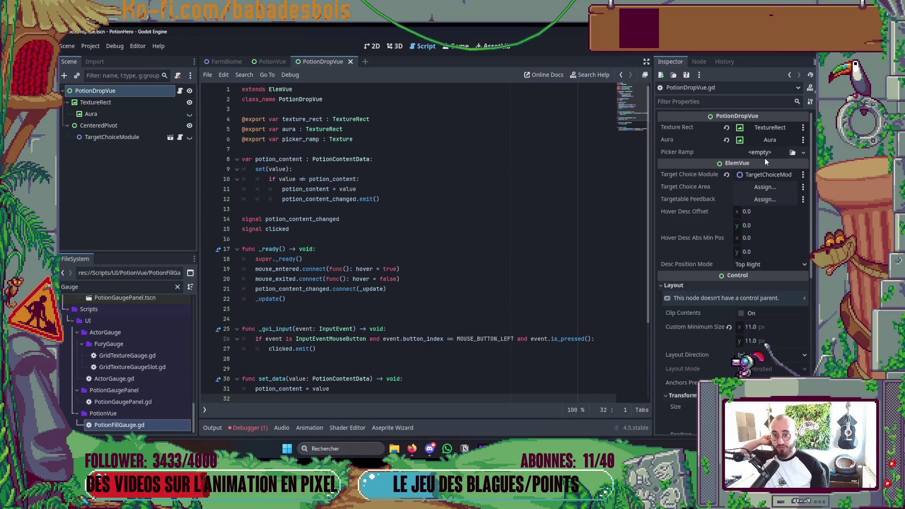
double_click(69, 286)
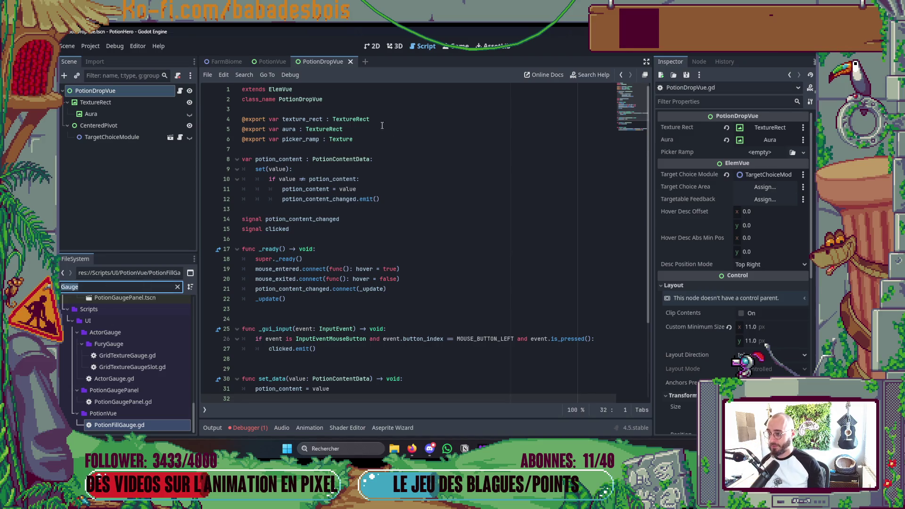
left_click(385, 110)
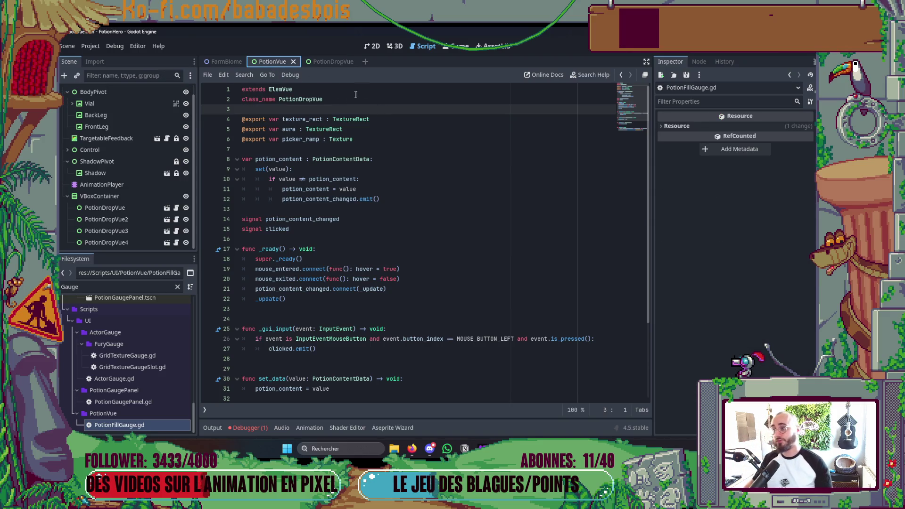
left_click(340, 66)
left_click(373, 47)
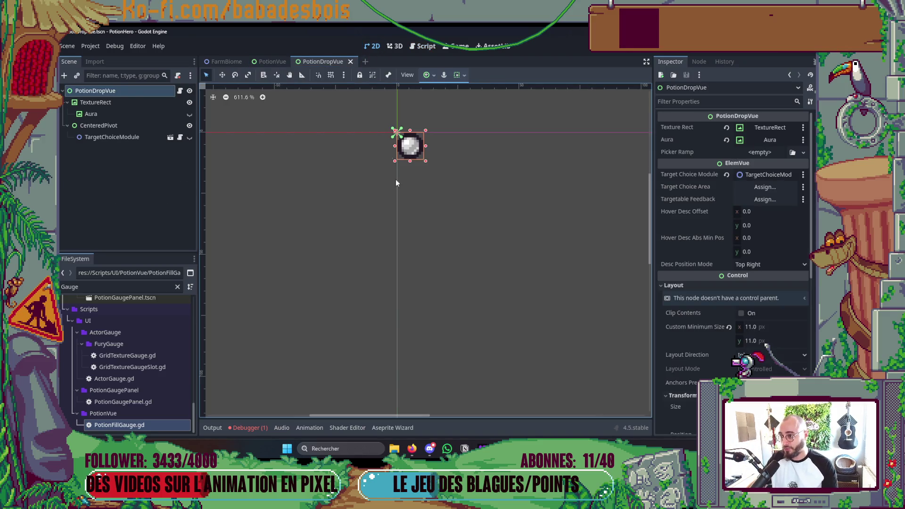
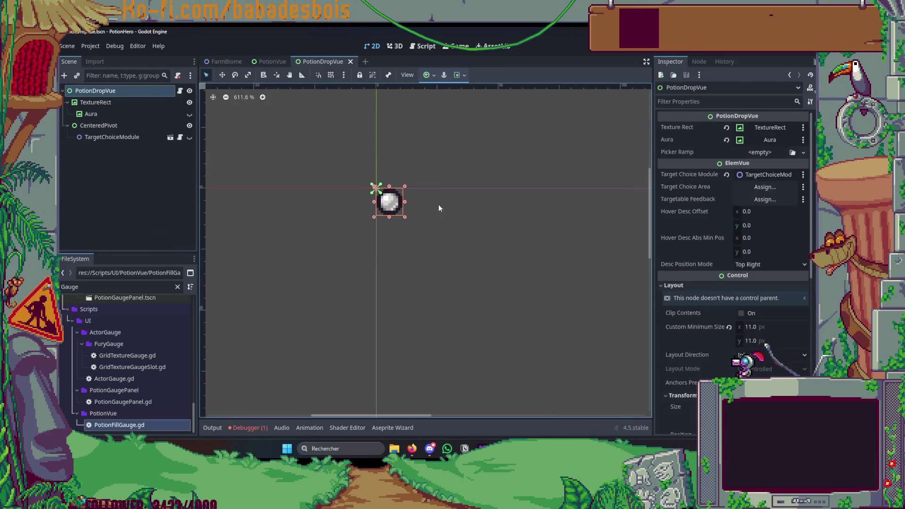
Step: Recentre the Godot canvas on the potion sprite, then switch over to File Explorer
left_click_drag(415, 257, 425, 238)
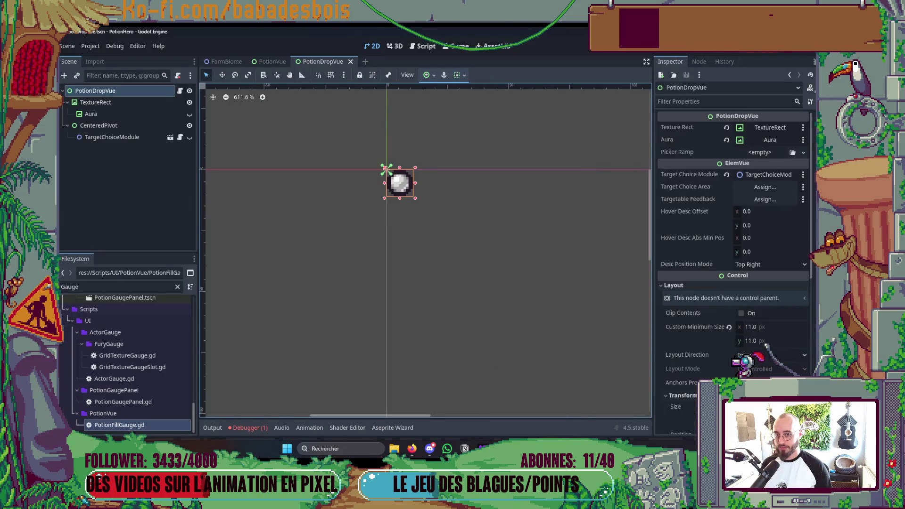
key("alt+Tab")
key("alt+Tab")
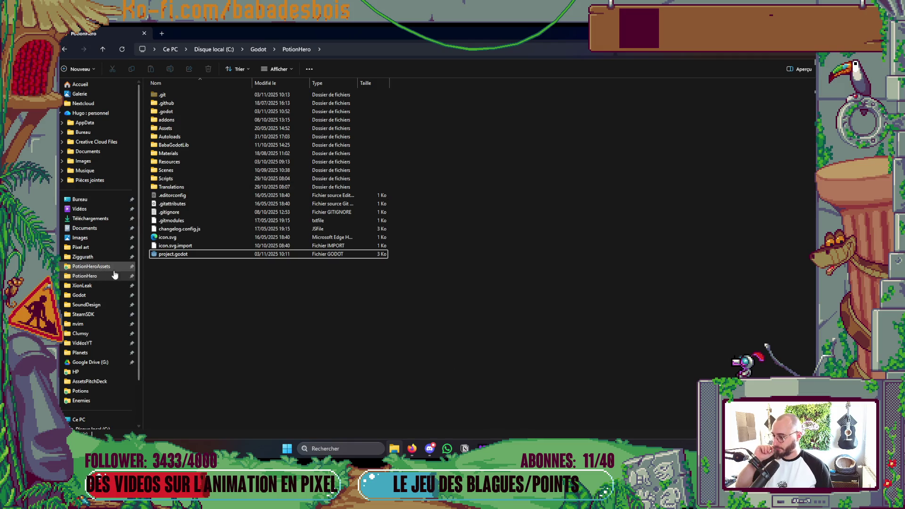
Step: Browse PotionHeroAssets > Potions > Rampes and open BlueRamp.aseprite in Aseprite
left_click(91, 266)
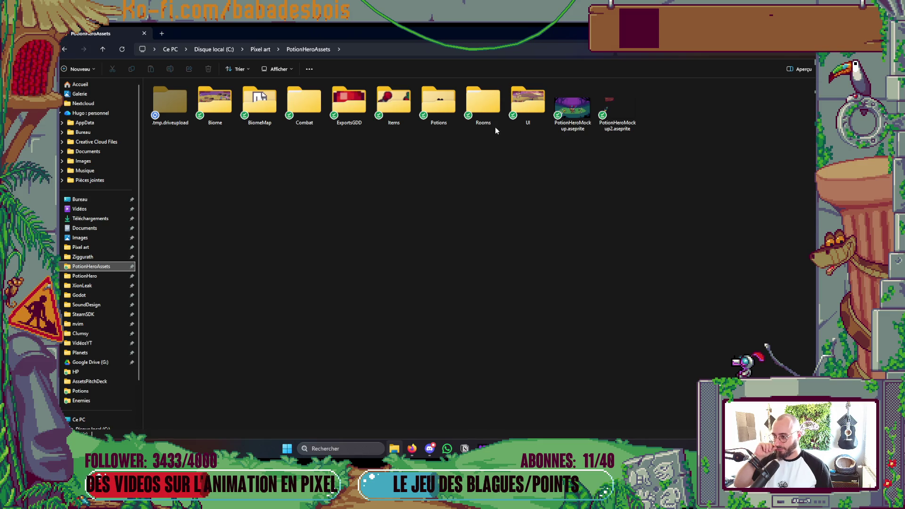
double_click(526, 113)
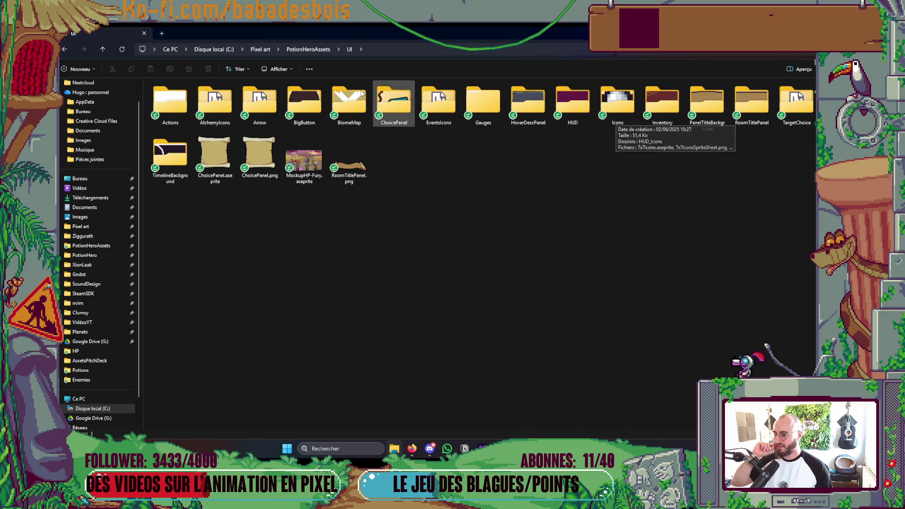
left_click(304, 49)
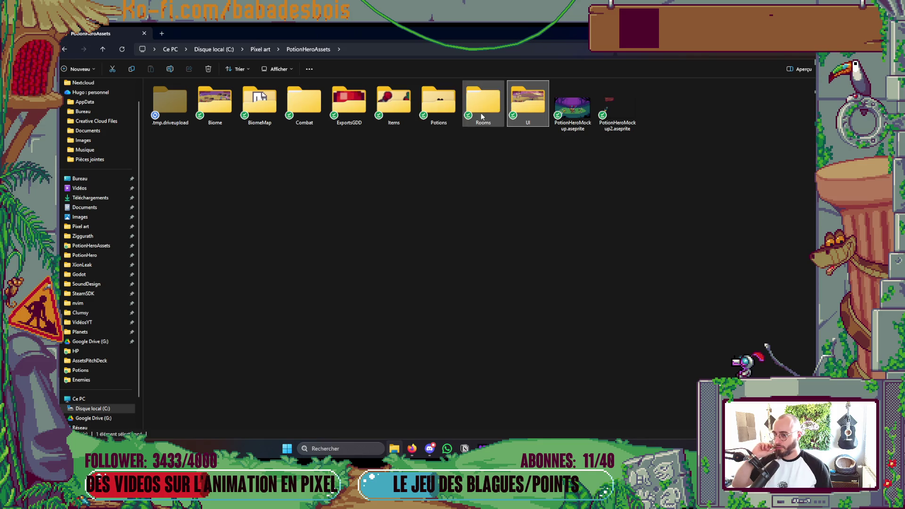
left_click(434, 109)
double_click(435, 110)
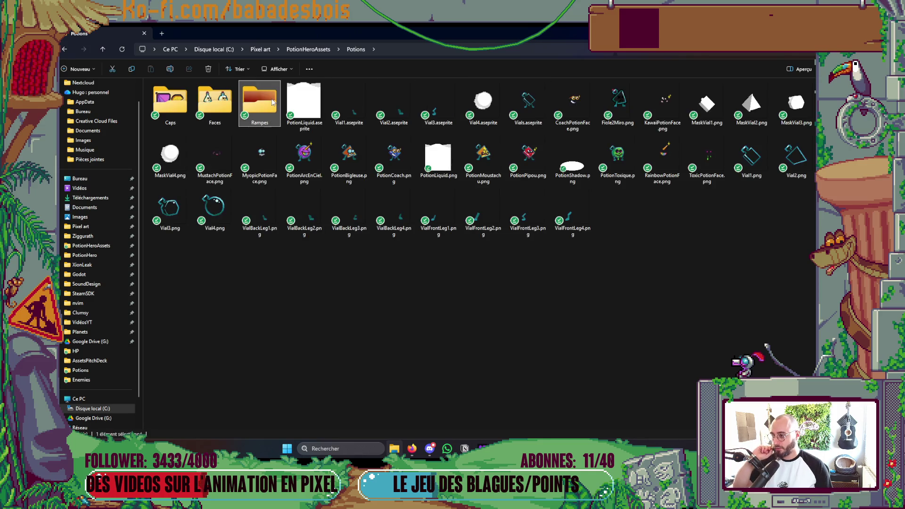
double_click(260, 104)
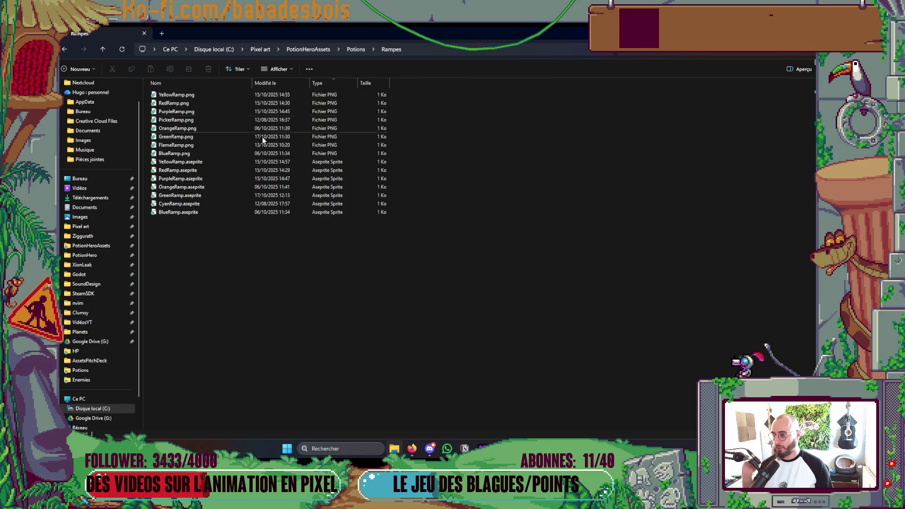
double_click(181, 212)
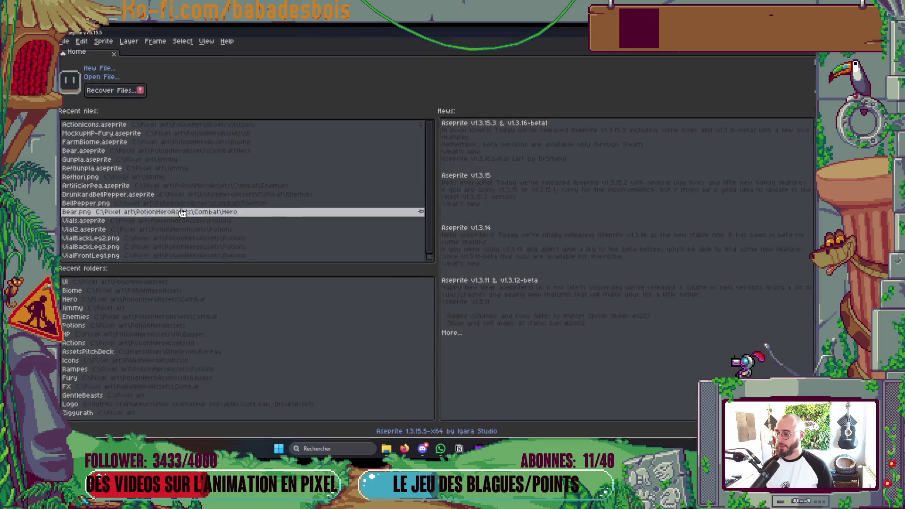
Step: Save a copy of the ramp as TransparantRamp.aseprite
scroll(467, 238, "up", 6)
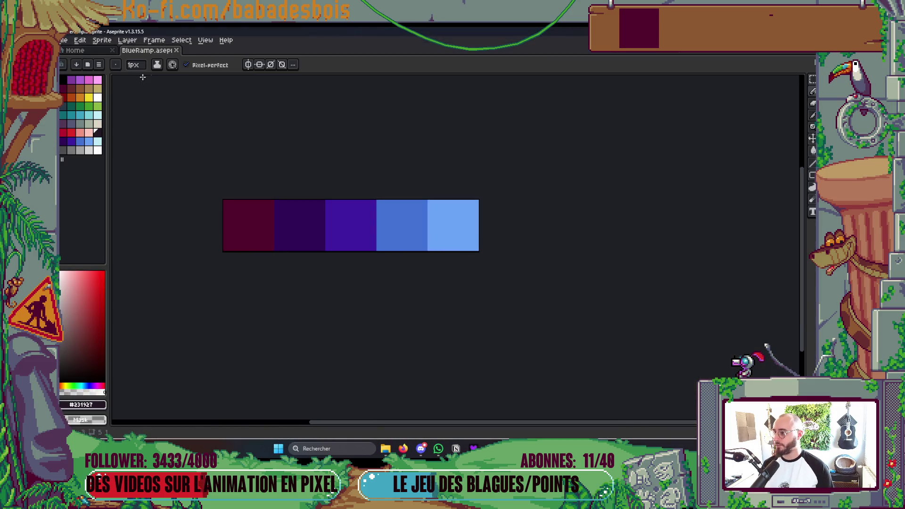
right_click(148, 52)
left_click(64, 45)
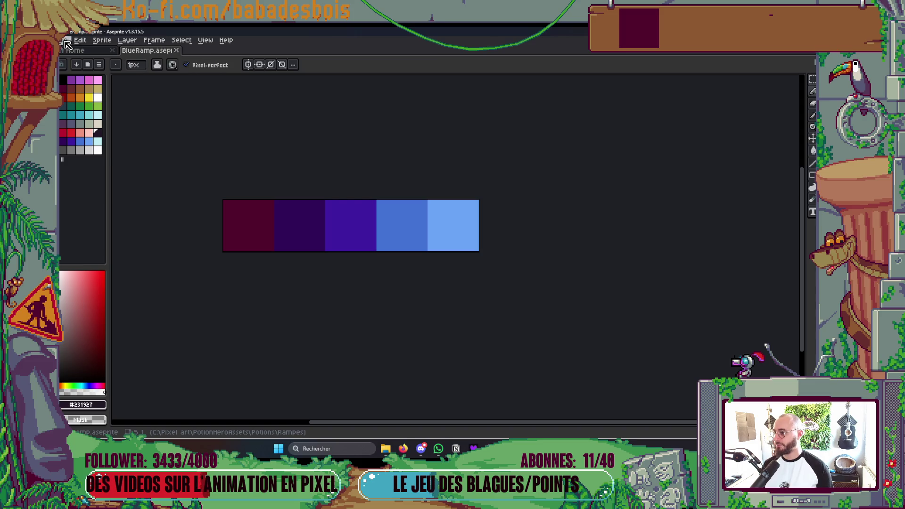
left_click(64, 40)
left_click(76, 90)
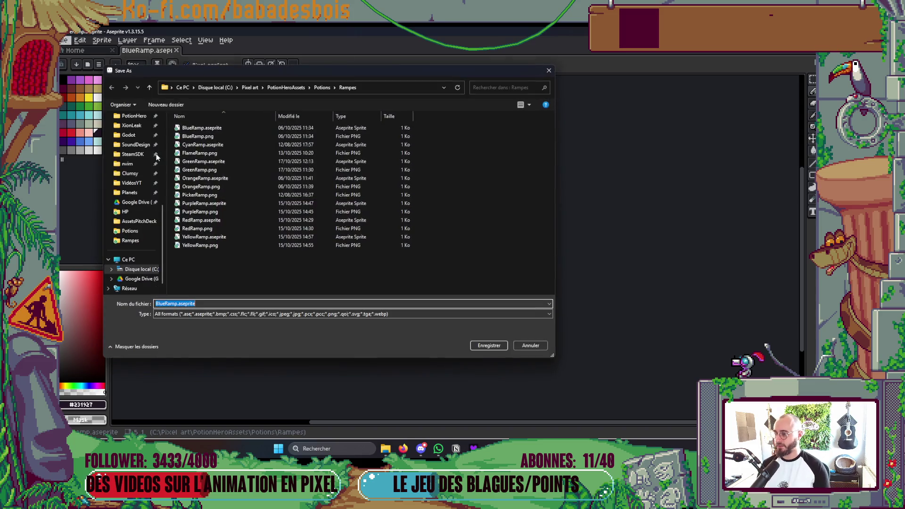
key("Home")
key("shift+Right")
key("shift+Right")
key("shift+Right")
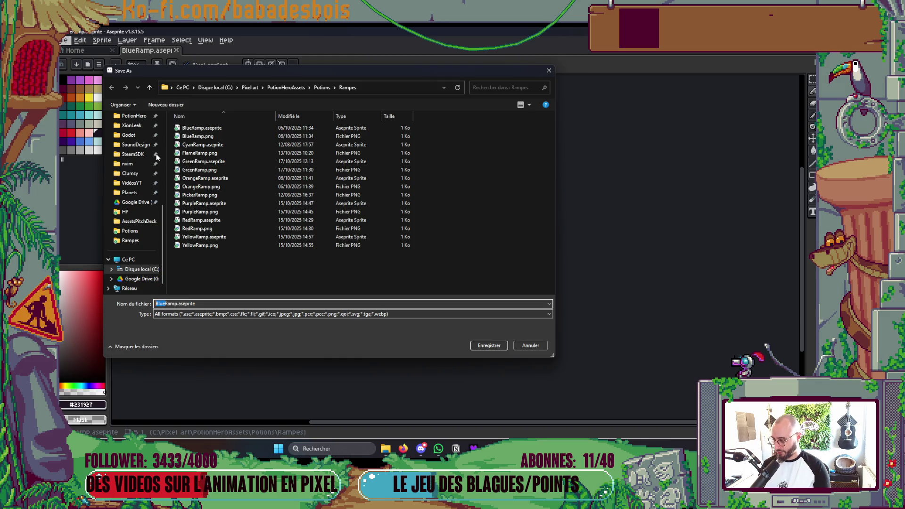
type("Transparant")
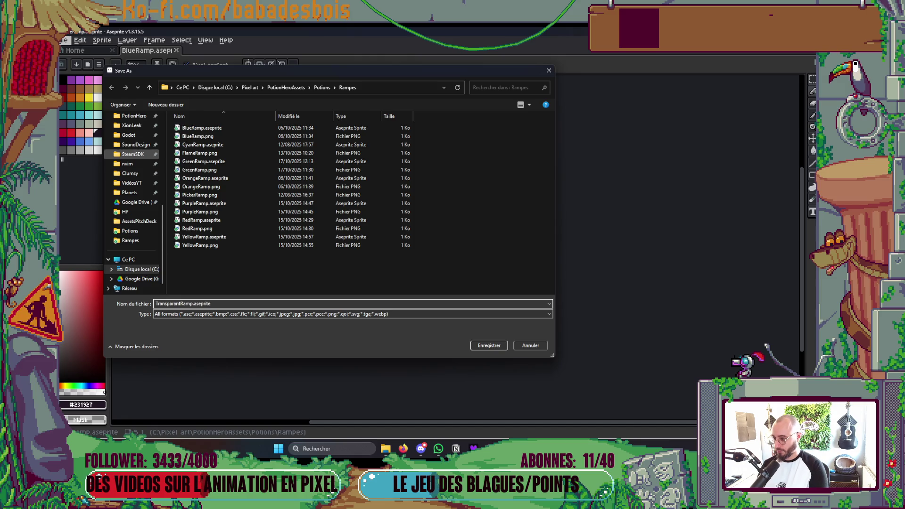
key("Return")
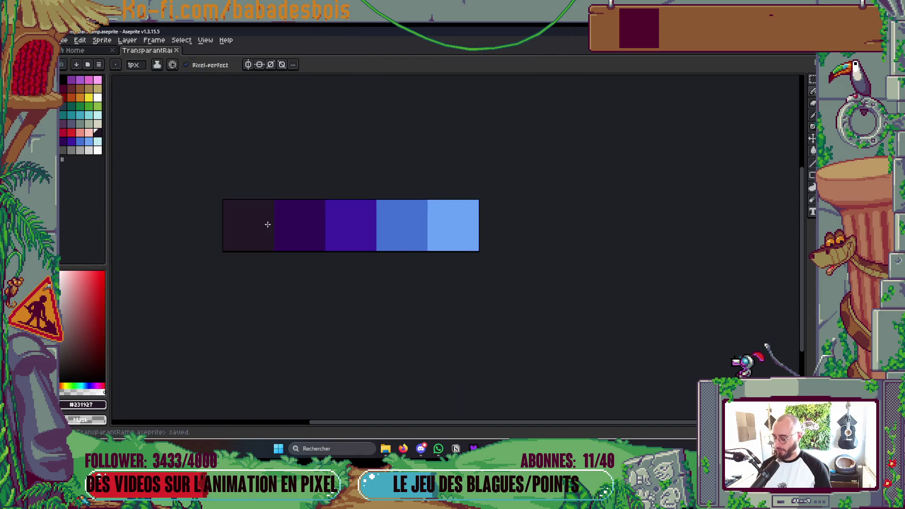
Step: Clear all five ramp colours to transparent and export TransparantRamp.png
key("Delete")
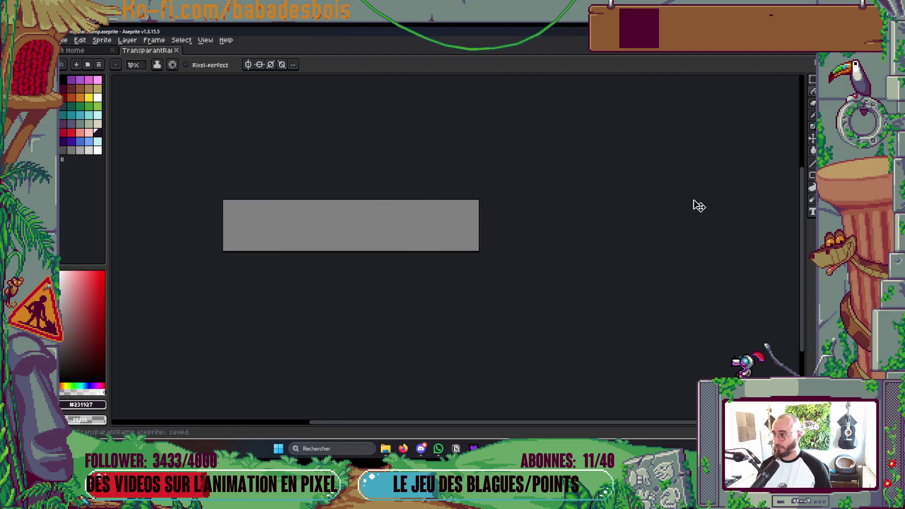
key("ctrl+e")
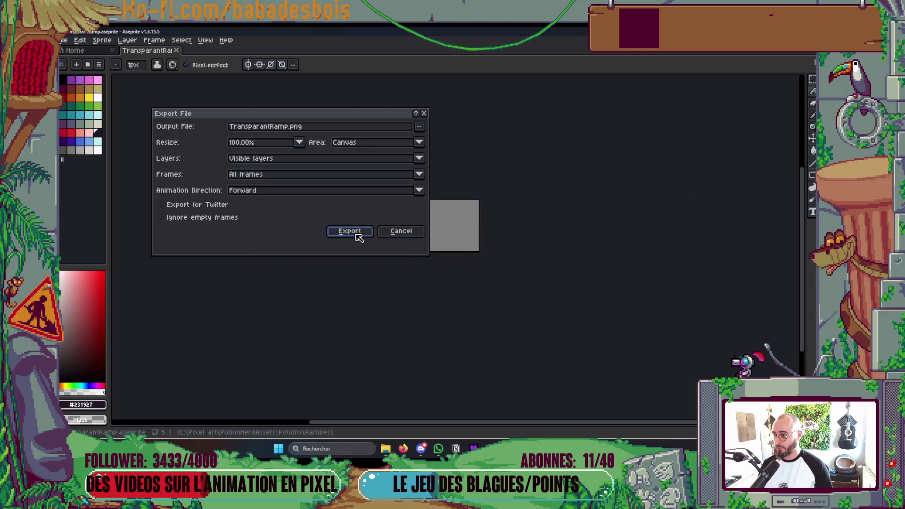
left_click(357, 233)
left_click(386, 448)
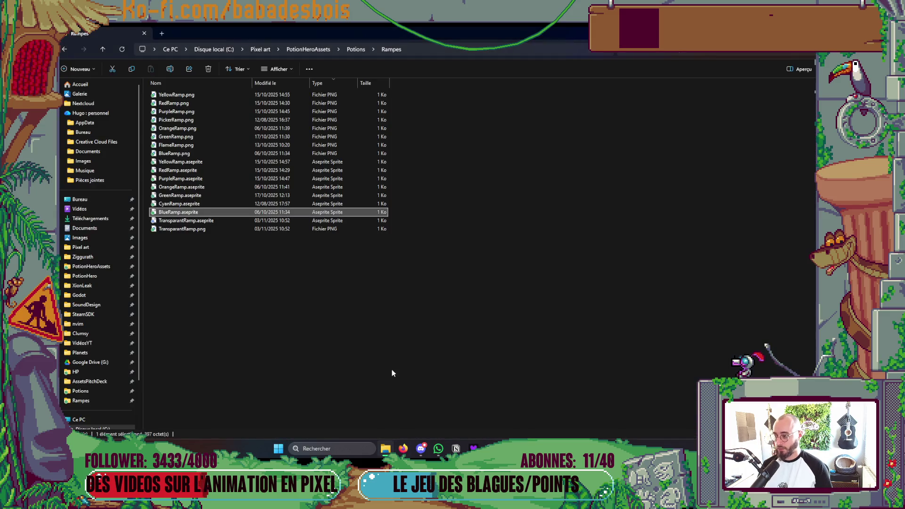
Step: Select TransparantRamp.png in the Rampes folder and return to Godot's FileSystem panel
left_click(213, 230)
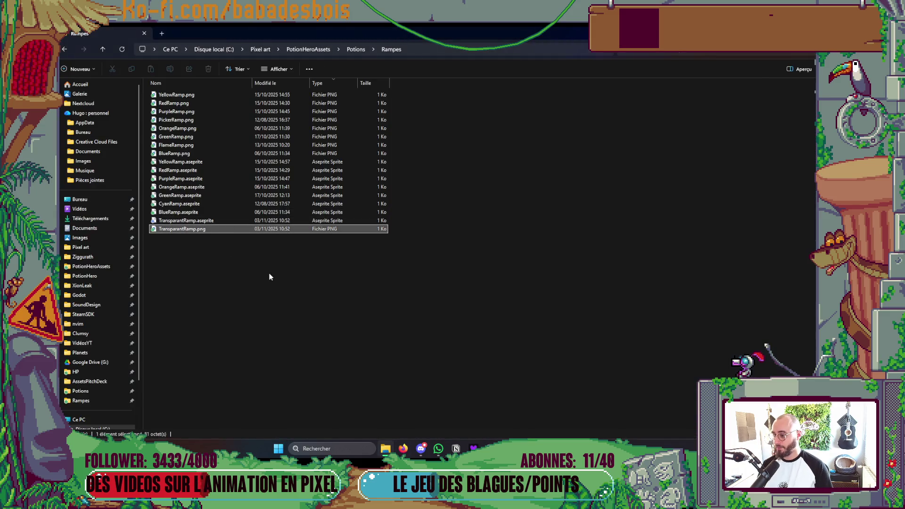
key("alt+Tab")
key("Tab")
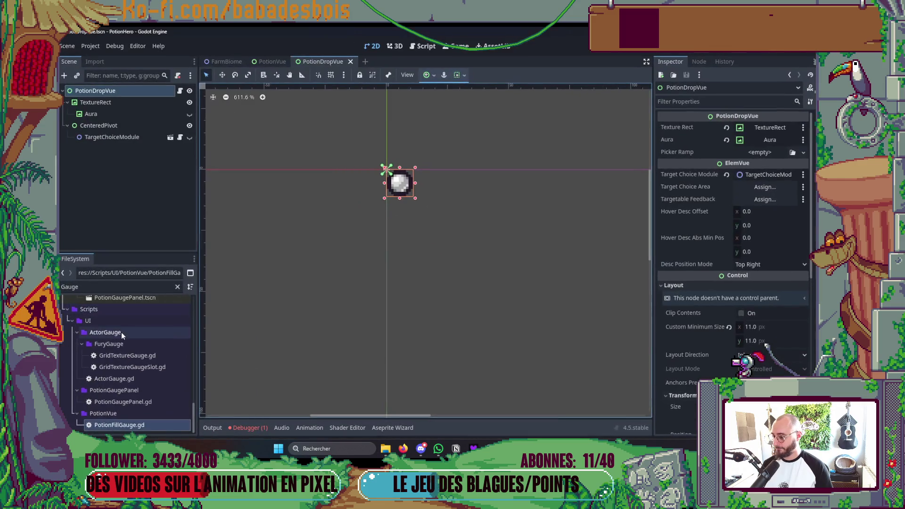
scroll(127, 329, "up", 5)
scroll(156, 333, "up", 3)
scroll(157, 325, "down", 8)
scroll(157, 326, "down", 6)
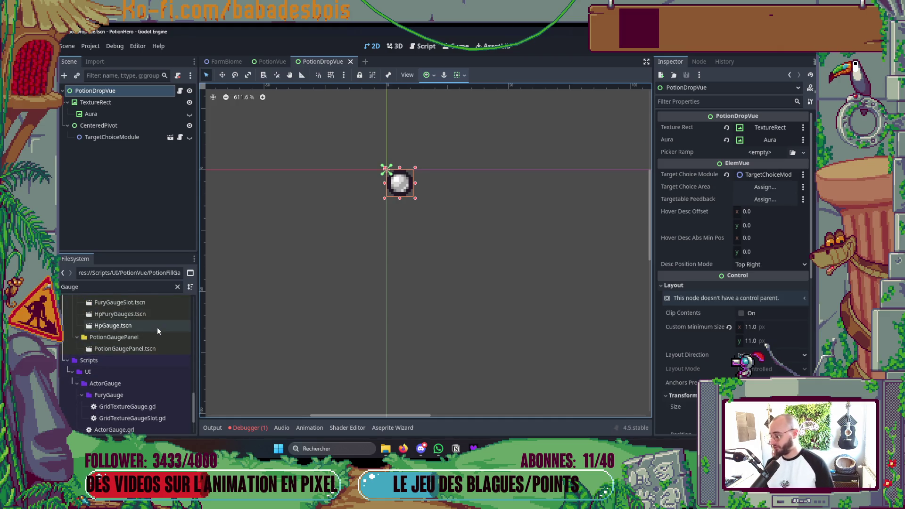
scroll(155, 327, "down", 3)
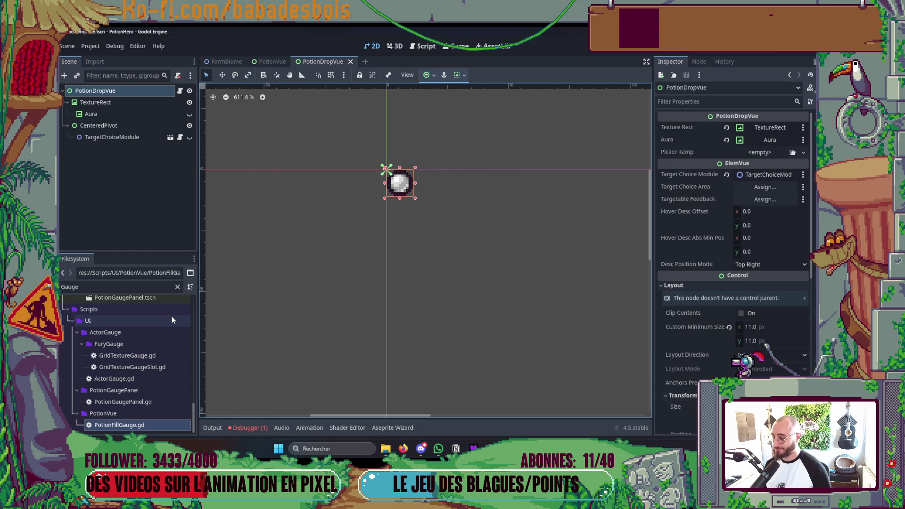
Step: Replace the FileSystem filter with 'Ramp' and open the ColorRamps folder
double_click(137, 286)
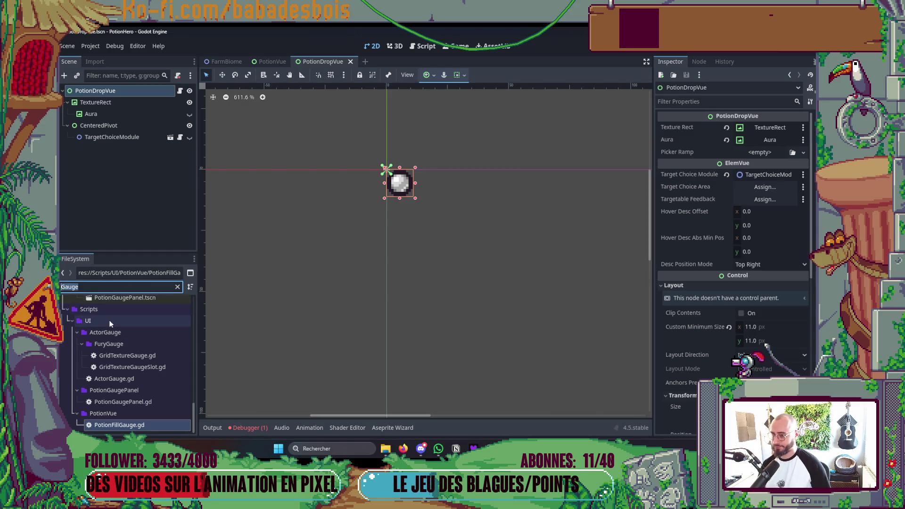
type("P")
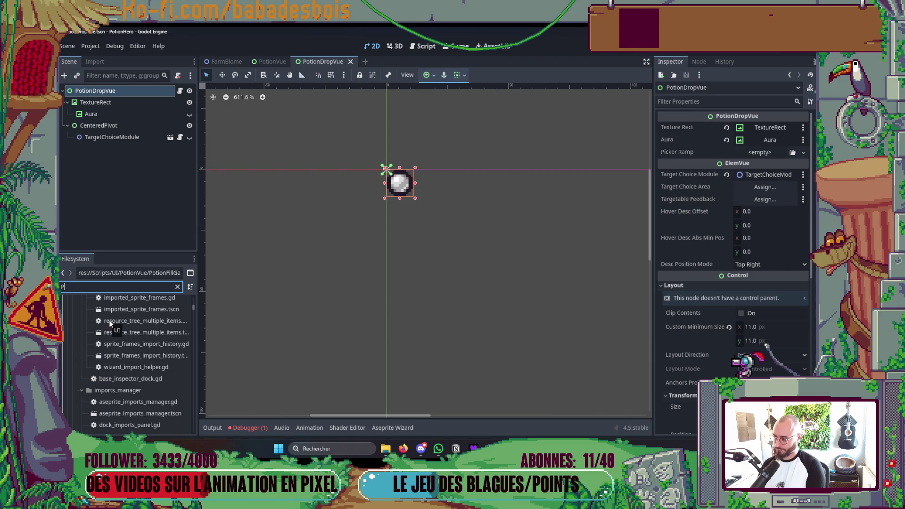
key("BackSpace")
type("Ramp")
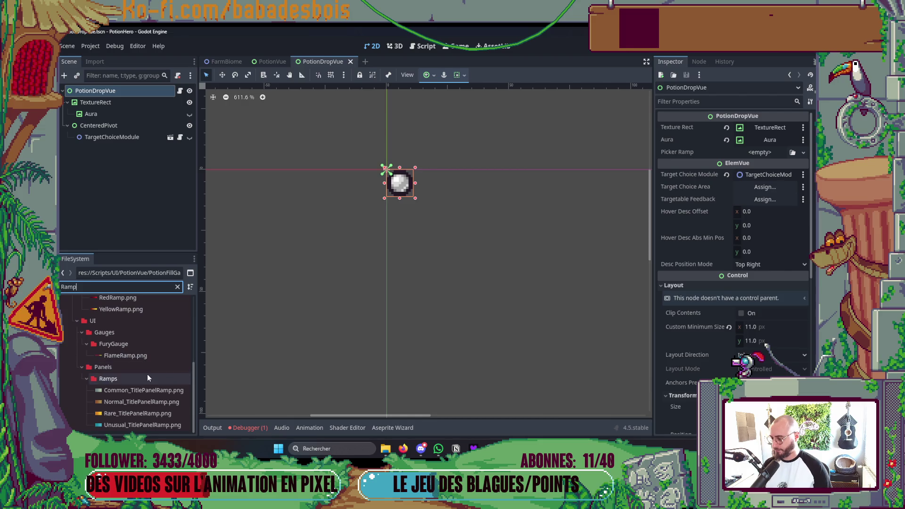
scroll(151, 373, "up", 4)
left_click(118, 330)
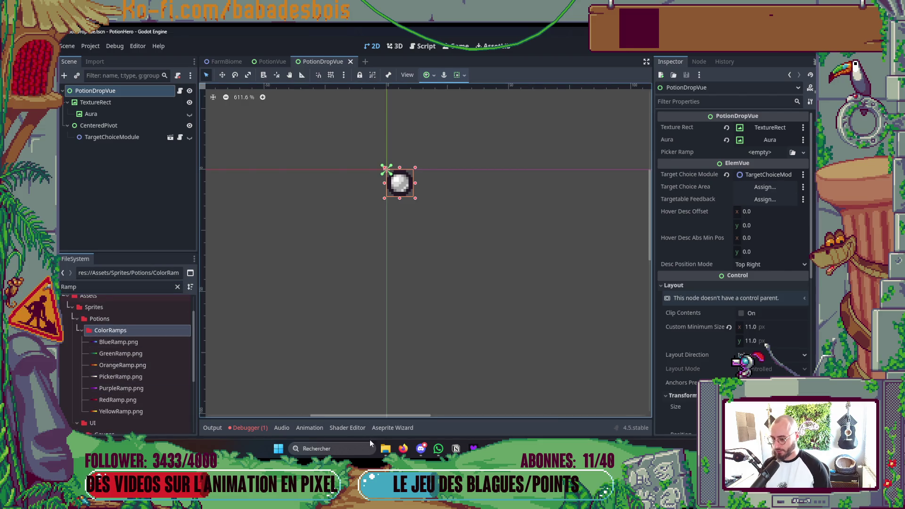
left_click(386, 448)
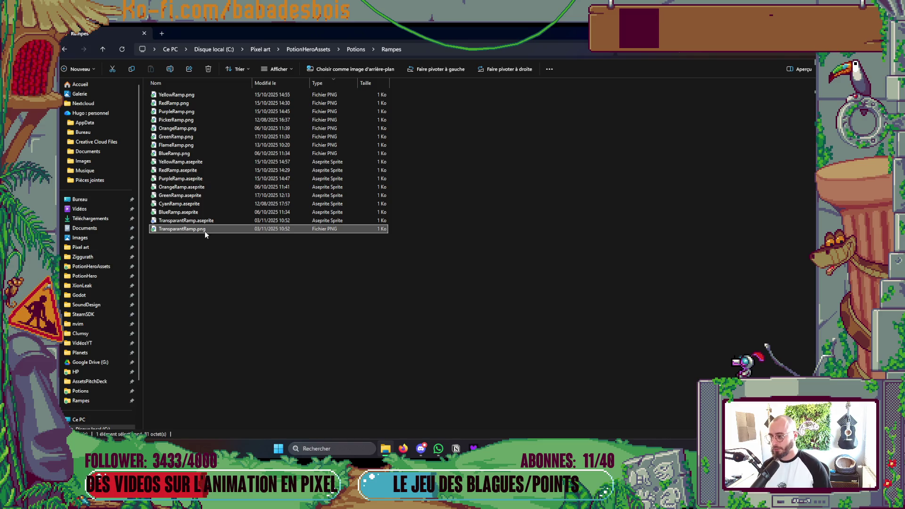
key("alt+Tab")
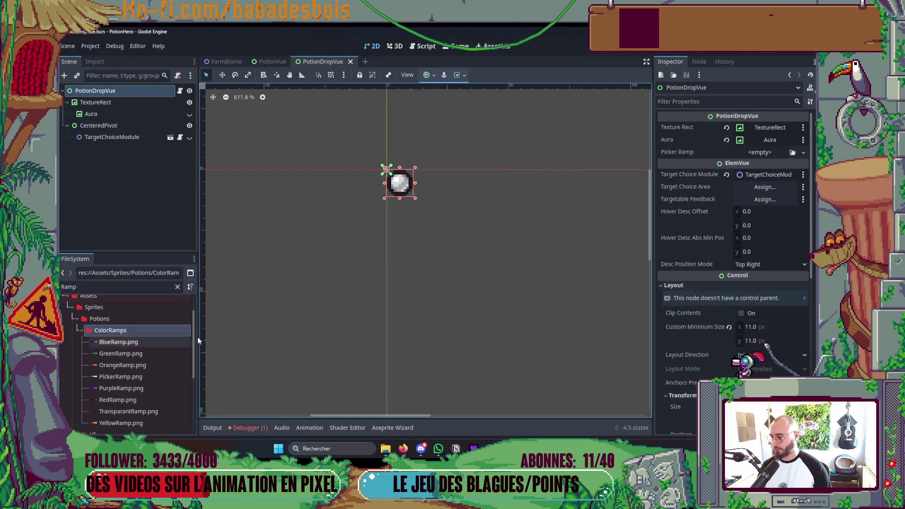
Step: Drop TransparantRamp.png onto the Picker Ramp parameter, save, and expand the Material properties
left_click(126, 412)
mouse_move(127, 412)
left_mouse_down()
mouse_move(576, 322)
mouse_move(759, 154)
mouse_move(739, 169)
left_mouse_up()
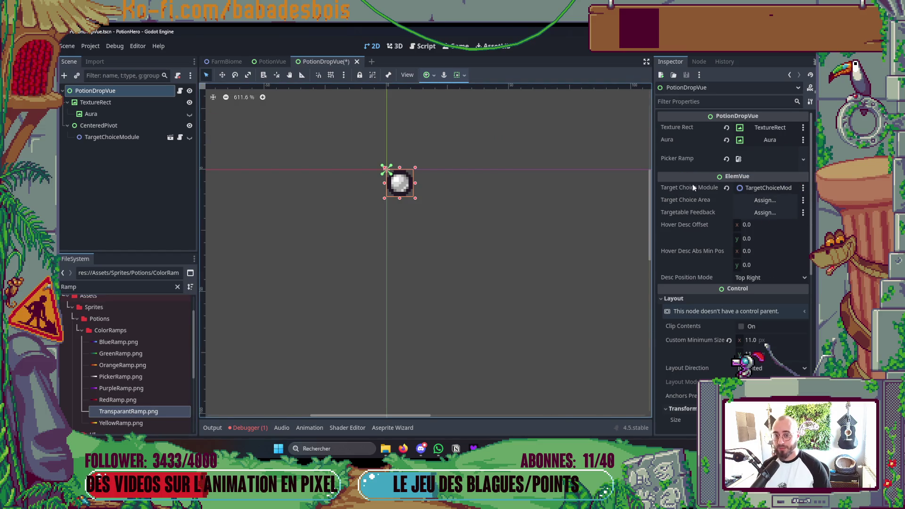
key("ctrl+s")
scroll(737, 179, "down", 5)
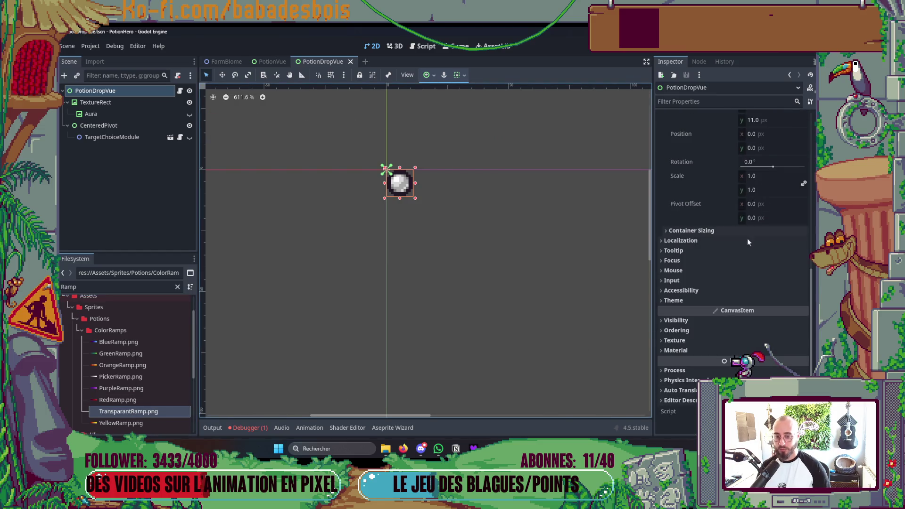
left_click(704, 351)
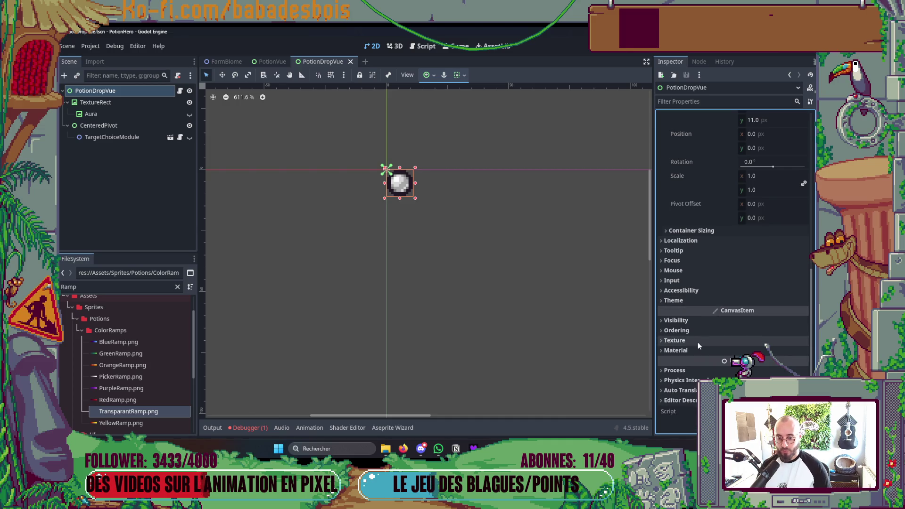
left_click(695, 351)
Step: Set TransparantRamp.png as the TextureRect material's colour ramp and save PotionDropVue
left_click(118, 102)
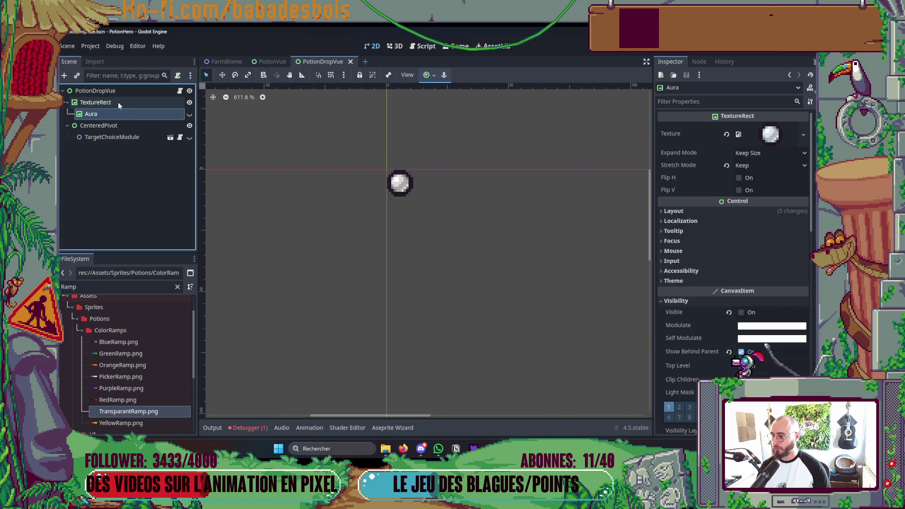
scroll(753, 319, "down", 10)
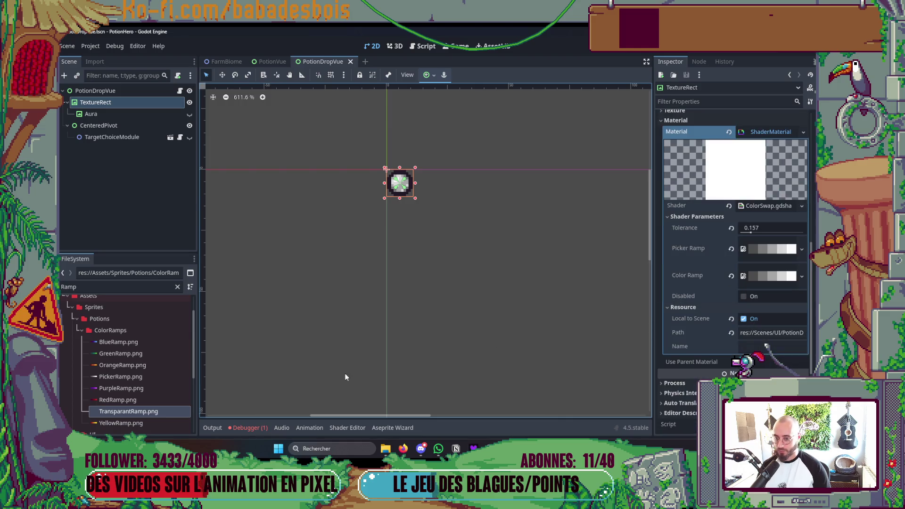
left_click_drag(129, 411, 703, 279)
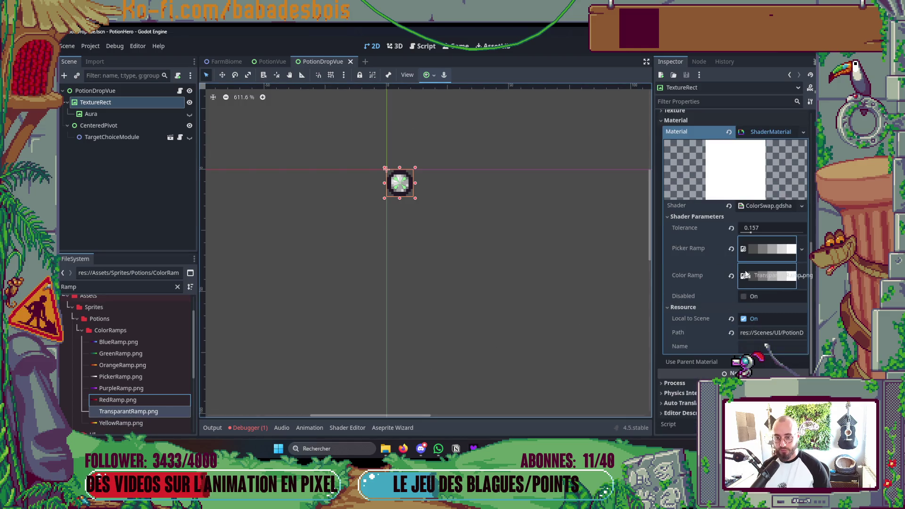
left_click(427, 168)
scroll(418, 169, "up", 3)
key("ctrl+s")
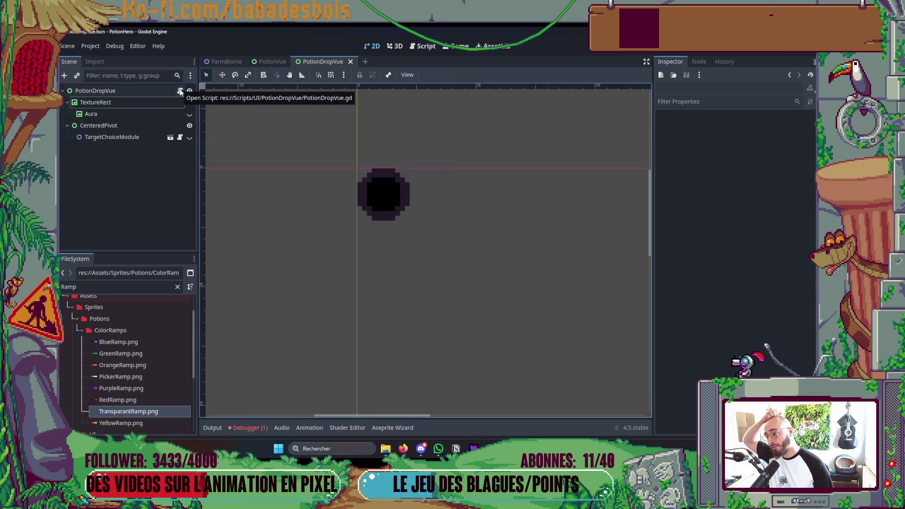
Step: Adjust the TextureRect material's Tolerance slider and open the ColorSwap shader code
scroll(387, 237, "up", 1)
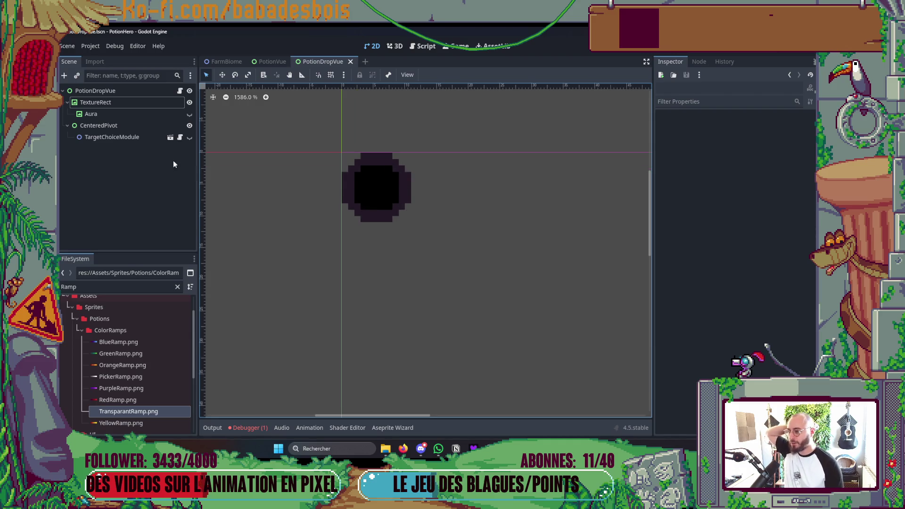
left_click(151, 102)
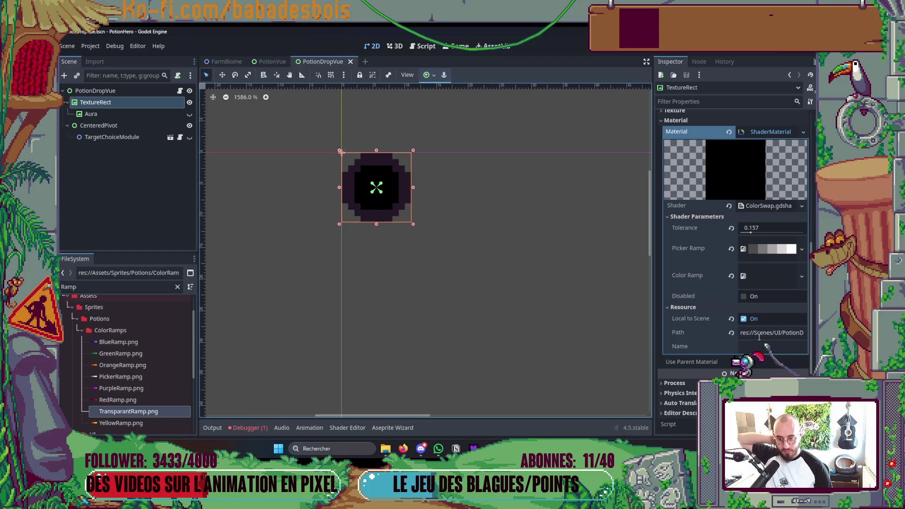
mouse_move(745, 231)
left_mouse_down()
mouse_move(701, 241)
mouse_move(750, 230)
left_mouse_up()
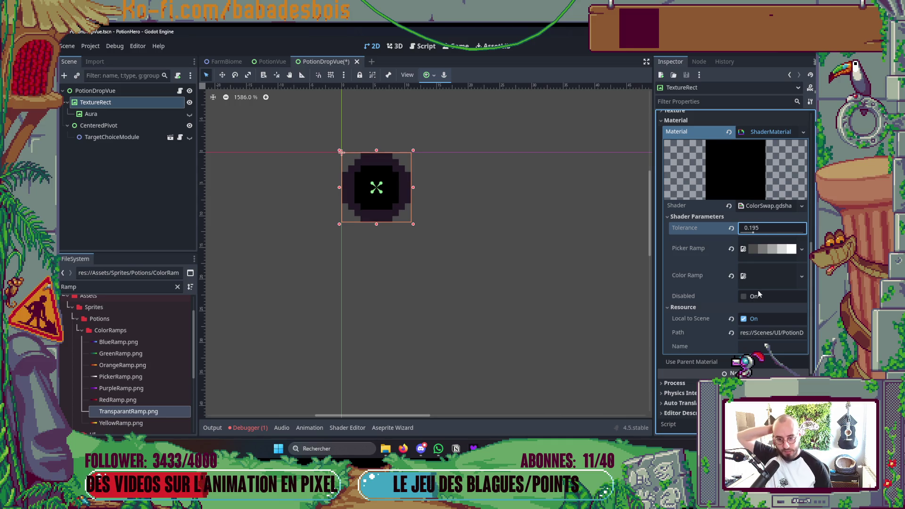
left_click(768, 205)
scroll(471, 297, "down", 4)
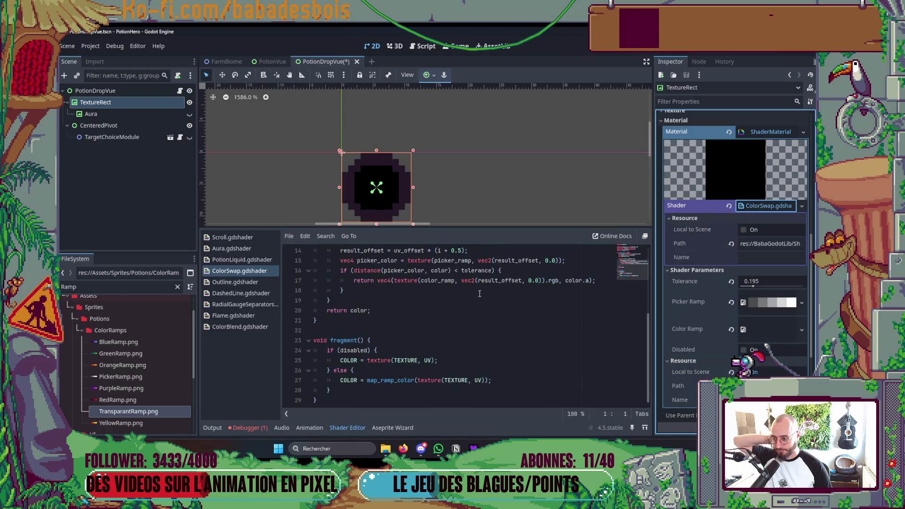
Step: Clear the colour ramp, then set Tolerance to 0.195 and save
scroll(479, 294, "up", 2)
scroll(481, 296, "down", 2)
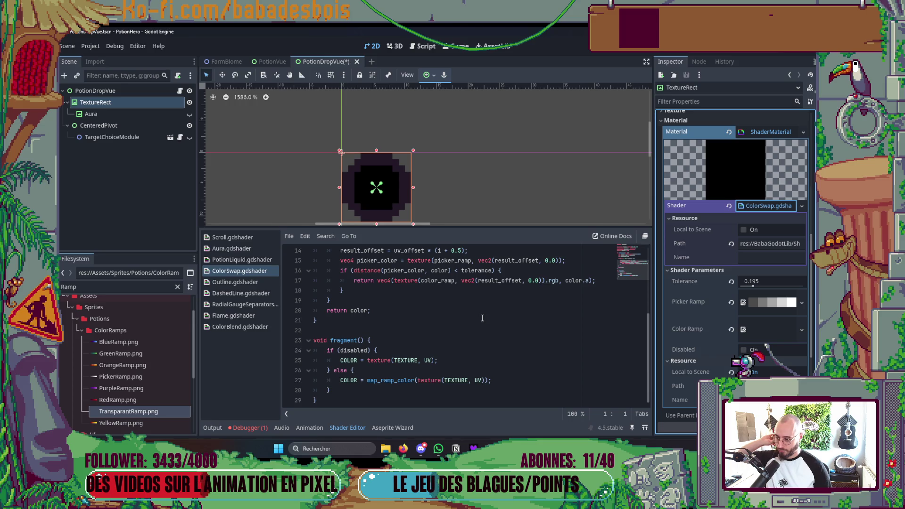
scroll(482, 319, "up", 2)
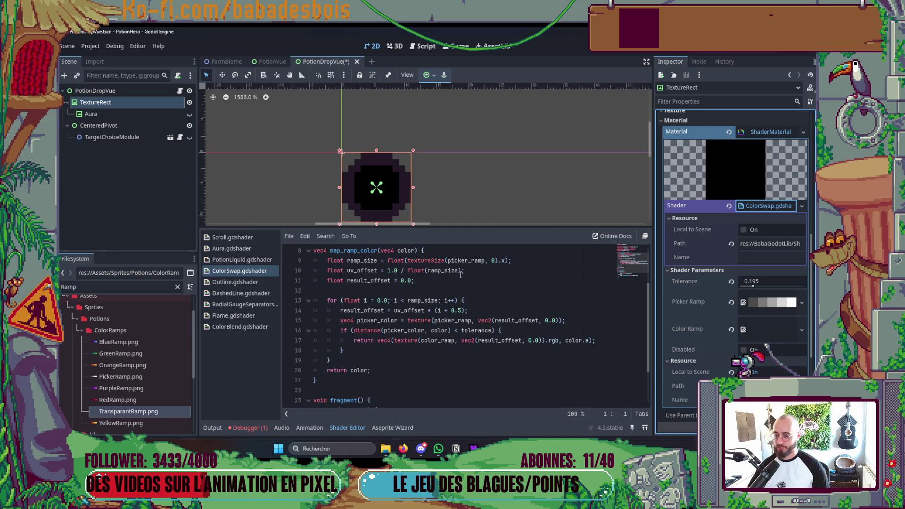
left_click(731, 329)
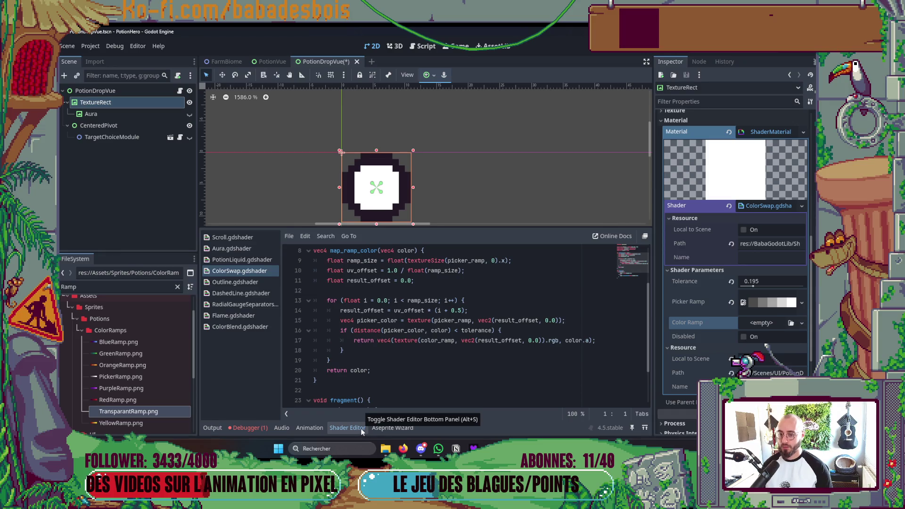
mouse_move(752, 281)
left_mouse_down()
mouse_move(773, 282)
mouse_move(745, 282)
left_mouse_up()
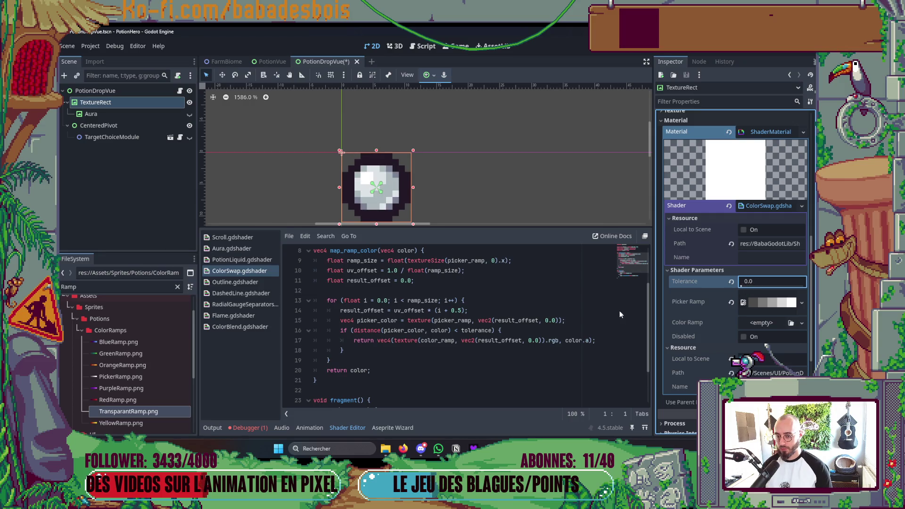
type("0.195")
key("Return")
key("ctrl+s")
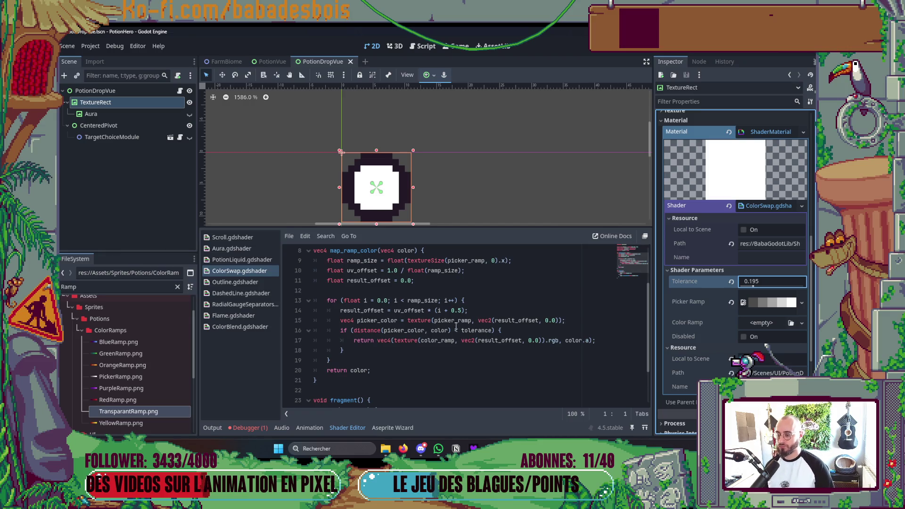
Step: Change line 20's return value to vec4(0.0) and save the shader to recompile
scroll(456, 326, "down", 2)
left_click(372, 311)
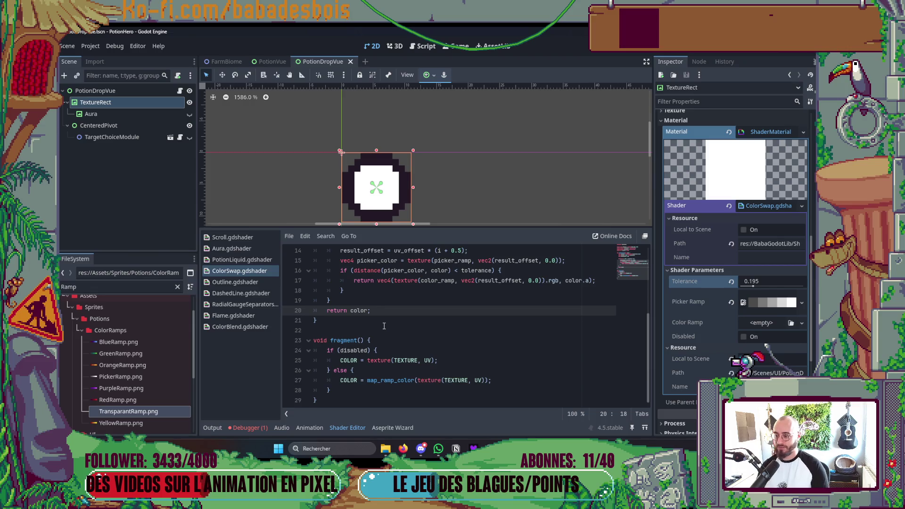
key("ctrl+BackSpace")
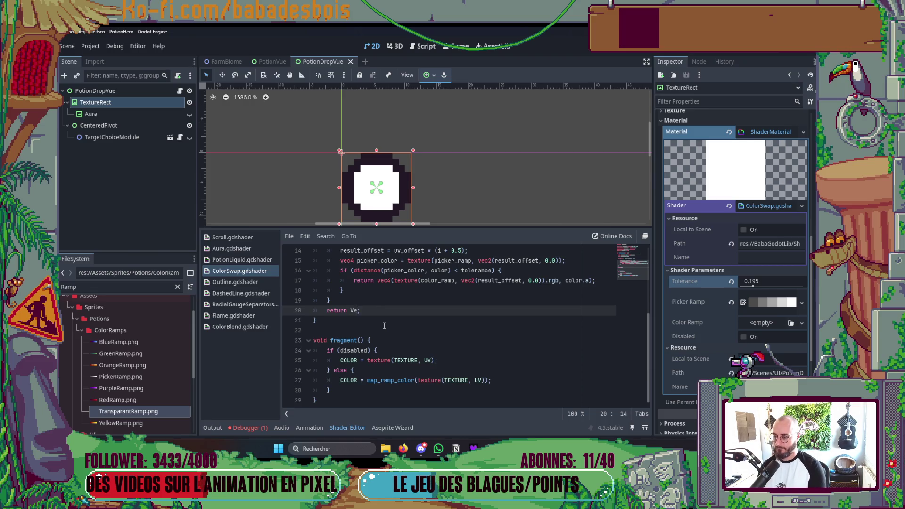
type("c")
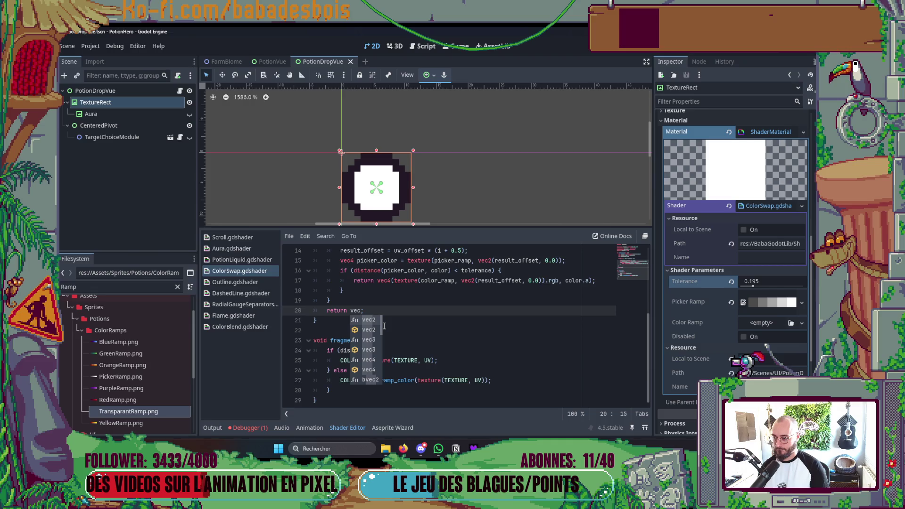
type("0")
key("BackSpace")
type("4")
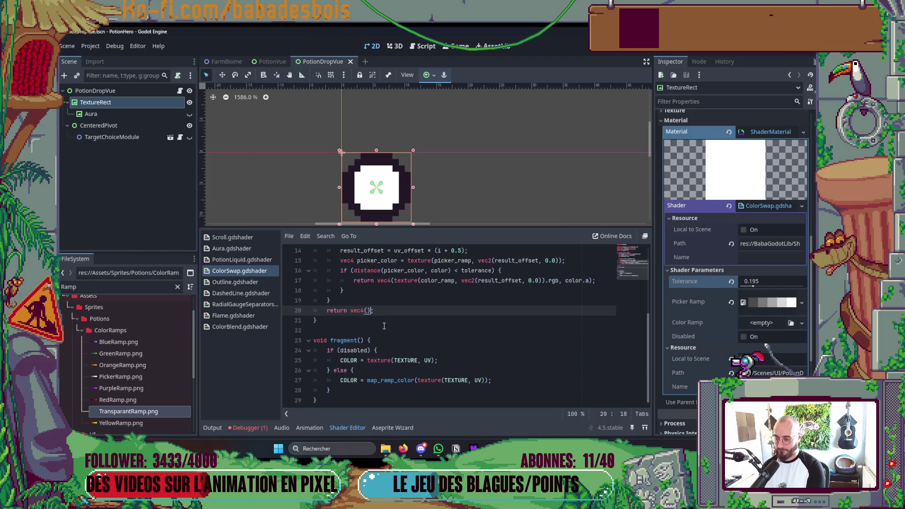
type("(0.0")
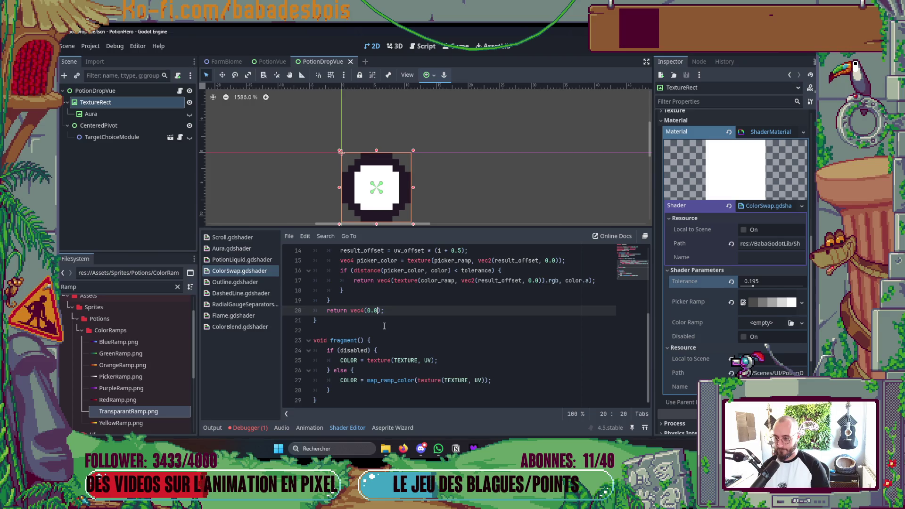
left_click(449, 351)
key("ctrl+s")
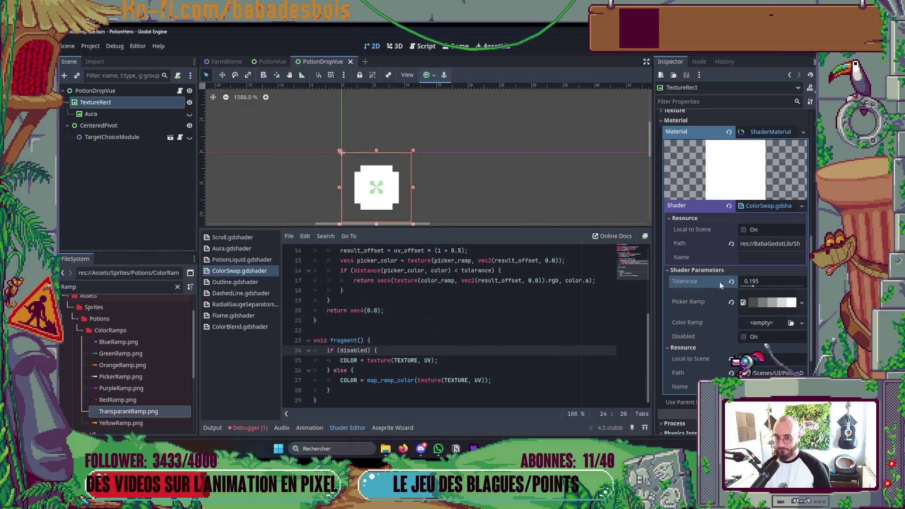
Step: Test tolerance tweaks, reset it to 0.1, then undo the tolerance, ramp and vec4 edits
mouse_move(754, 287)
left_mouse_down()
mouse_move(773, 289)
mouse_move(760, 288)
left_mouse_up()
left_click(731, 283)
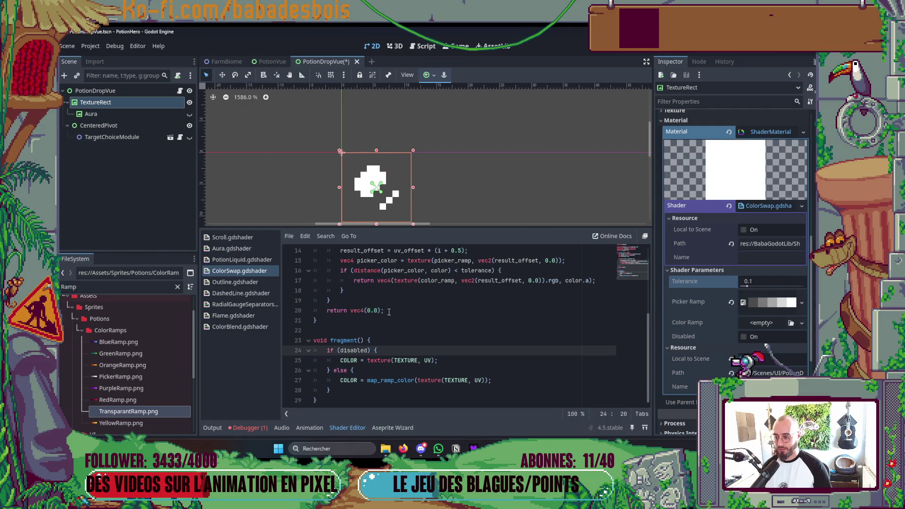
key("ctrl+z")
key("ctrl+z")
key("ctrl+z")
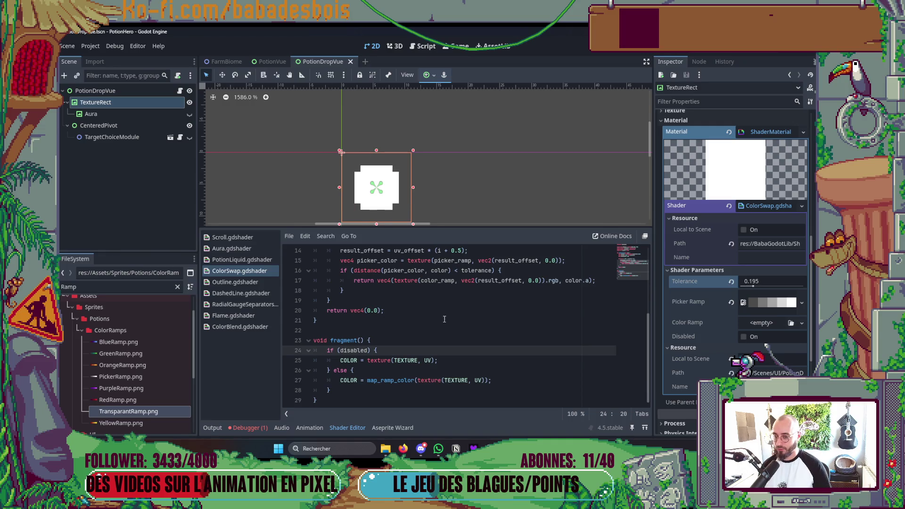
left_click(427, 317)
scroll(471, 321, "up", 2)
scroll(518, 321, "down", 2)
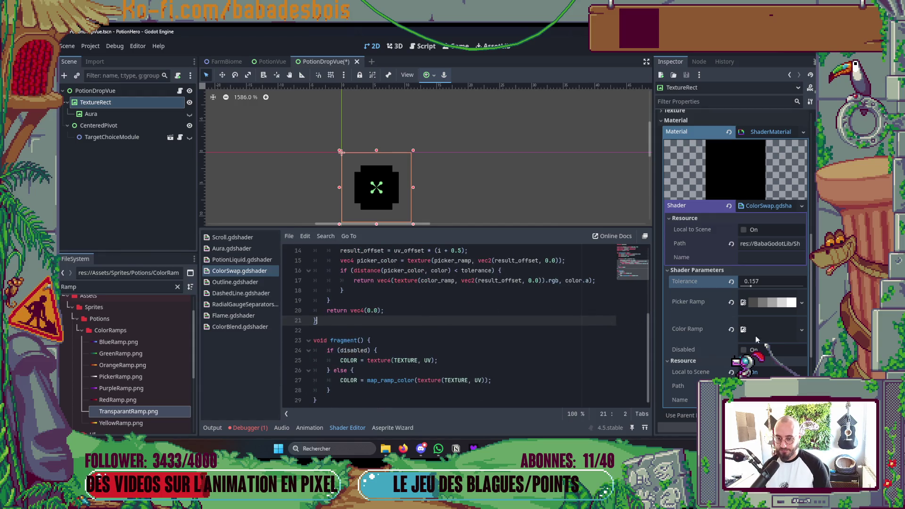
key("ctrl+z")
key("ctrl+z")
key("ctrl+z")
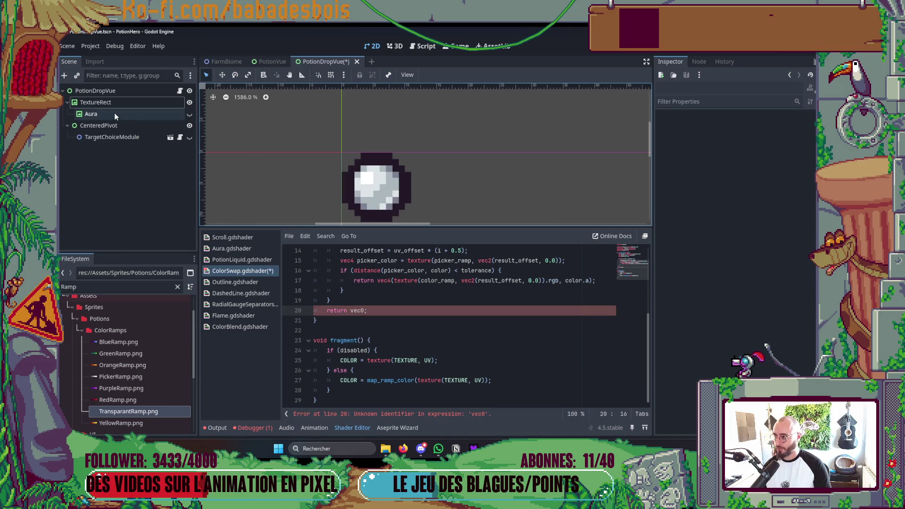
Step: Restore line 20 to 'return color;' and save the ColorSwap shader
left_click(131, 104)
left_click(392, 311)
key("ctrl+shift+Left")
type("color")
left_click(590, 319)
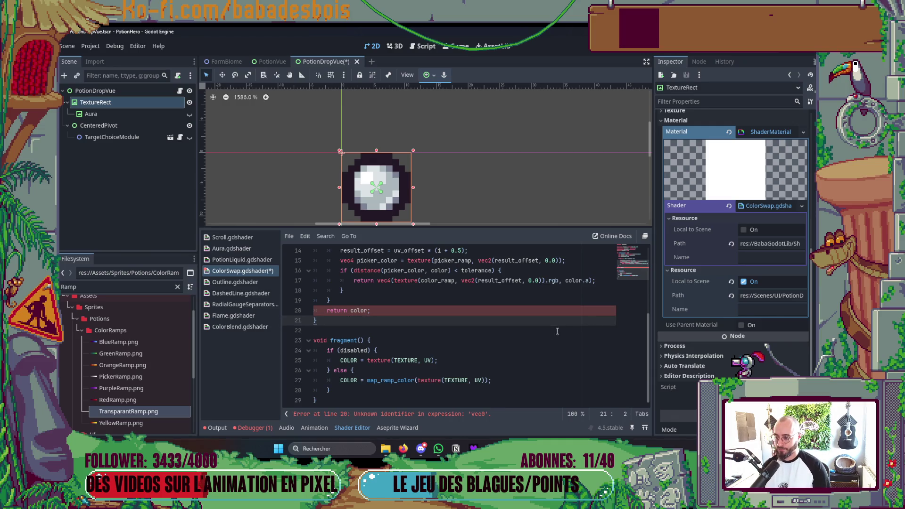
scroll(391, 316, "up", 4)
left_click(451, 309)
key("ctrl+s")
scroll(455, 309, "down", 4)
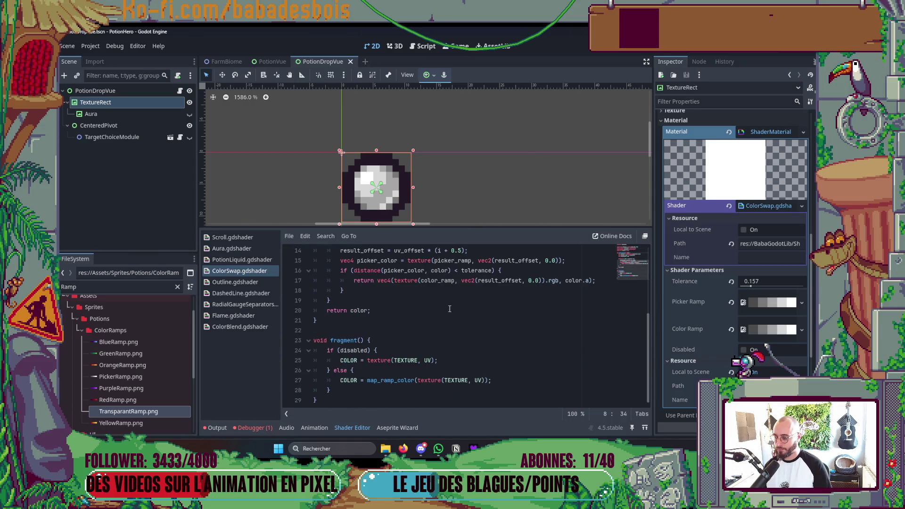
scroll(455, 299, "up", 3)
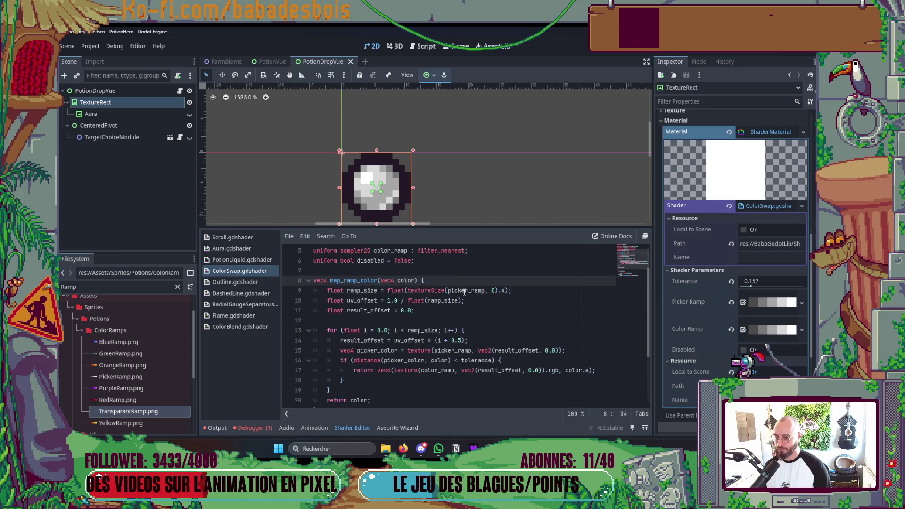
Step: Add 'uniform bool map_to_transparent = false;' on a new line after the disabled uniform
scroll(464, 292, "up", 2)
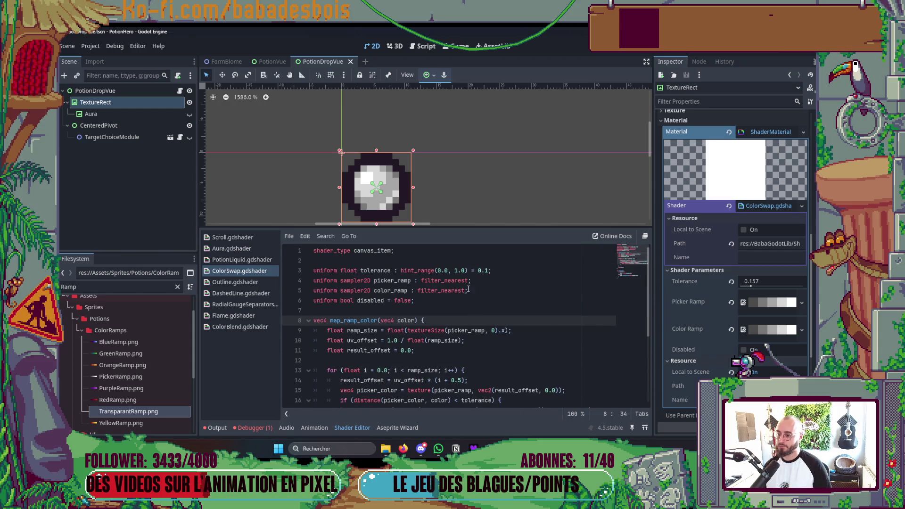
left_click(480, 283)
left_click(458, 305)
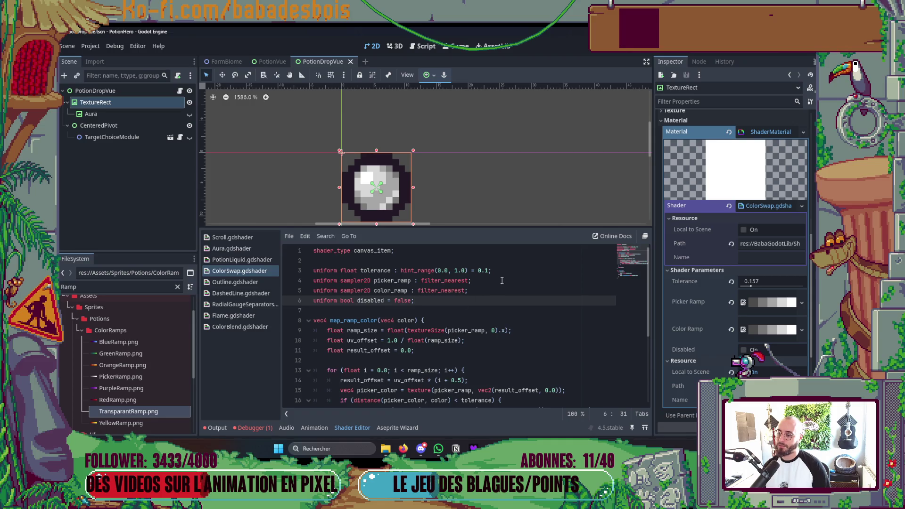
key("Return")
type("uni")
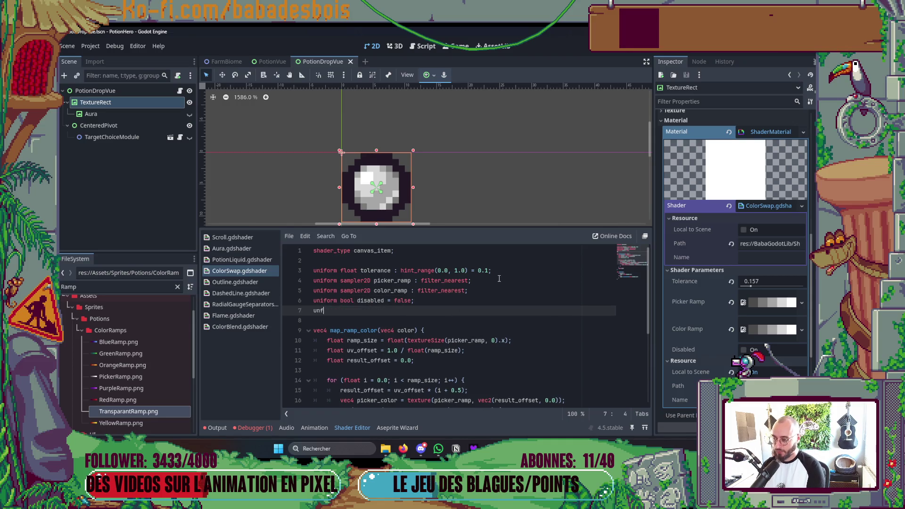
type("t")
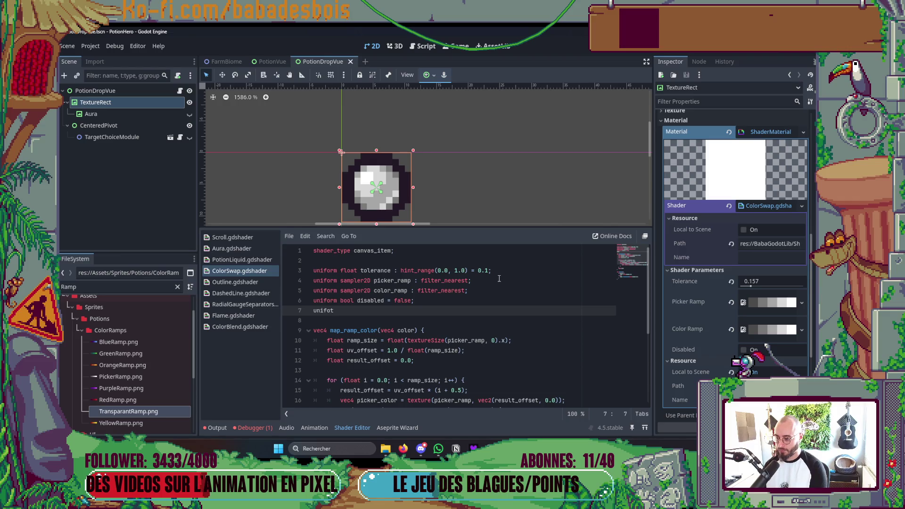
type("m bool")
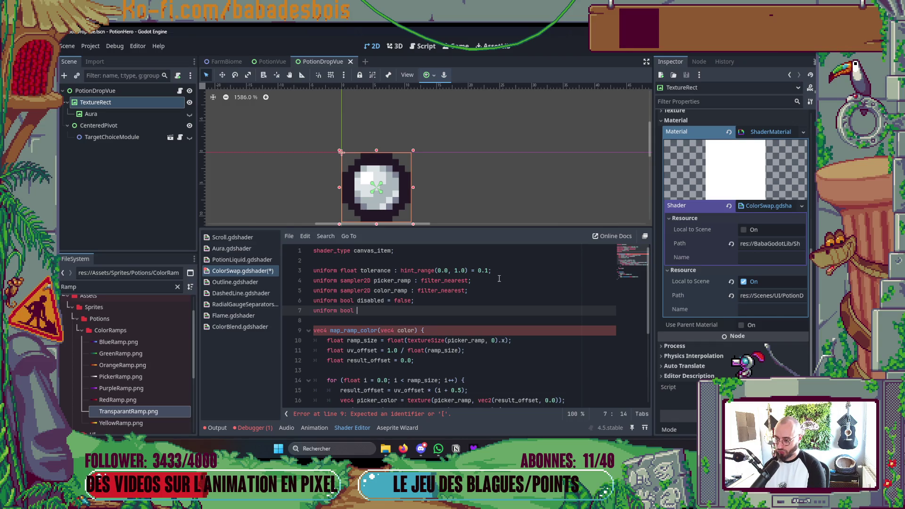
type("m")
type("ap_to")
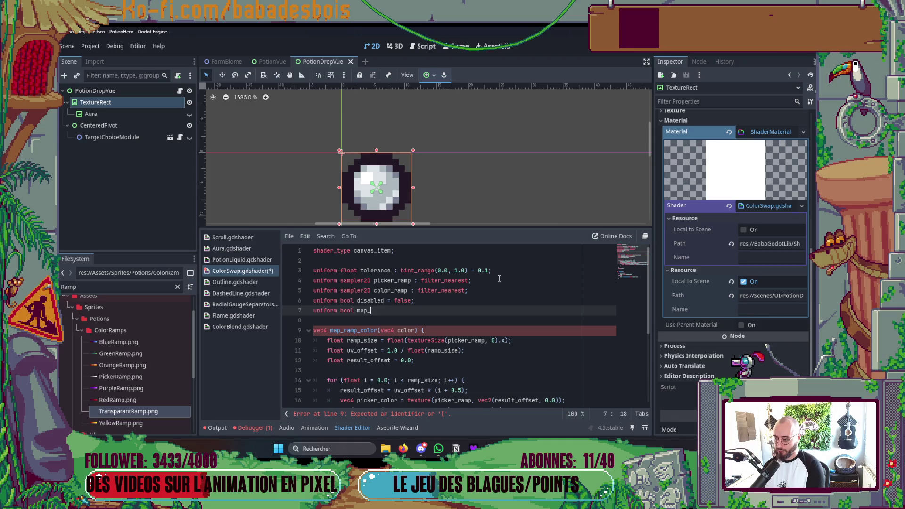
type("_transparent = false;")
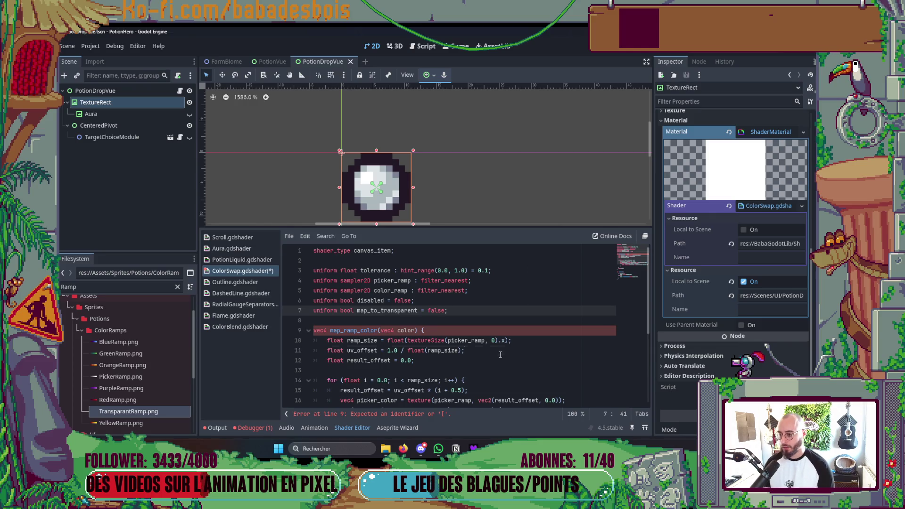
left_click(500, 354)
double_click(387, 310)
scroll(483, 327, "down", 5)
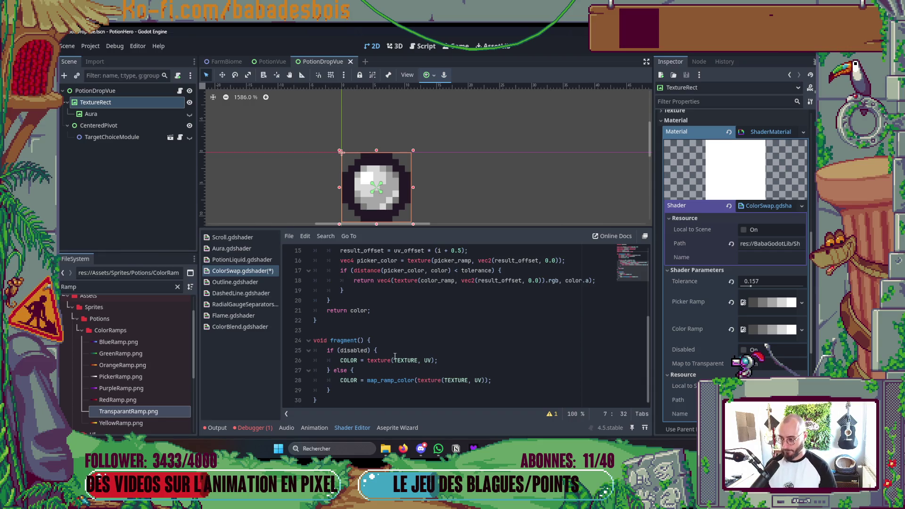
Step: Wrap the map_ramp_color COLOR line inside an if (map_to_transparent) { } block
left_click(405, 377)
key("Up")
key("Return")
type("if ")
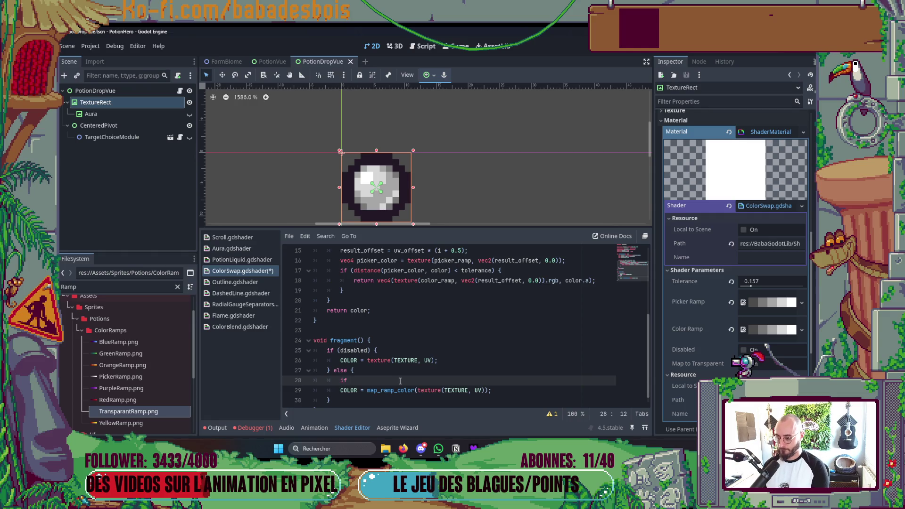
type("(map_to_transparent) ")
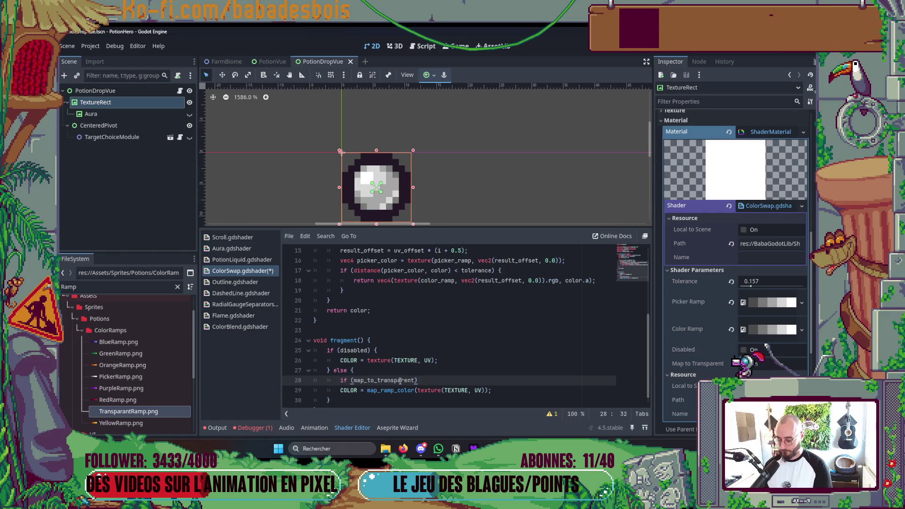
type("{}")
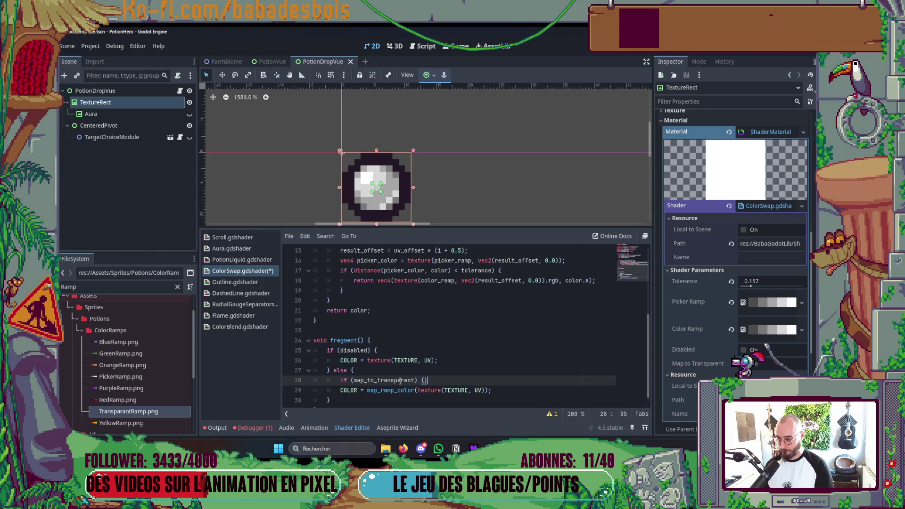
key("shift+Home")
key("ctrl+Right")
key("ctrl+Right")
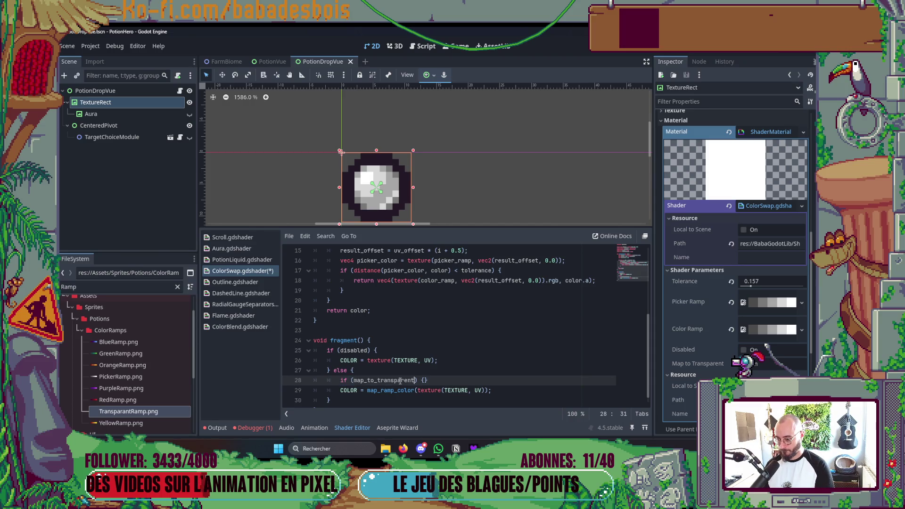
key("Left")
key("Return")
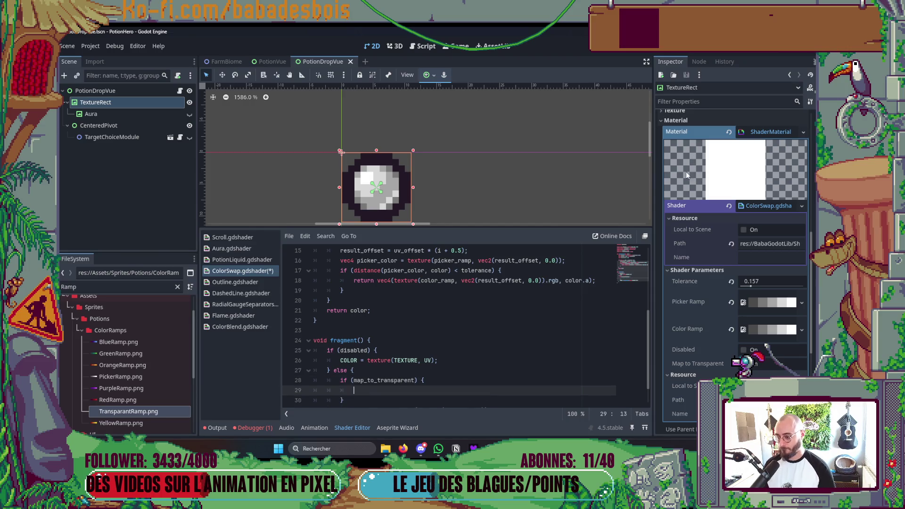
scroll(431, 390, "down", 1)
left_click(529, 388)
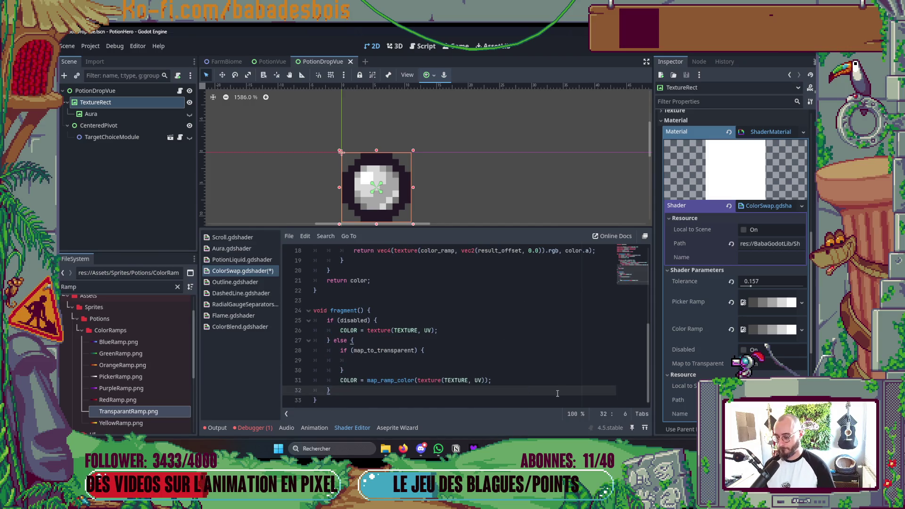
left_click(516, 377)
key("alt+Up")
key("alt+Up")
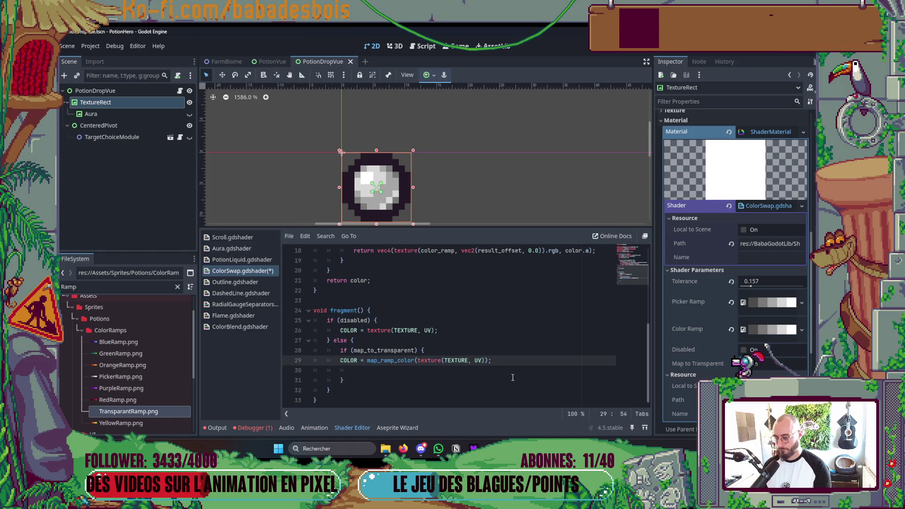
key("Tab")
key("Down")
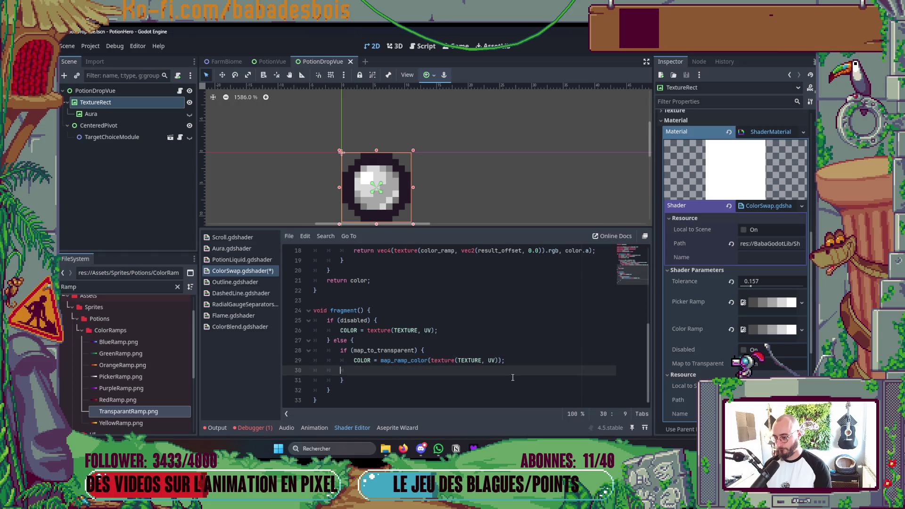
Step: Add an else branch setting COLOR = vec4(0.0)
key("alt+Down")
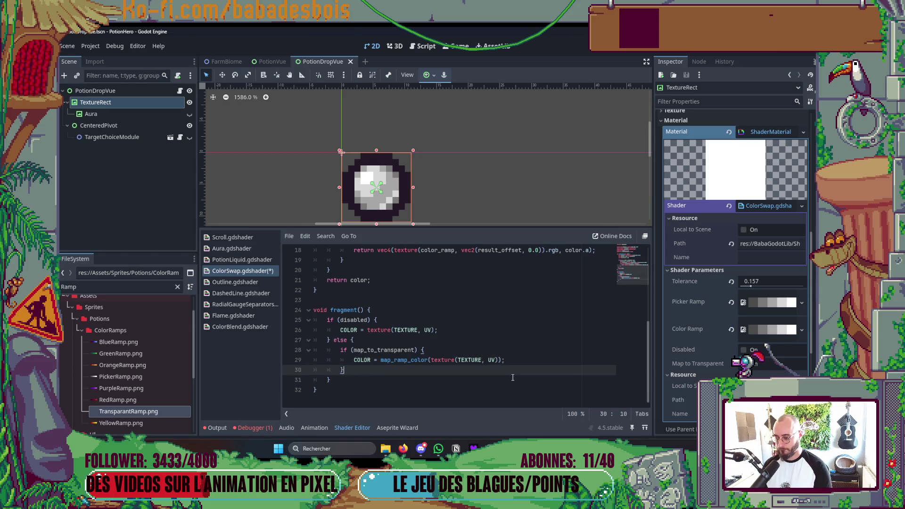
key("BackSpace")
type("else {")
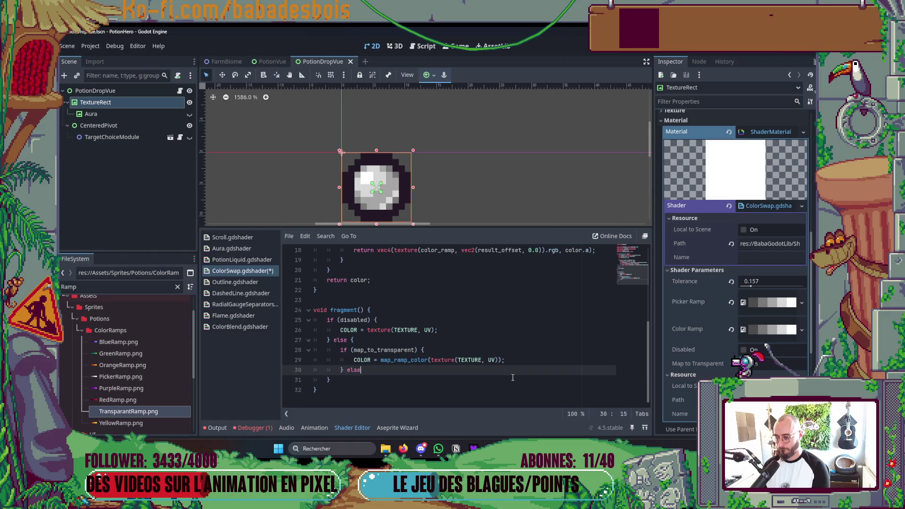
key("Return")
type("COLOT")
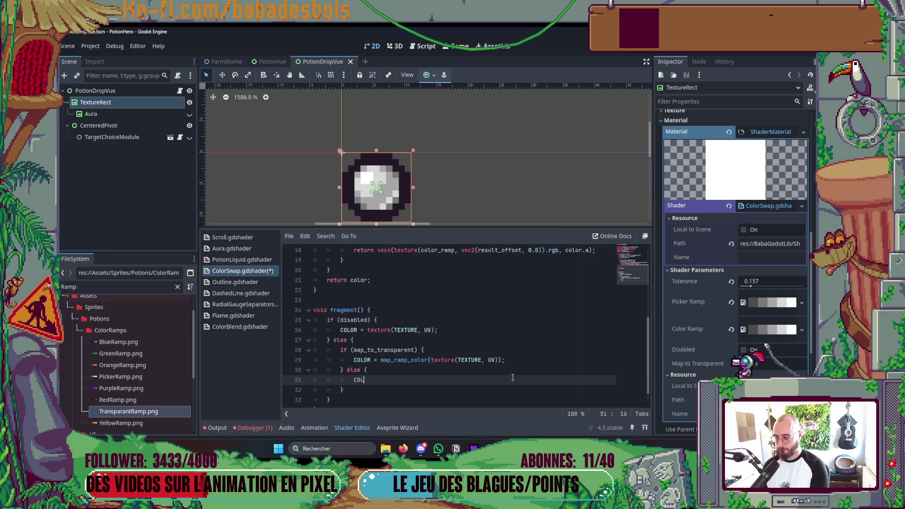
key("BackSpace")
type("R =")
type("vec")
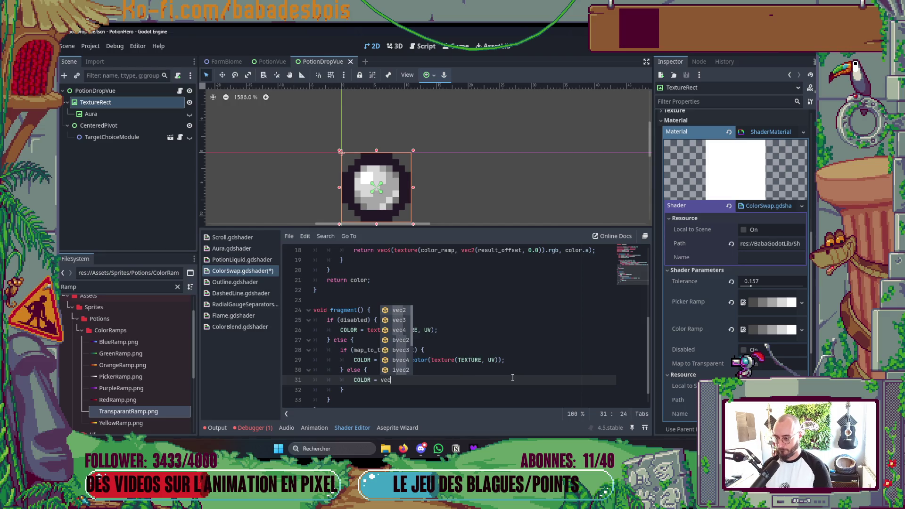
type("40.0")
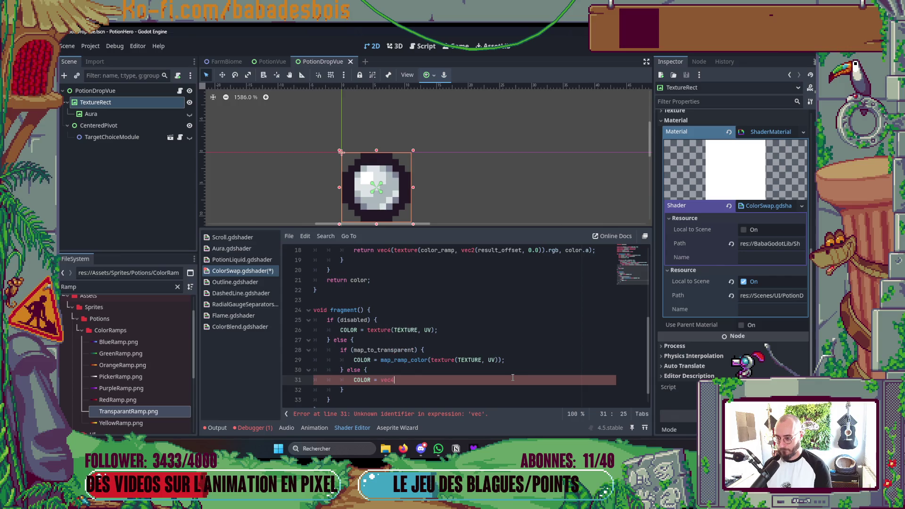
type("(0.0")
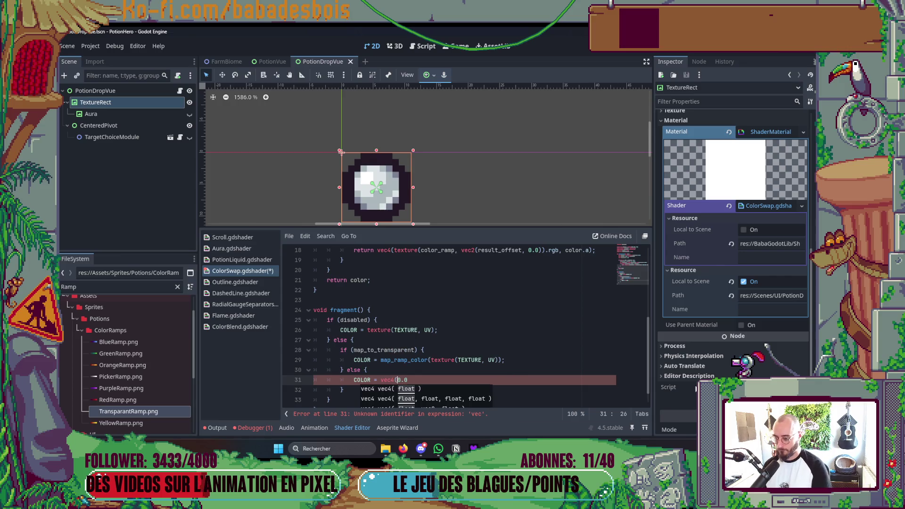
type(")")
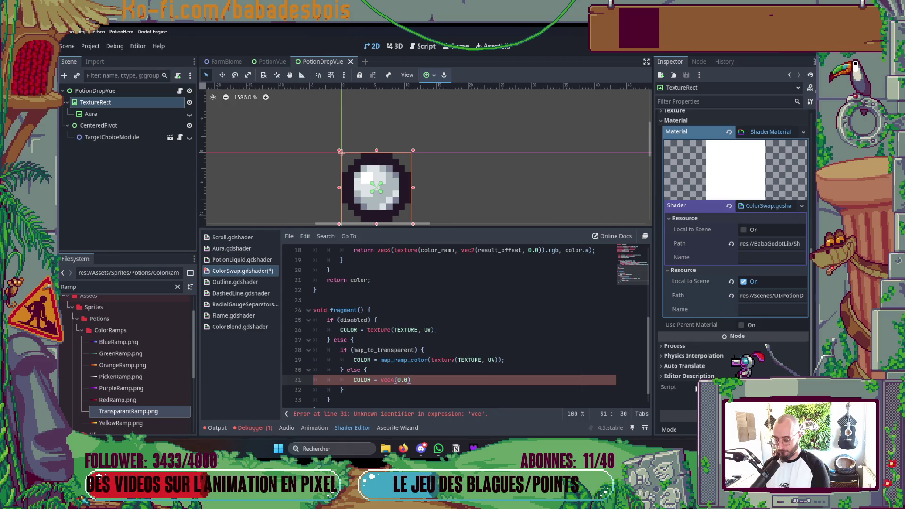
type(";")
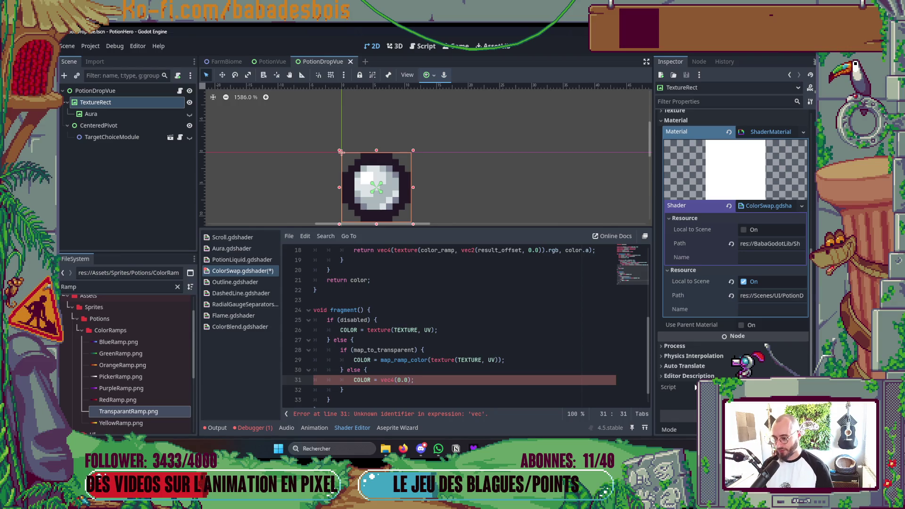
left_click(522, 356)
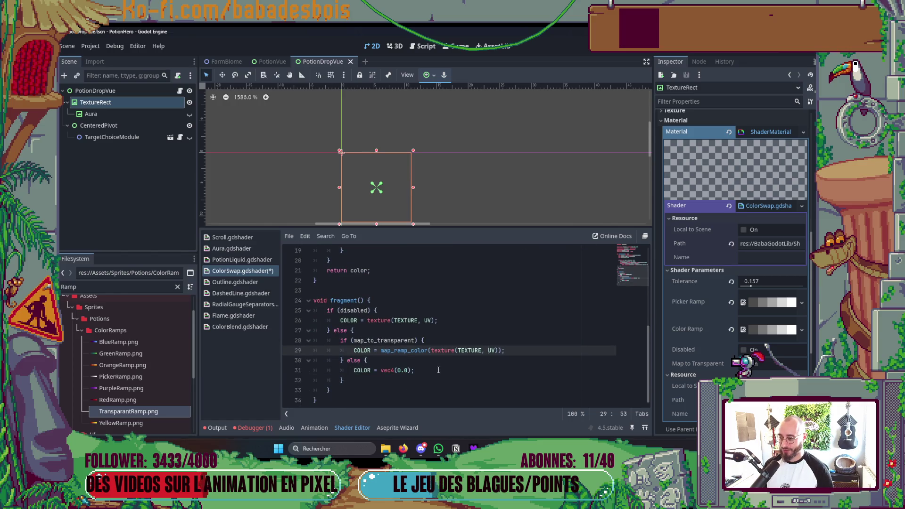
Step: Delete the else branch and its leftover blank line from fragment()
scroll(438, 363, "up", 2)
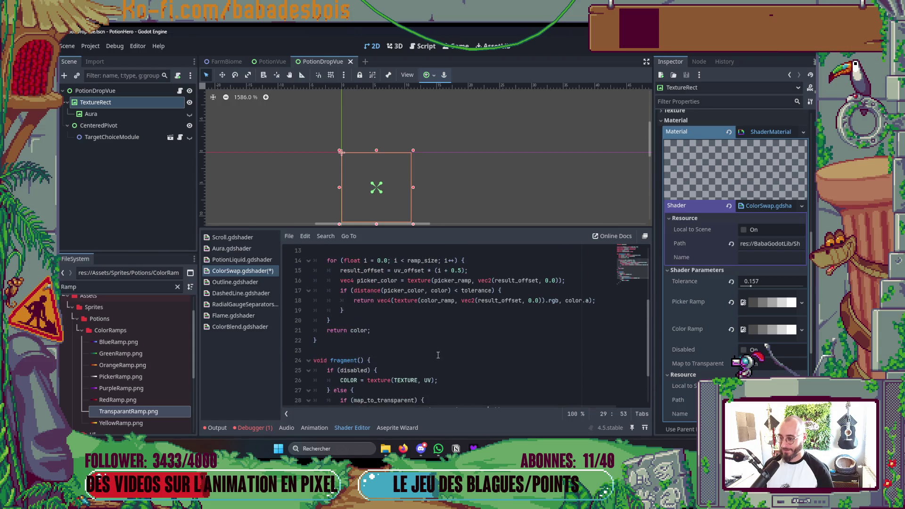
scroll(414, 337, "down", 2)
scroll(411, 332, "up", 2)
scroll(411, 331, "down", 2)
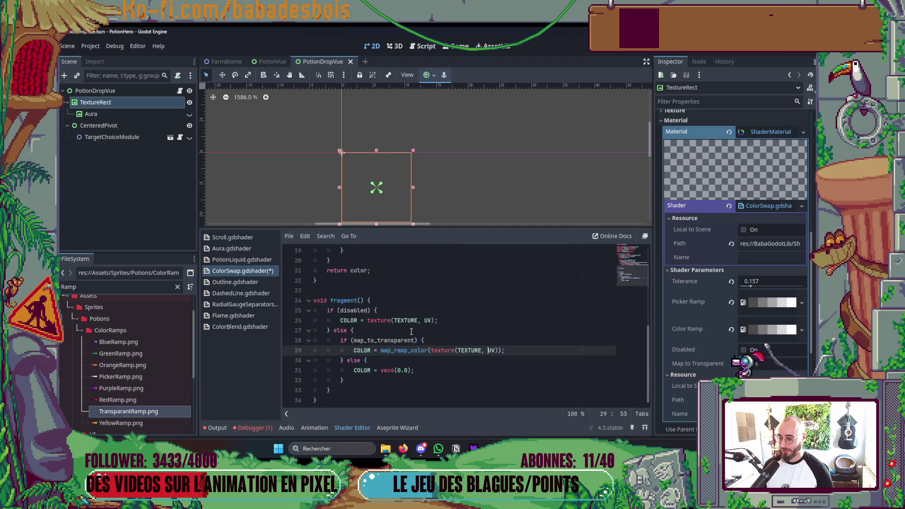
mouse_move(388, 381)
left_mouse_down()
mouse_move(330, 351)
mouse_move(329, 361)
left_mouse_up()
key("BackSpace")
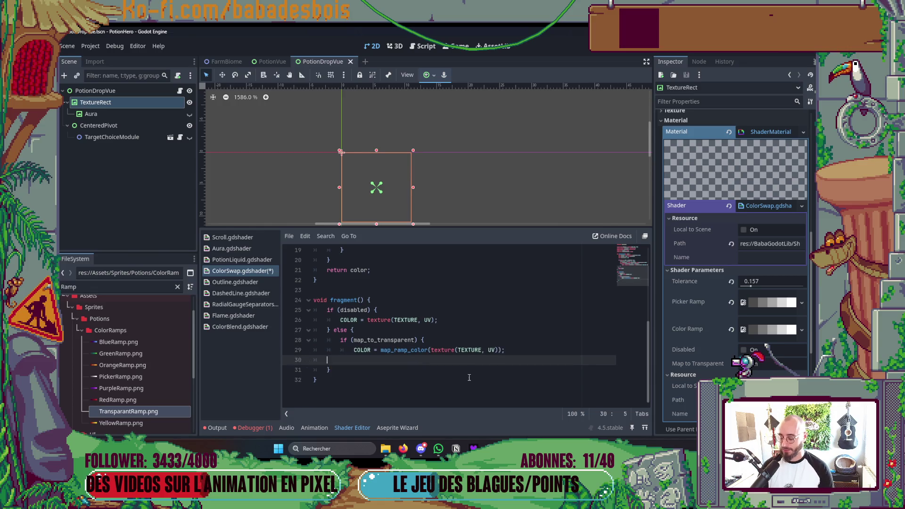
key("BackSpace")
Step: Remove the map_to_transparent if line, unindent the COLOR line, and save the shader
mouse_move(445, 343)
left_mouse_down()
mouse_move(351, 347)
mouse_move(355, 332)
left_mouse_up()
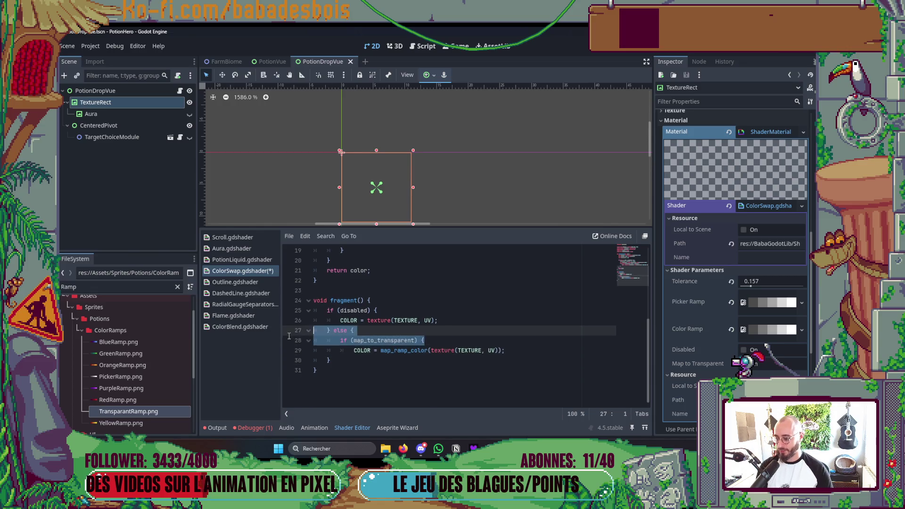
key("BackSpace")
left_click(354, 340)
key("BackSpace")
left_click(511, 362)
scroll(512, 362, "up", 3)
left_click(513, 362)
key("ctrl+s")
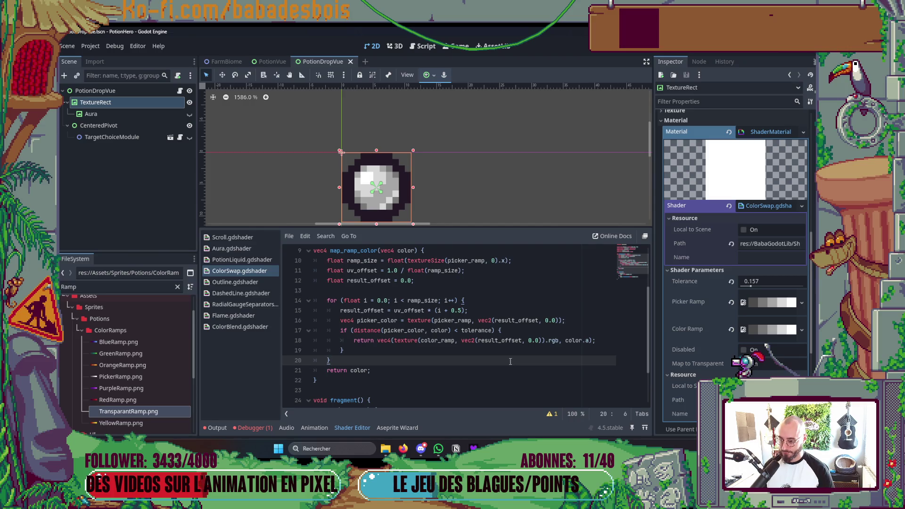
Step: Open an if (map_to_transparent) { block inside the tolerance check
left_click(524, 333)
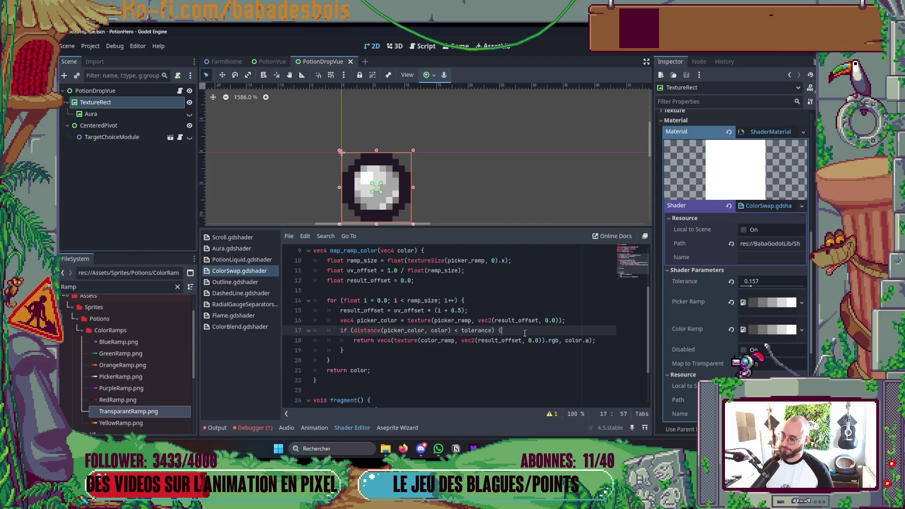
key("Return")
type("if ")
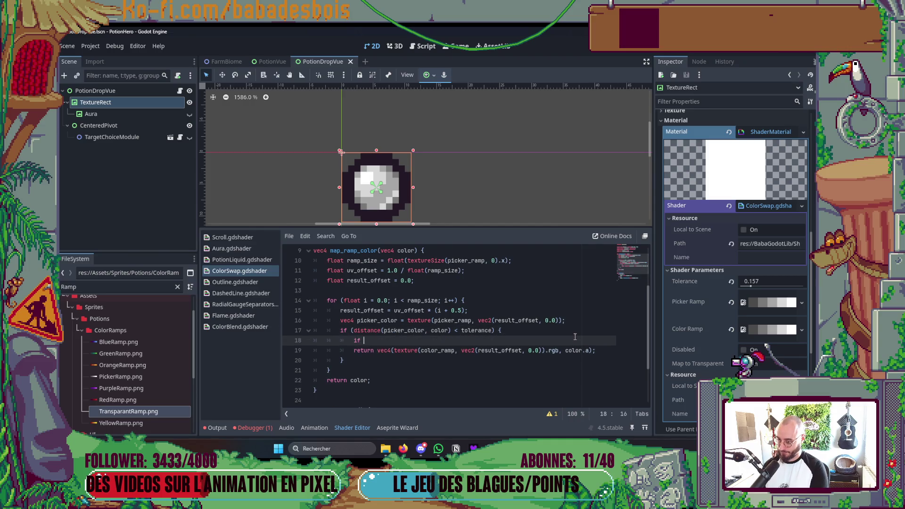
type("(map")
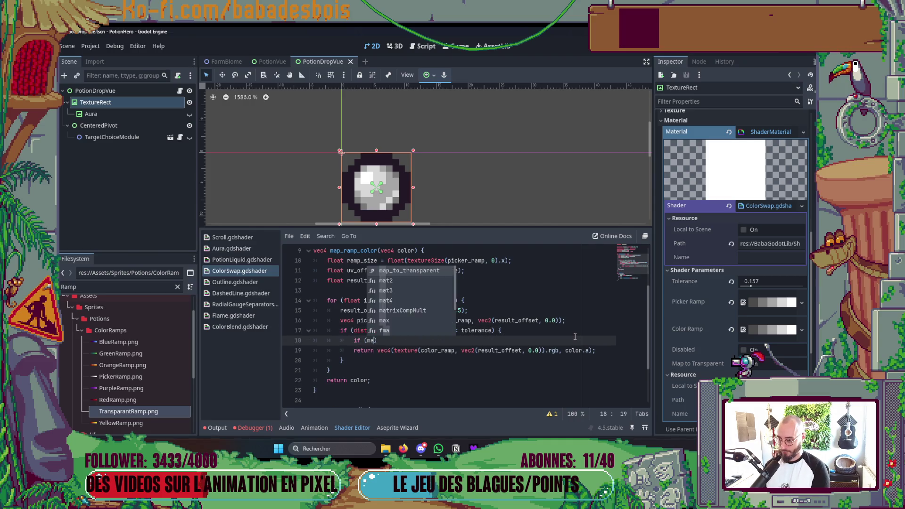
key("Return")
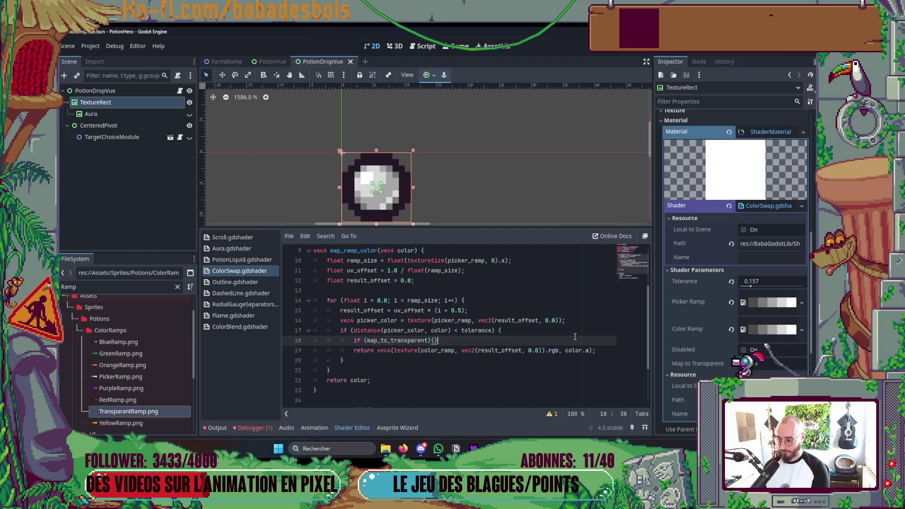
type("{")
key("Return")
Step: Make the new block return vec4(0.0)
type("retrn")
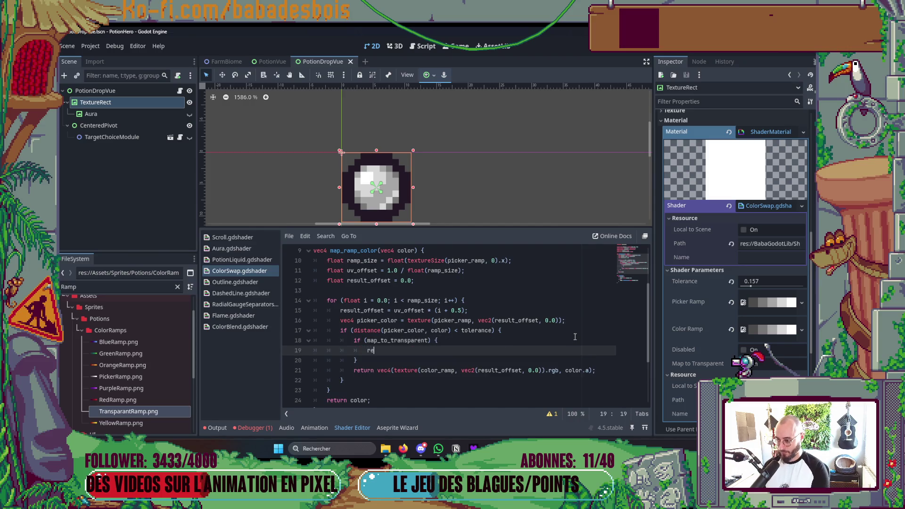
key("BackSpace")
key("BackSpace")
type("urn ")
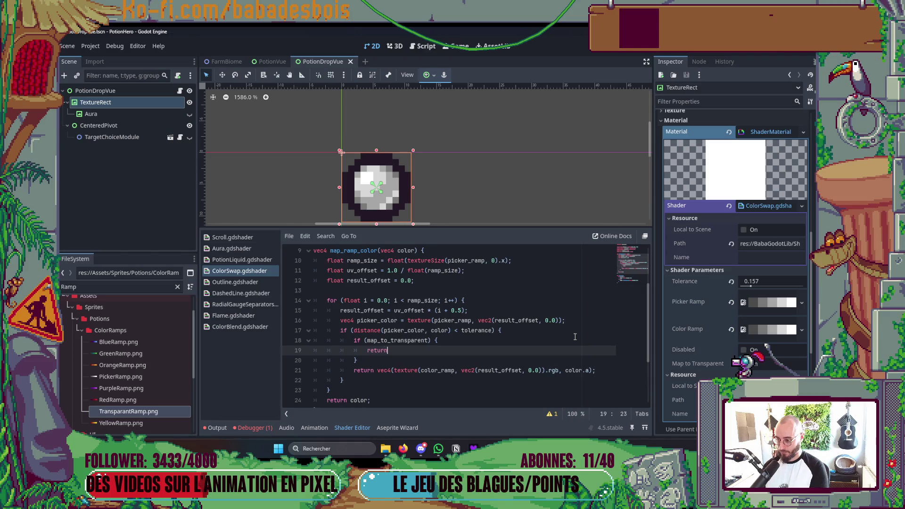
type("vec4")
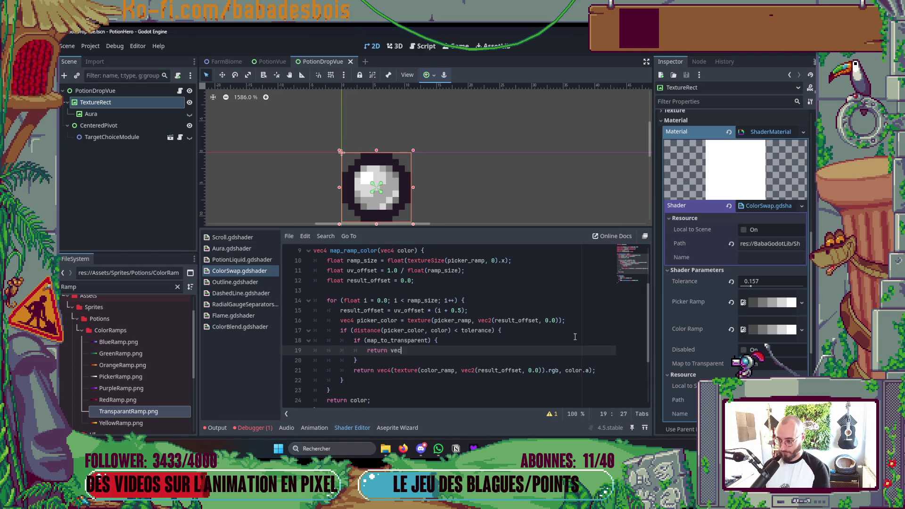
key("Return")
key("Down")
key("Up")
key("Home")
key("End")
key("Left")
type("0.0);")
key("Down")
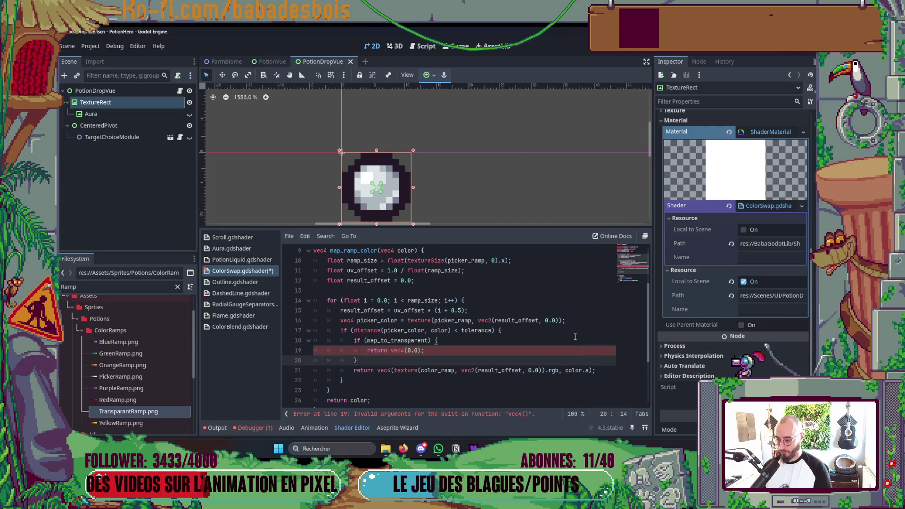
Step: Wrap the color-ramp return in a braced else block and clean up its indentation
type("lse {")
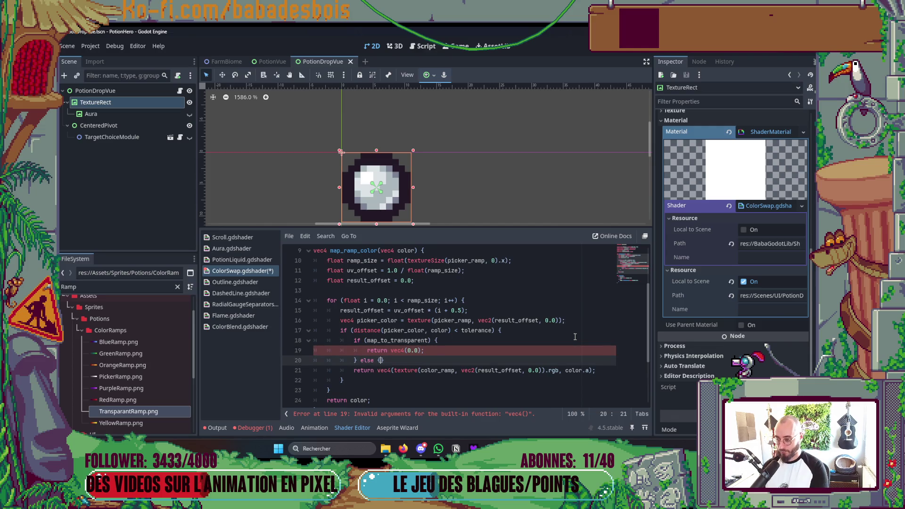
key("Return")
key("Down")
key("Down")
key("alt+Up")
key("alt+Up")
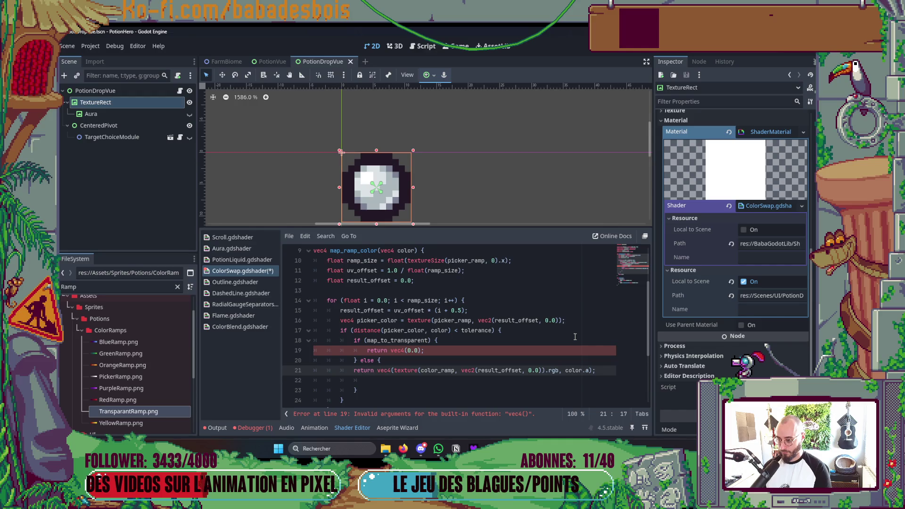
key("shift+Down")
key("Tab")
key("shift+Home")
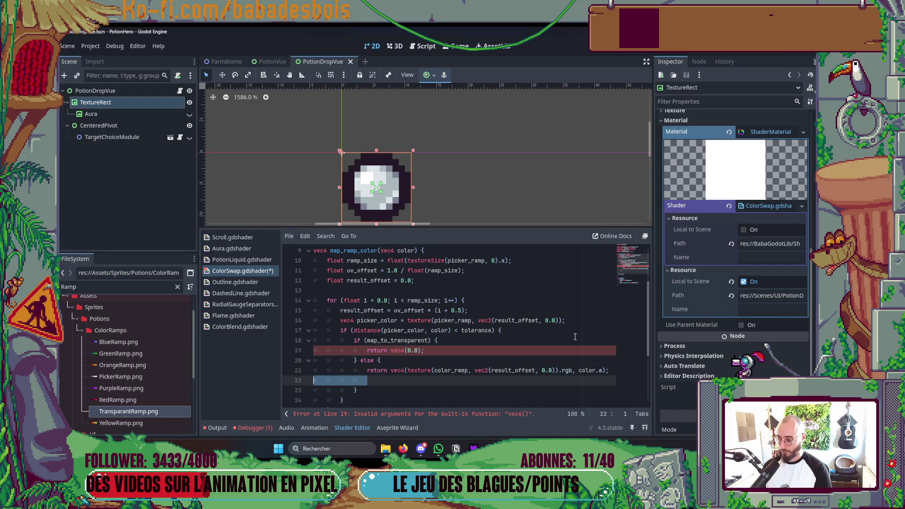
key("BackSpace")
key("BackSpace")
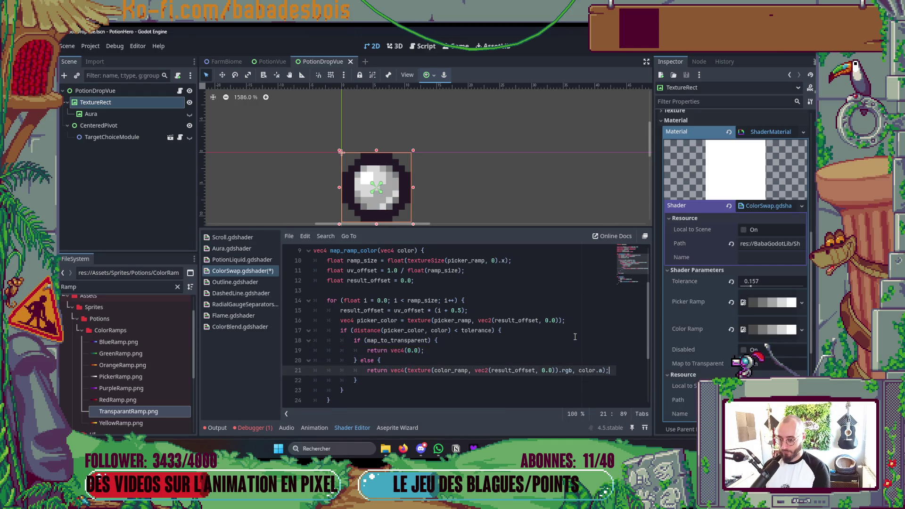
Step: Save ColorSwap.gdshader and turn on the Map to Transparent parameter
left_click(438, 381)
scroll(439, 382, "down", 3)
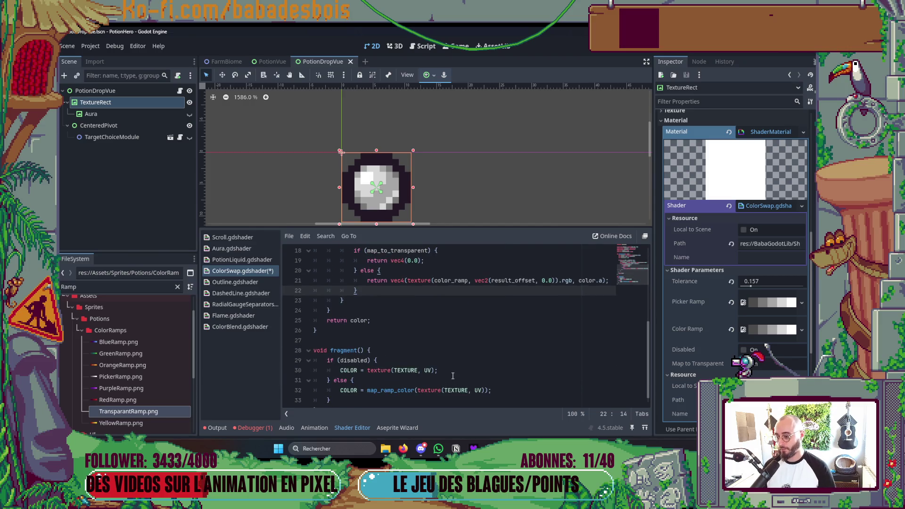
scroll(599, 362, "up", 1)
left_click(599, 362)
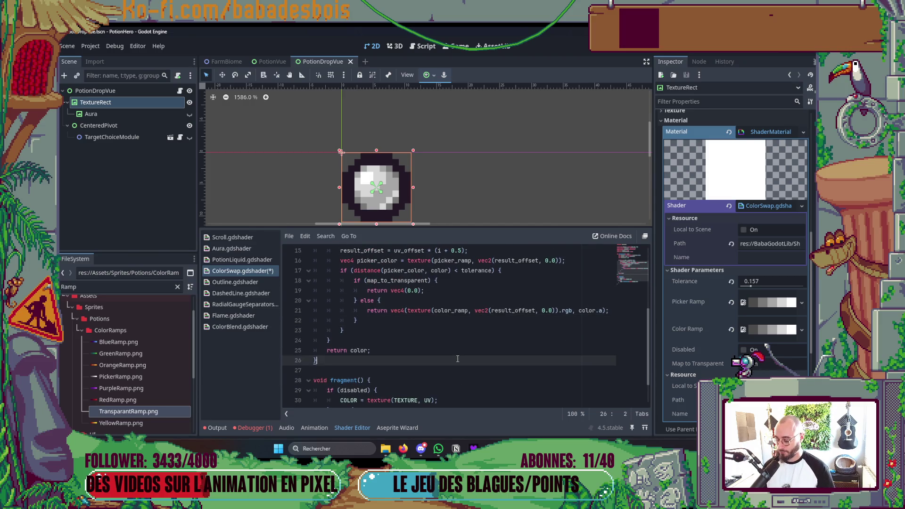
scroll(599, 363, "down", 1)
key("ctrl+s")
left_click(744, 363)
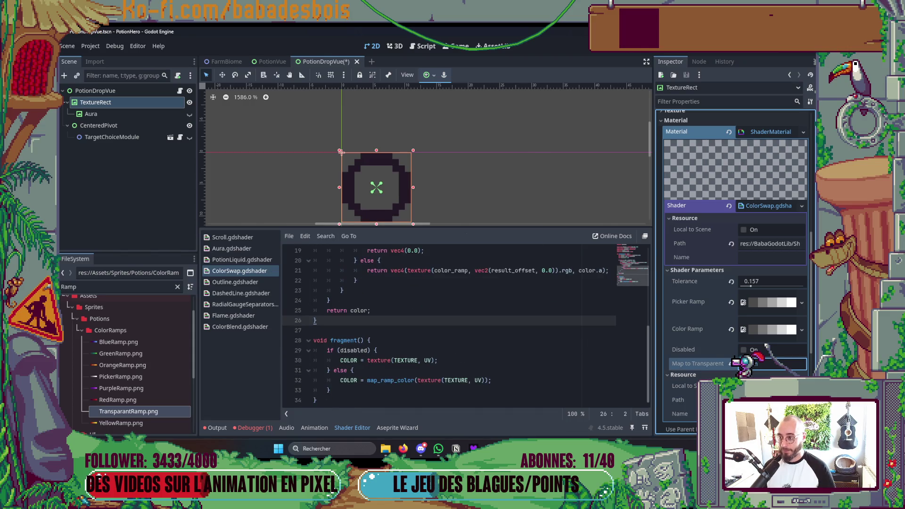
Step: Preview the sprite with Map to Transparent on, save the scene and hide the shader panel
scroll(481, 161, "down", 3)
scroll(493, 154, "down", 2)
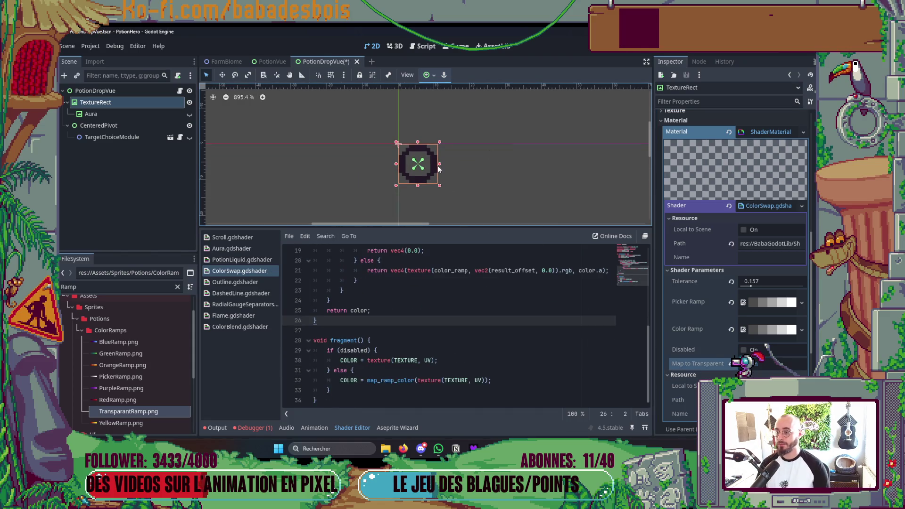
left_click(514, 169)
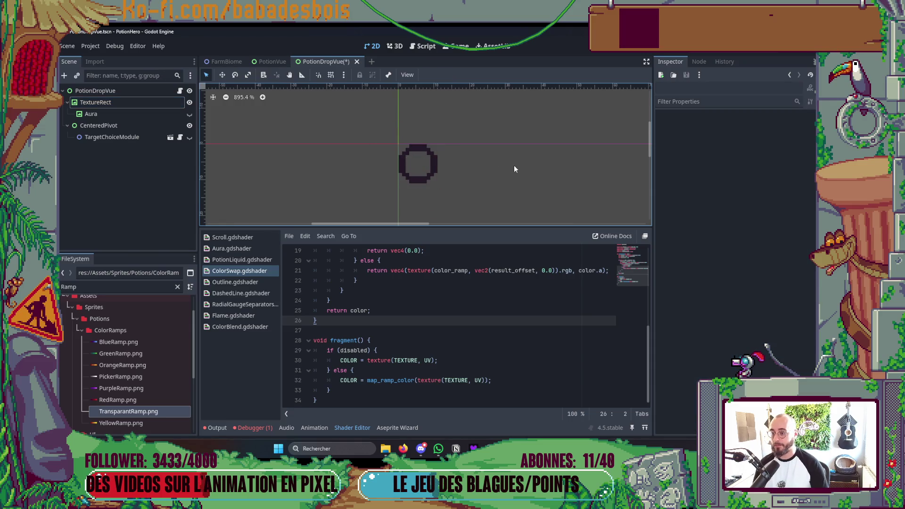
scroll(513, 167, "down", 3)
key("ctrl+s")
left_click(355, 428)
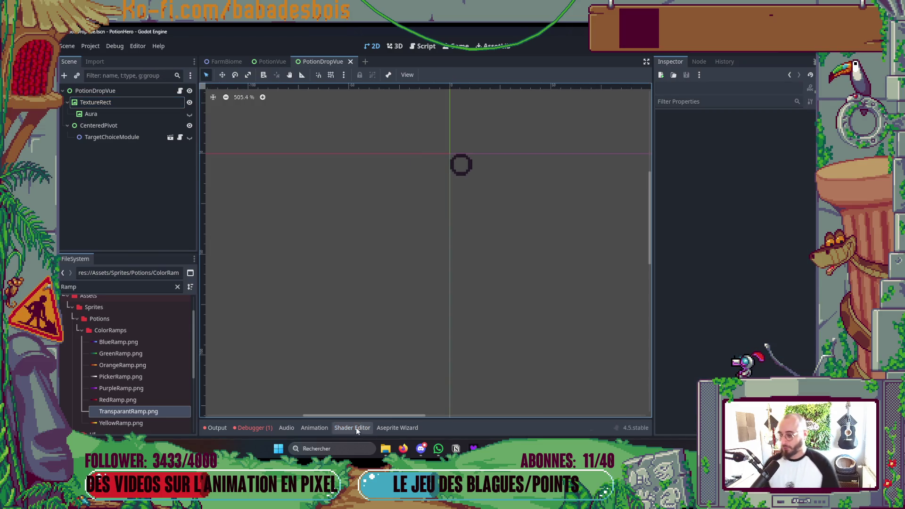
Step: Turn Map to Transparent back off, check the opaque sprite and save PotionDropVue
left_click(124, 103)
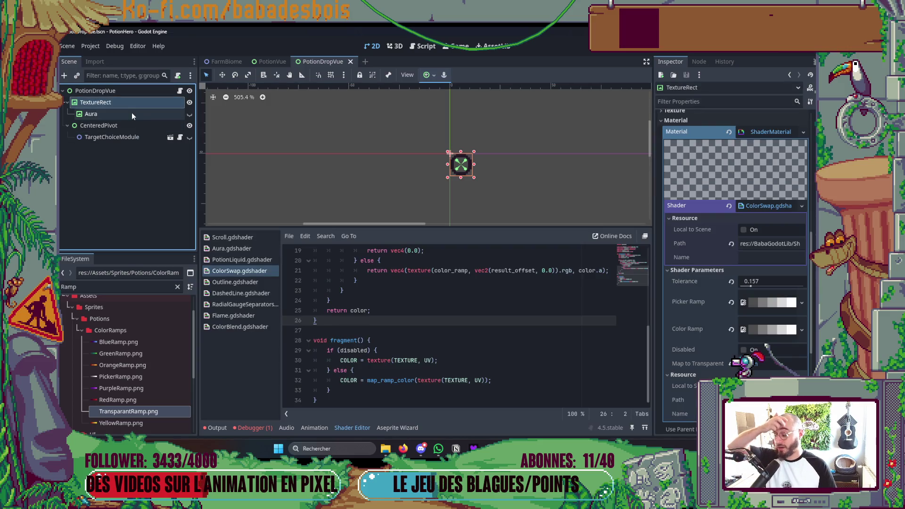
left_click(744, 363)
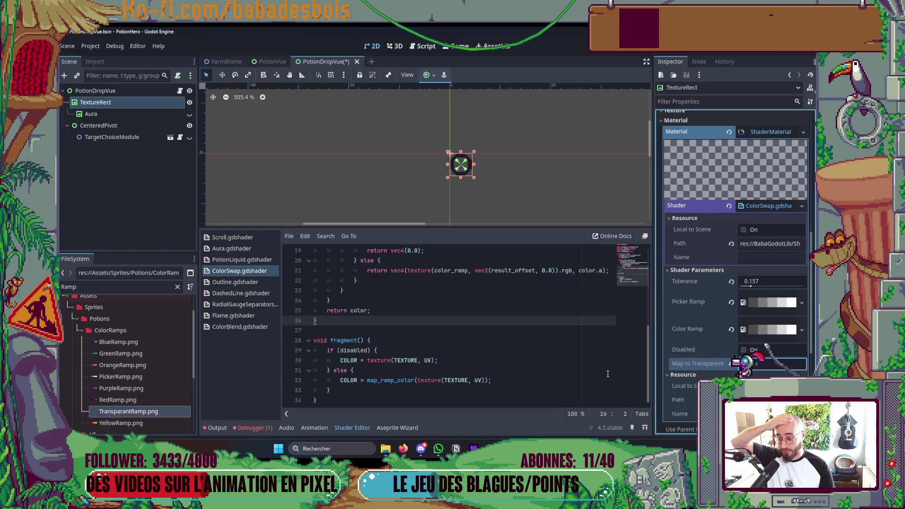
left_click(518, 199)
scroll(529, 168, "up", 1)
left_click(352, 427)
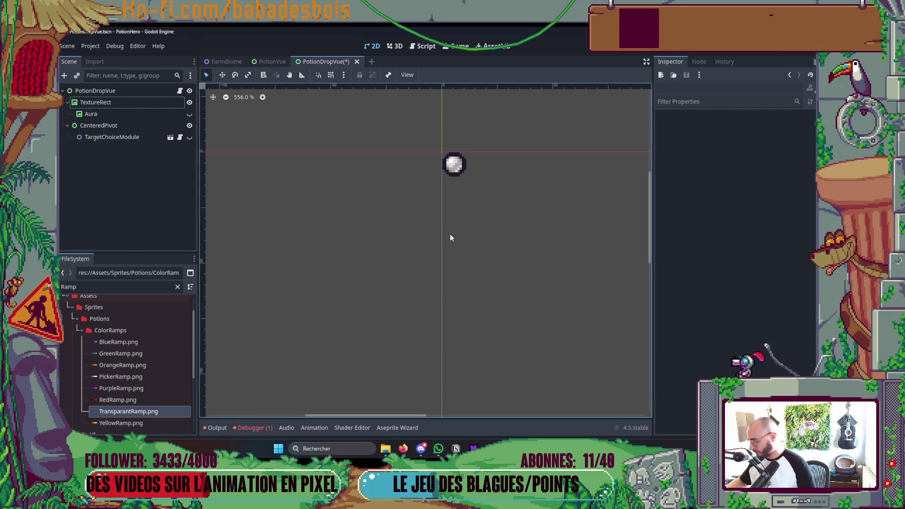
scroll(446, 234, "up", 1)
key("ctrl+s")
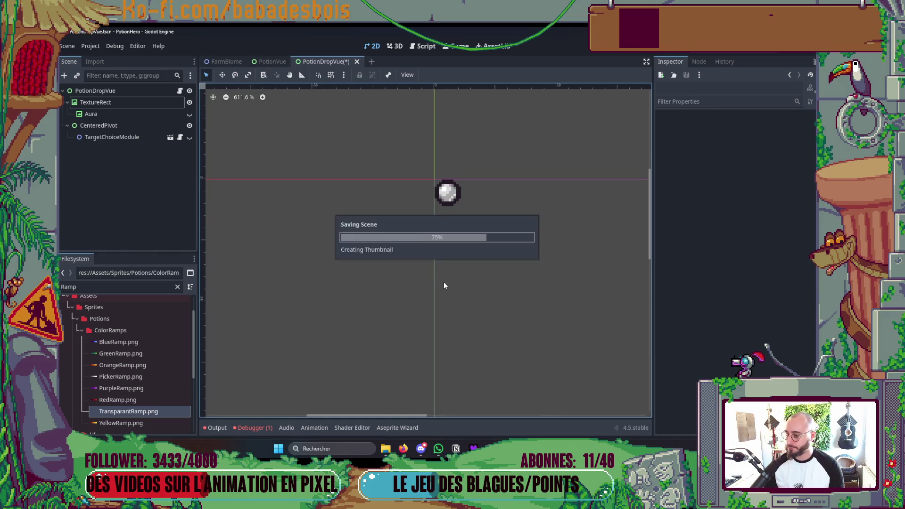
key("alt+Tab")
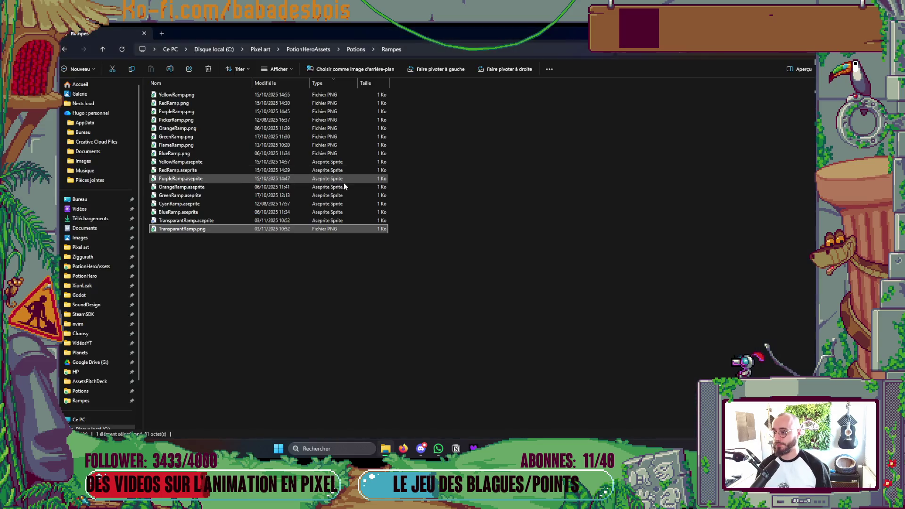
key("alt+Tab")
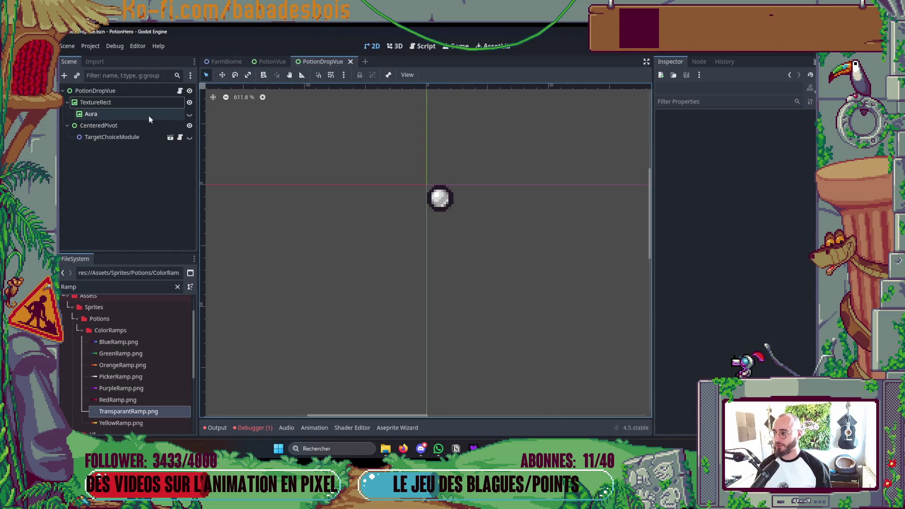
Step: Select PotionDropVue to show Texture Rect, Aura and Picker Ramp, then open its script
left_click_drag(436, 264, 413, 262)
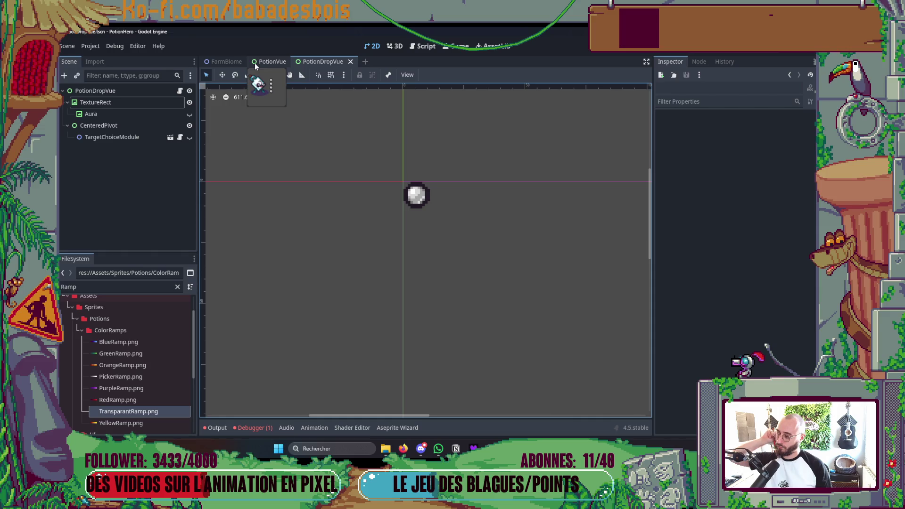
left_click(143, 91)
scroll(770, 289, "up", 5)
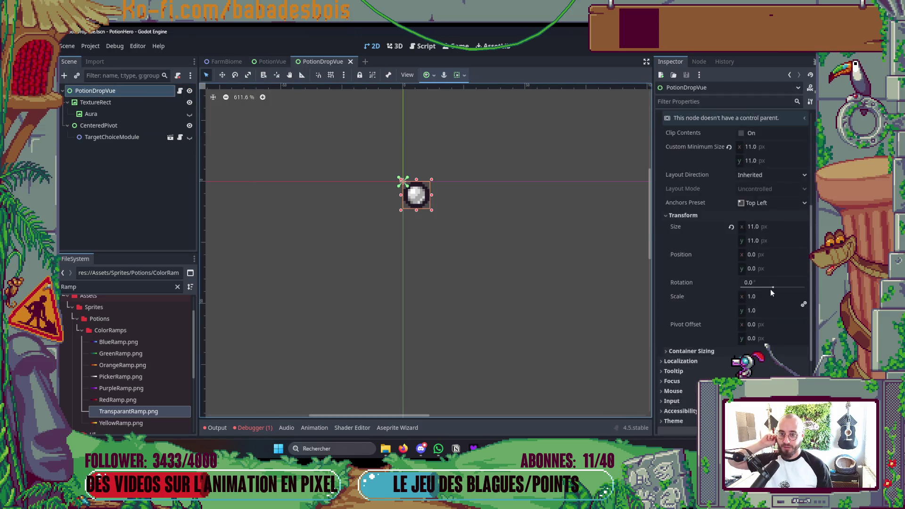
left_click(179, 90)
Step: Add an 'if potion_content:' line at the start of _update
scroll(448, 277, "up", 1)
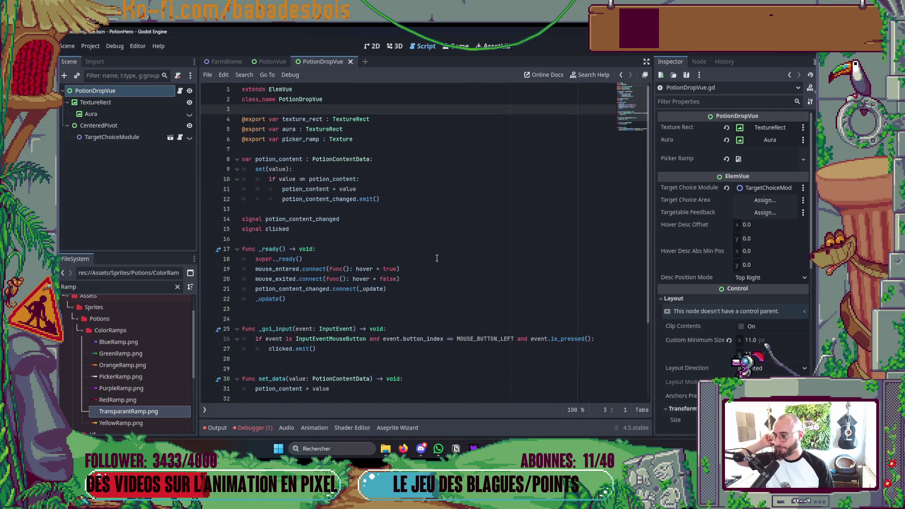
scroll(395, 196, "down", 3)
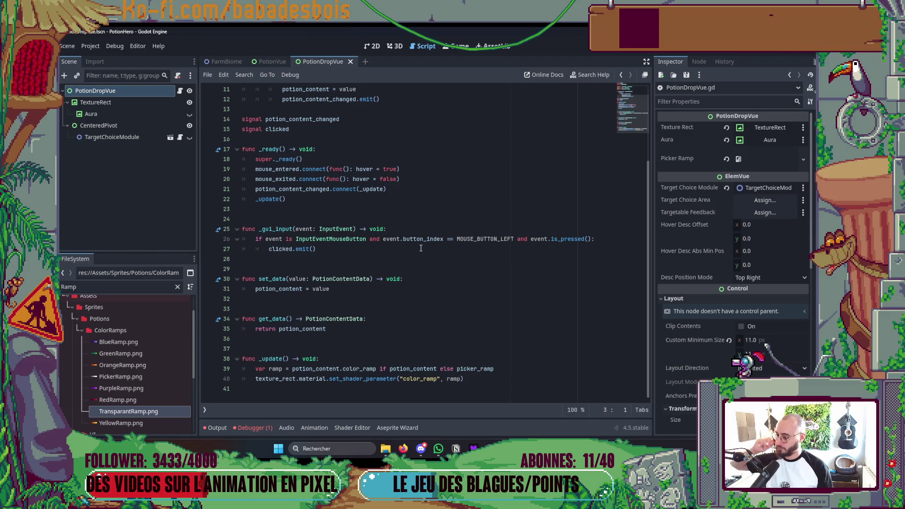
left_click(501, 369)
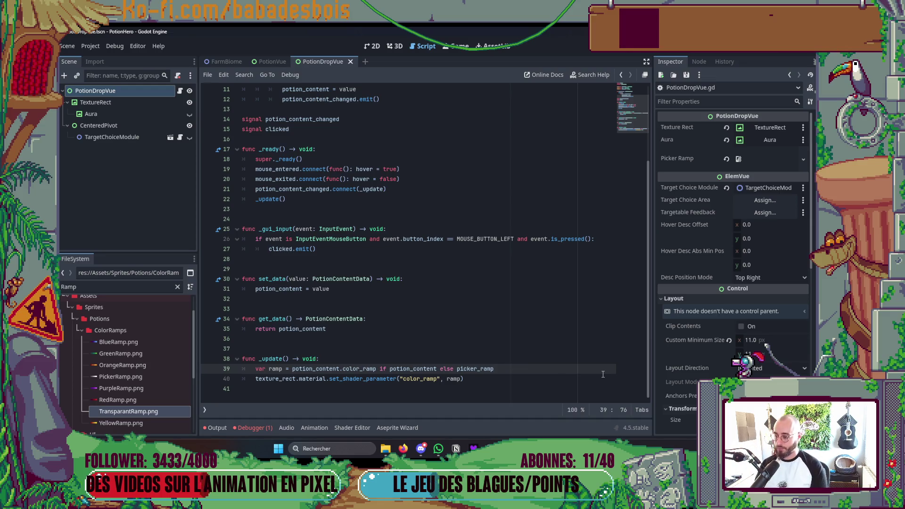
scroll(394, 282, "up", 3)
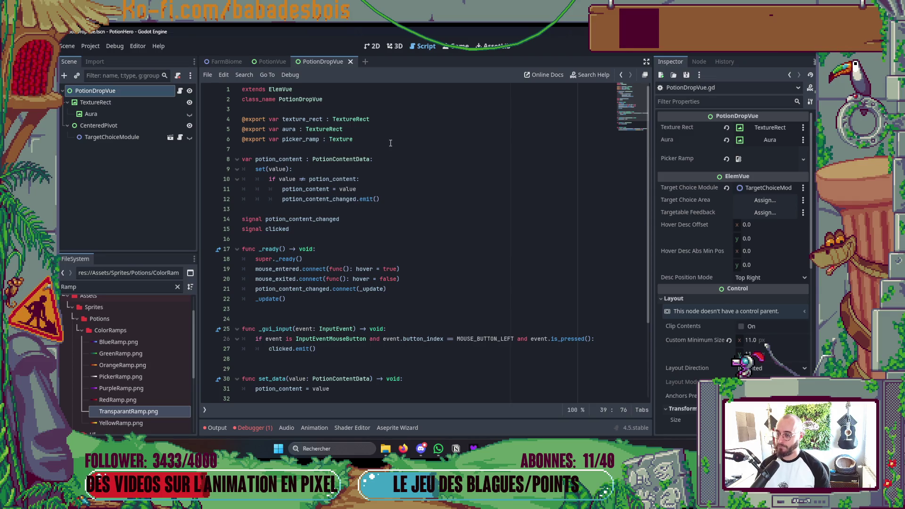
left_click(379, 150)
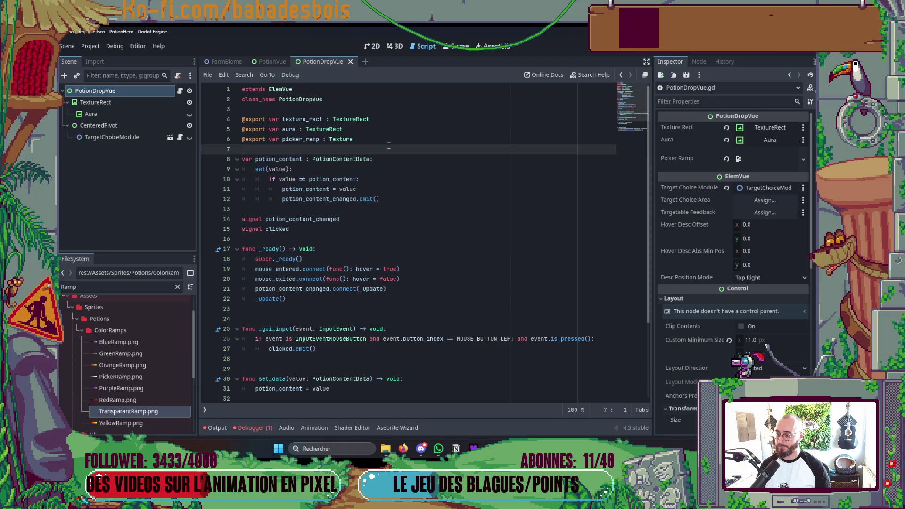
scroll(420, 292, "down", 3)
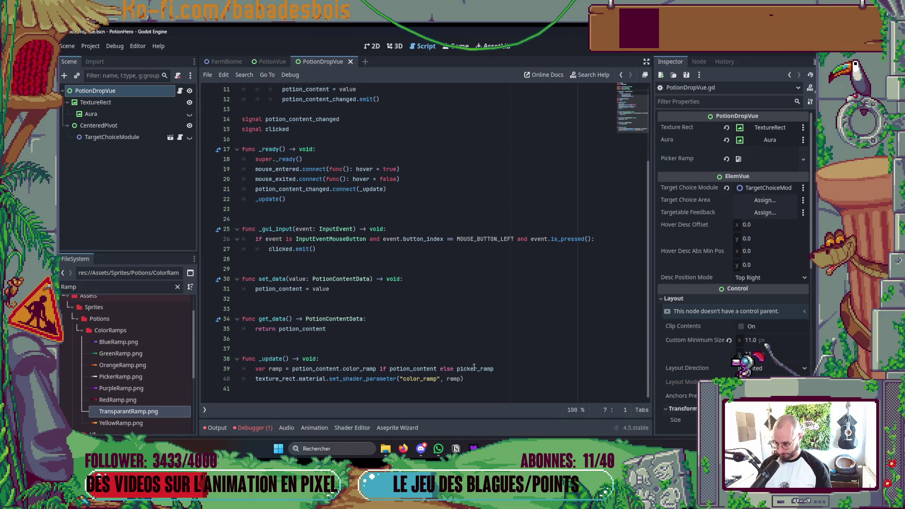
left_click(487, 379)
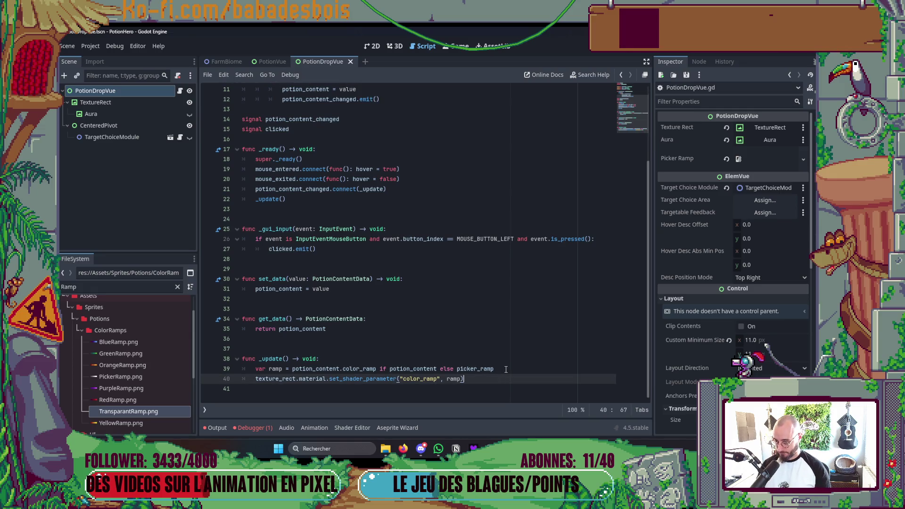
left_click(481, 355)
key("Return")
type("if po")
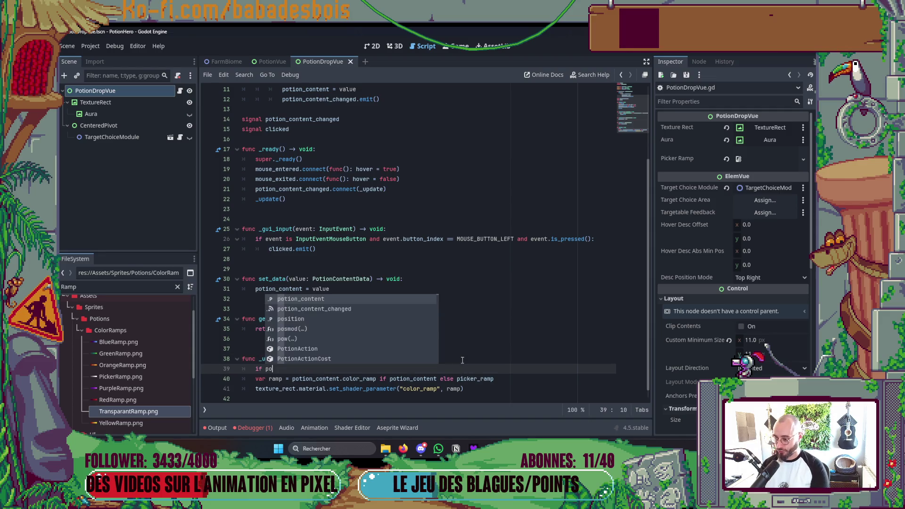
key("Return")
type(":")
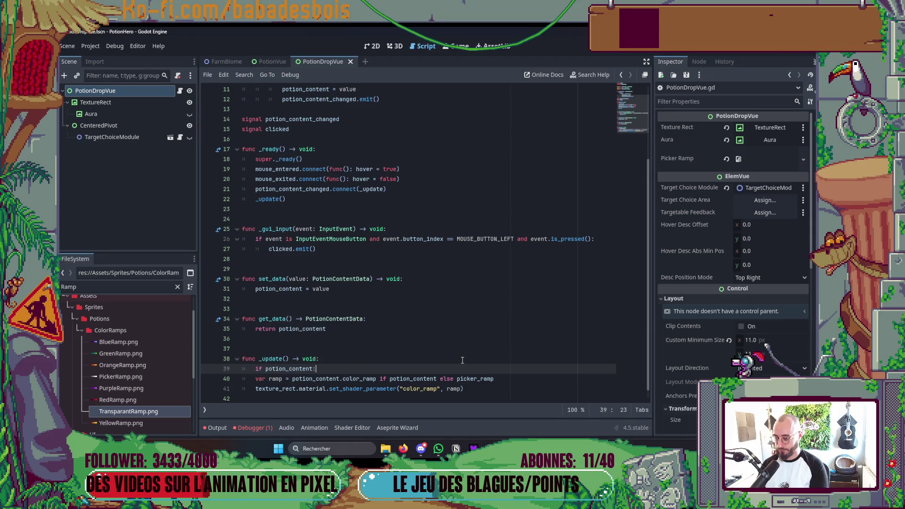
Step: Indent the two ramp lines under the if potion_content block
key("Down")
key("ctrl+Left")
key("Home")
key("Tab")
key("Down")
key("Home")
key("Tab")
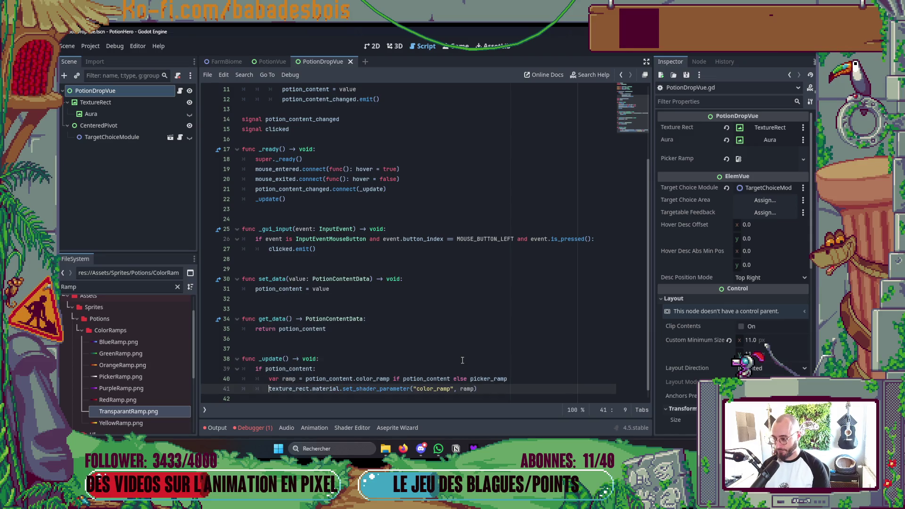
key("Down")
key("Up")
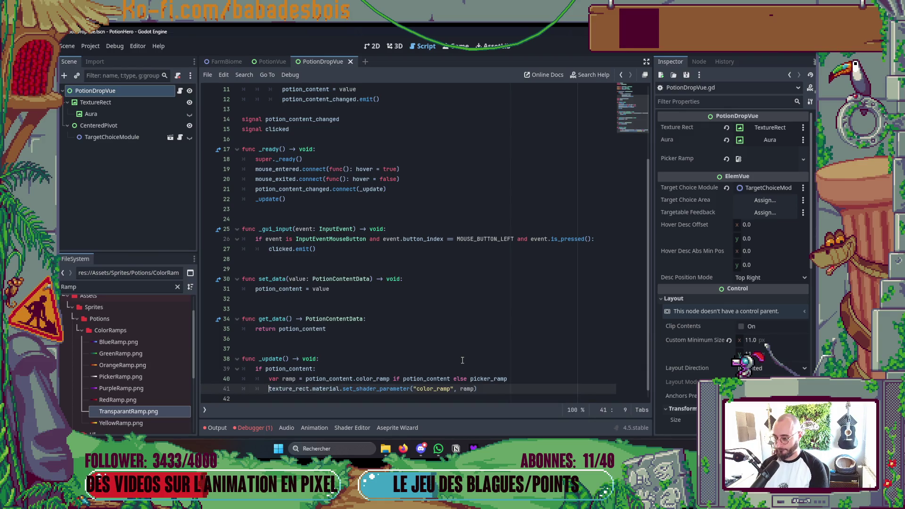
Step: Add an else: branch containing a copy of the set_shader_parameter line
key("ctrl+Right")
key("End")
key("Return")
key("BackSpace")
type("else:")
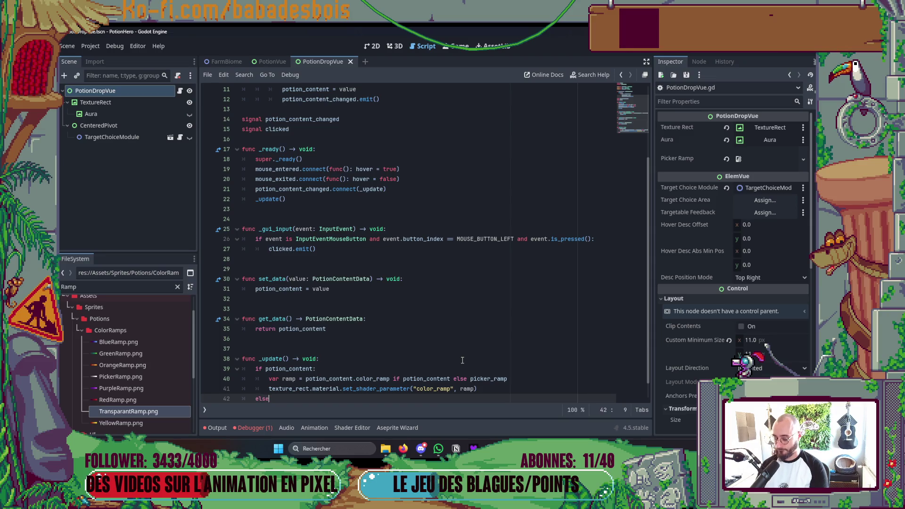
key("Return")
mouse_move(486, 385)
left_mouse_down()
mouse_move(339, 372)
mouse_move(271, 386)
left_mouse_up()
key("ctrl+c")
left_click(272, 388)
key("Return")
key("ctrl+v")
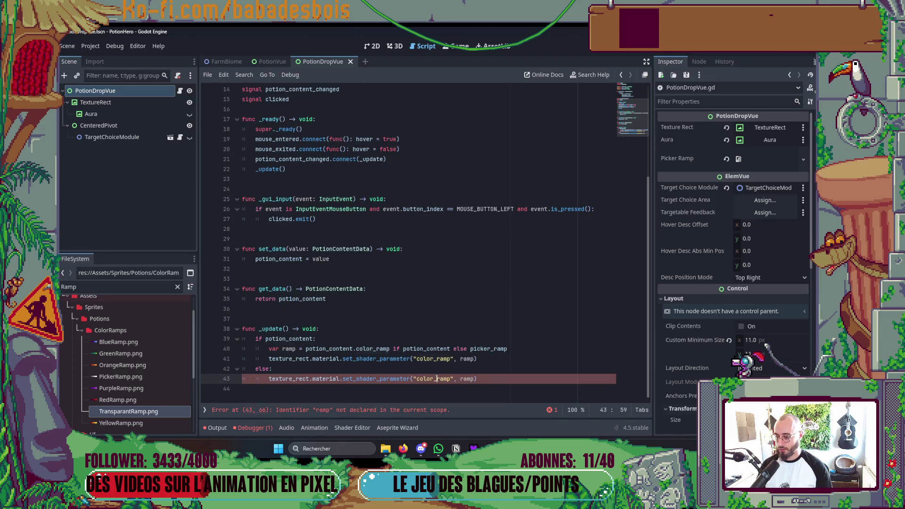
Step: Make the else line set map_color_to_transparent to true
double_click(437, 379)
type("map_color")
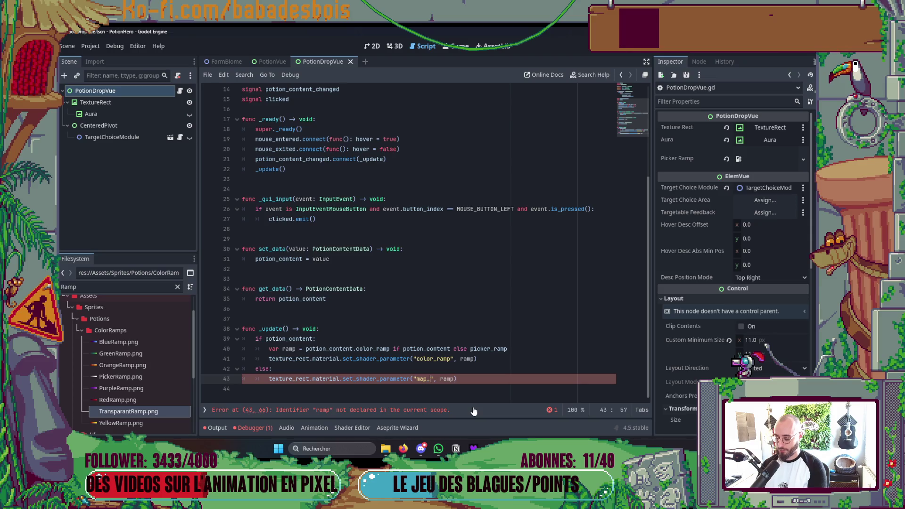
type("_to")
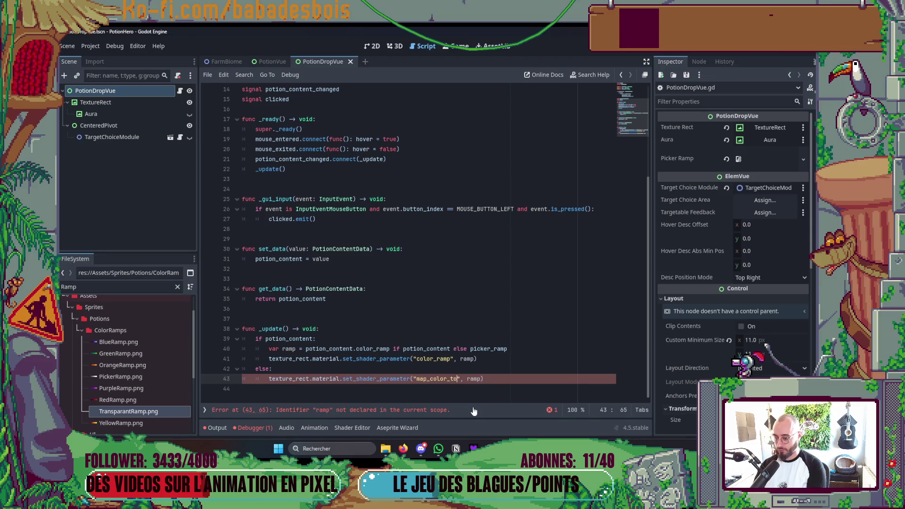
type("_transpa")
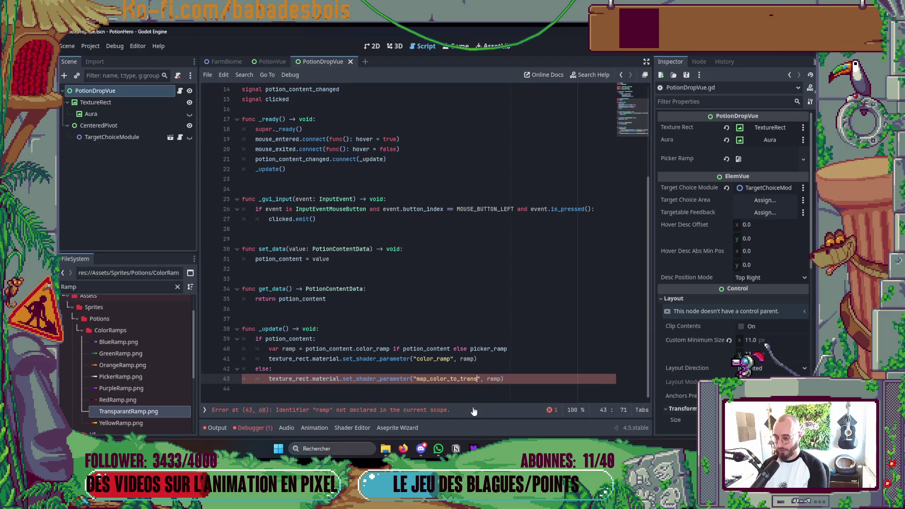
type("rent\"")
key("ctrl+d")
type("true")
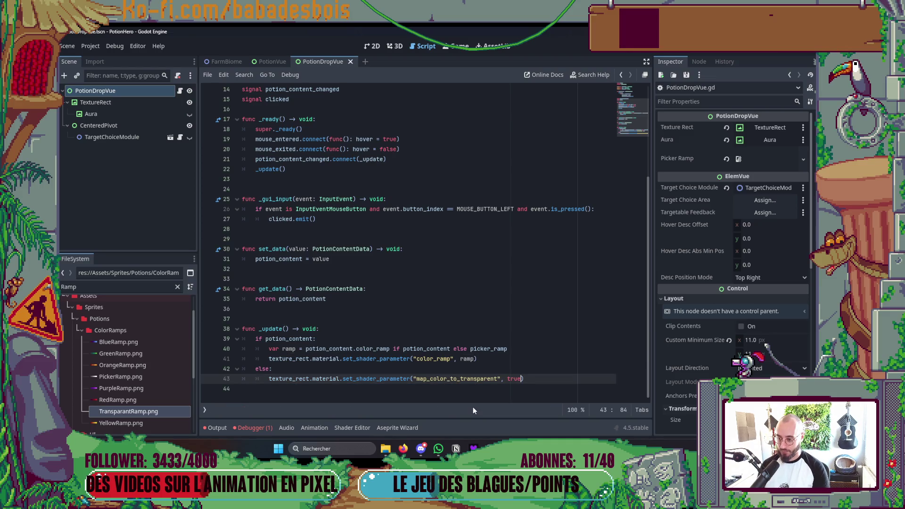
Step: Copy that line into the if branch with false, save, and run the game
left_click_drag(524, 378, 270, 377)
key("ctrl+c")
left_click(549, 349)
key("Return")
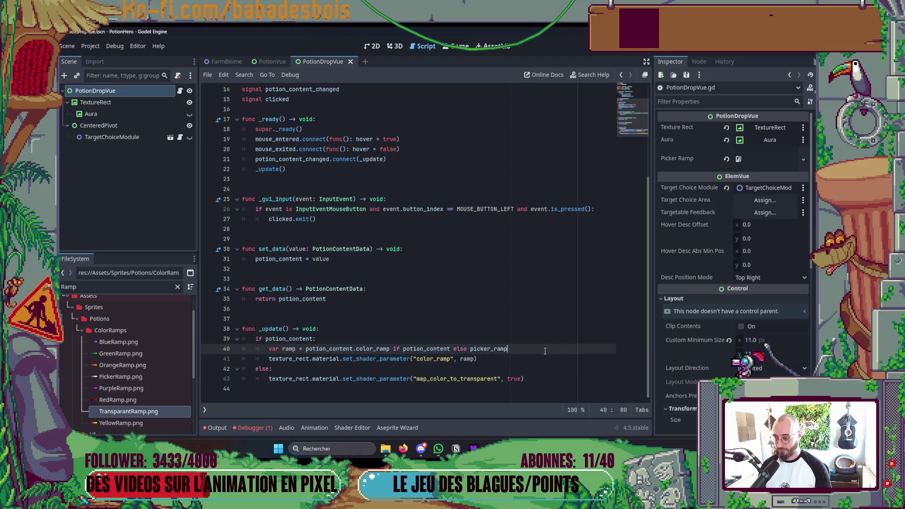
key("ctrl+v")
key("ctrl+shift+Left")
type("fal")
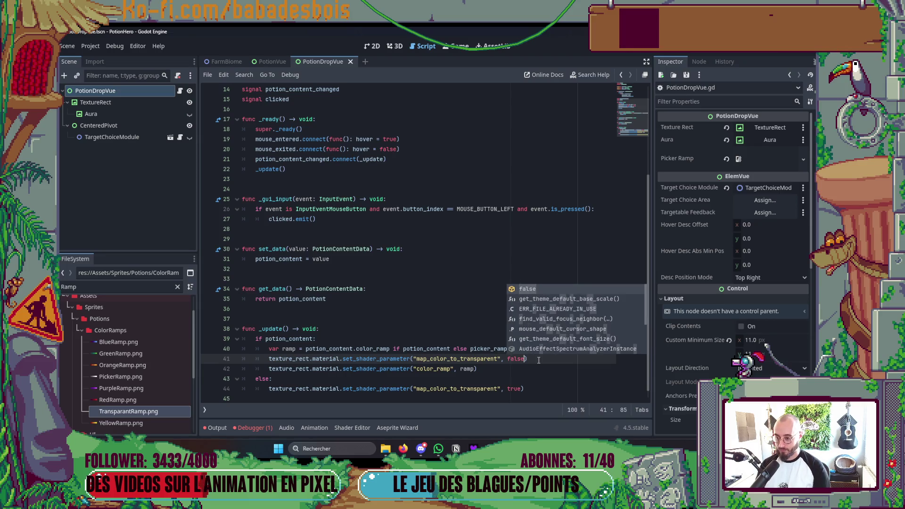
key("Return")
left_click(499, 275)
key("F5")
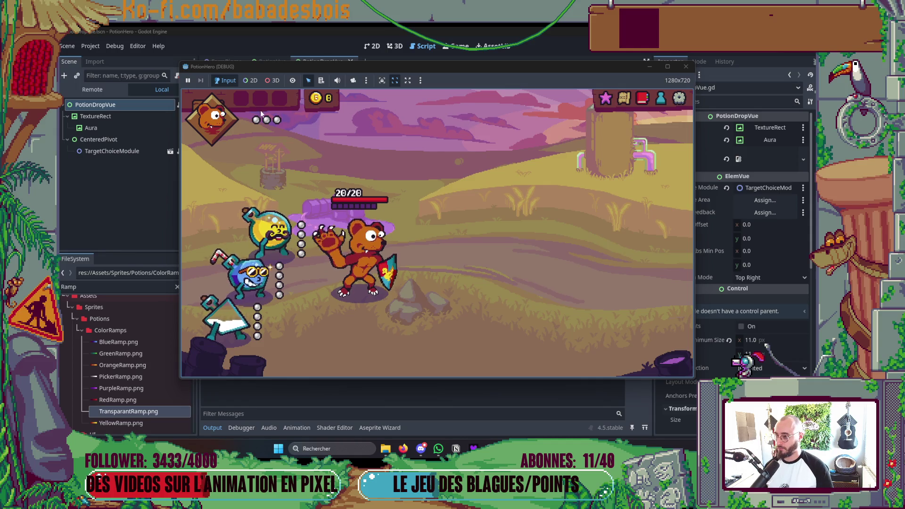
Step: Close the game, rerun and close it, then select TextureRect to show its ColorSwap shader
left_click(682, 67)
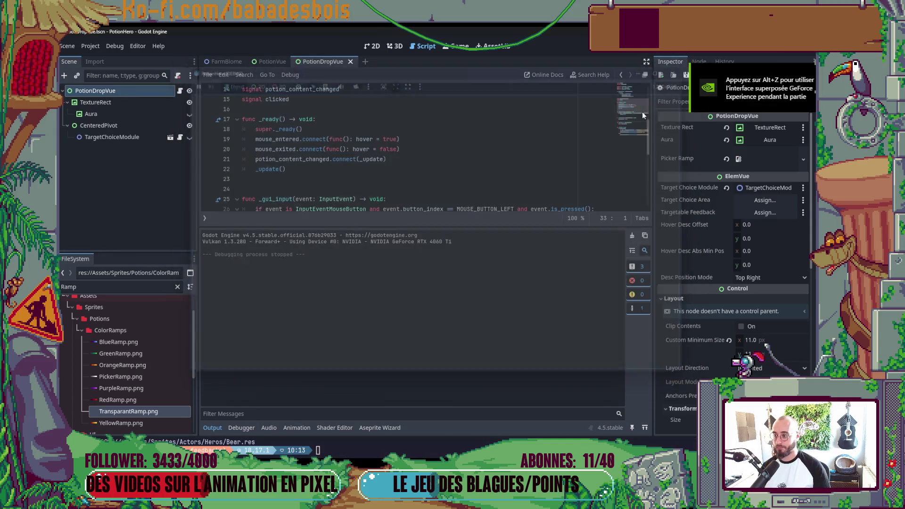
left_click(210, 427)
left_click(467, 328)
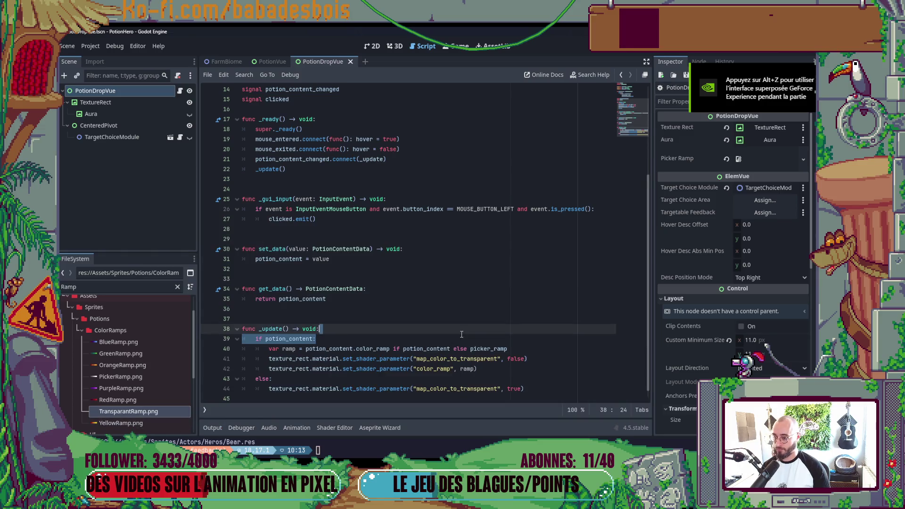
scroll(466, 325, "down", 1)
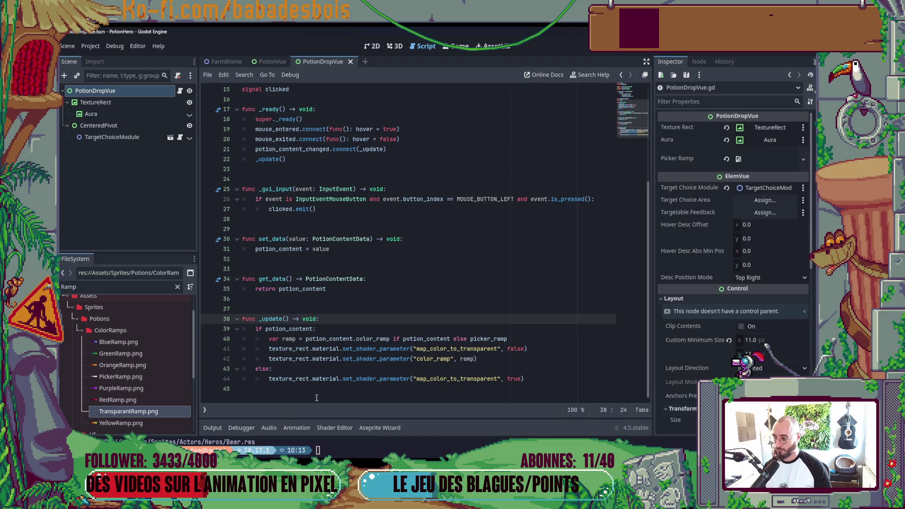
key("F5")
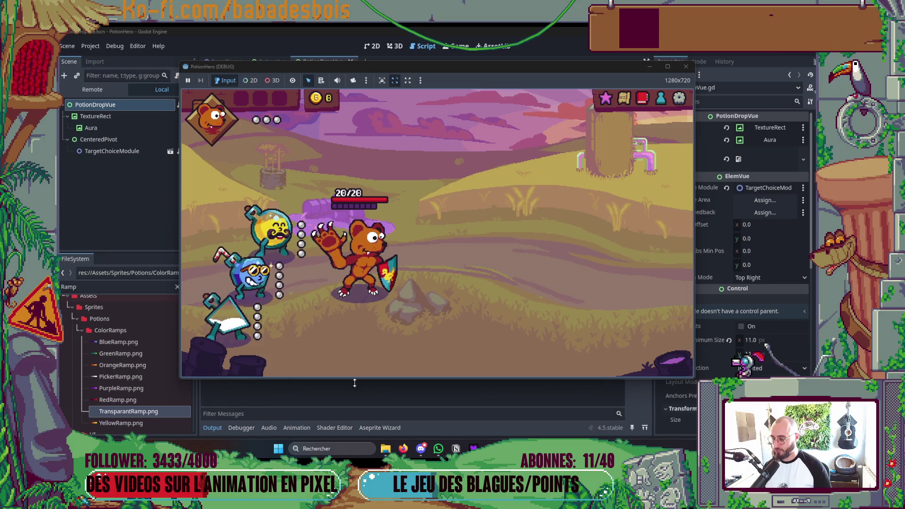
key("F8")
left_click(213, 428)
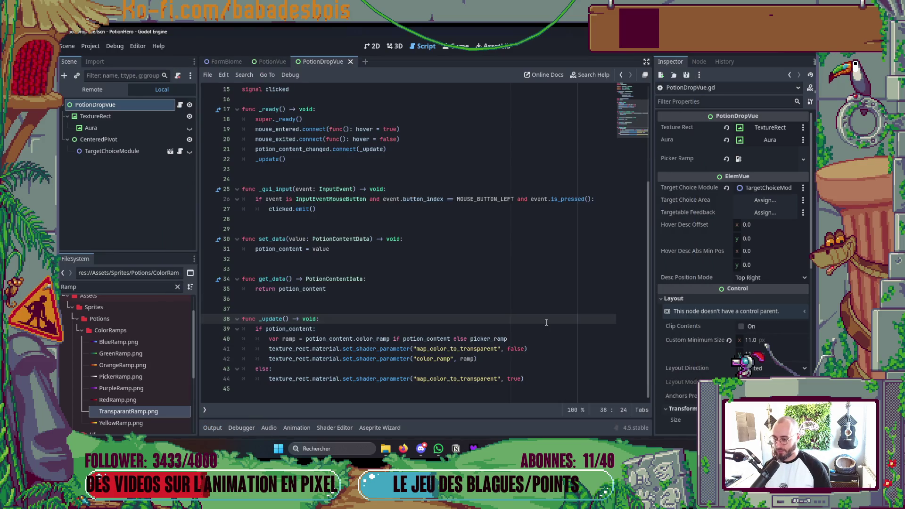
left_click(95, 116)
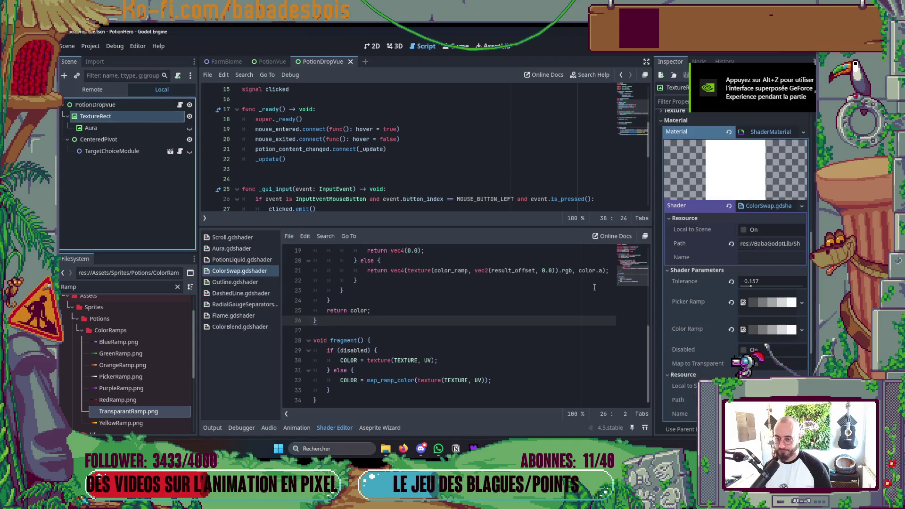
Step: Preview a shader parameter on the sprite in the 2D view, revert it, and save the scene
left_click(369, 46)
left_click(743, 363)
left_click(744, 363)
left_click(531, 350)
scroll(531, 346, "up", 2)
key("ctrl+s")
Step: Collapse the shader code panel and return to the PotionDropVue script
key("alt+Tab")
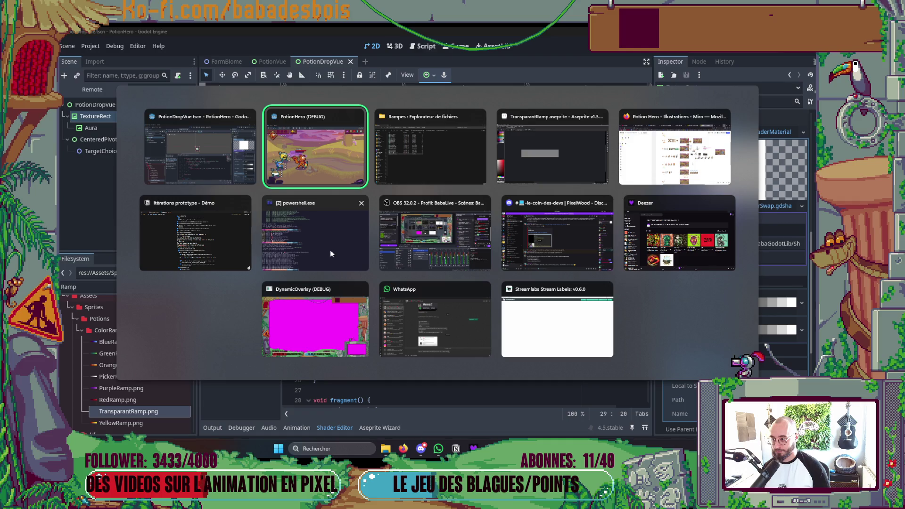
left_click(241, 171)
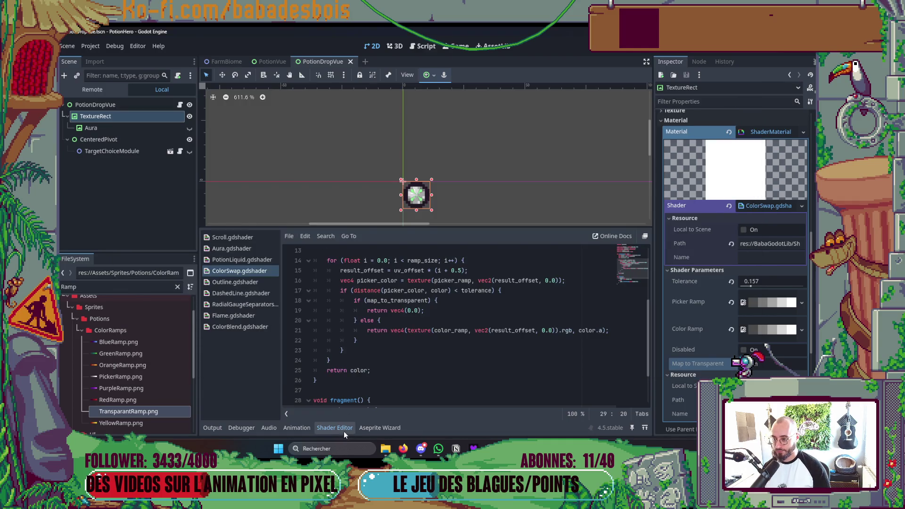
left_click(343, 431)
left_click(422, 47)
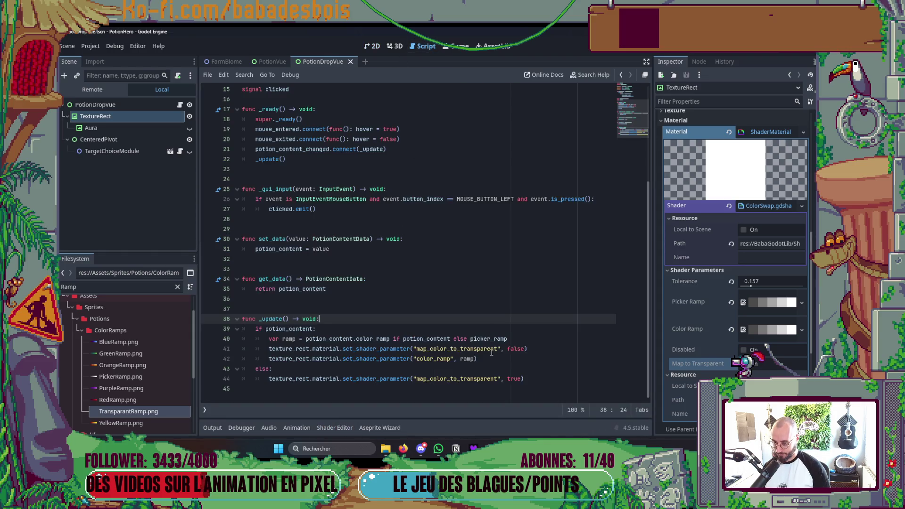
Step: Move the var ramp and color_ramp lines above the if check at function-level indentation
left_click(580, 334)
key("alt+Up")
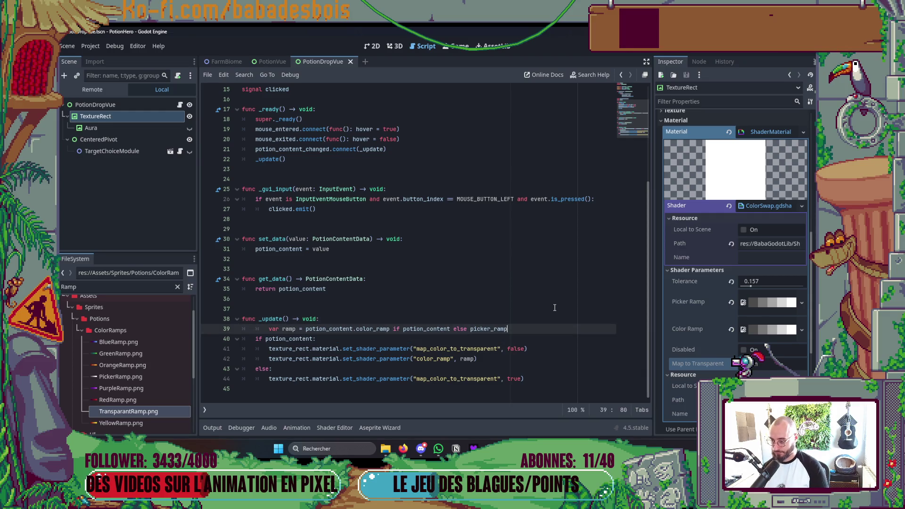
key("ctrl+Left")
key("ctrl+Left")
key("ctrl+Left")
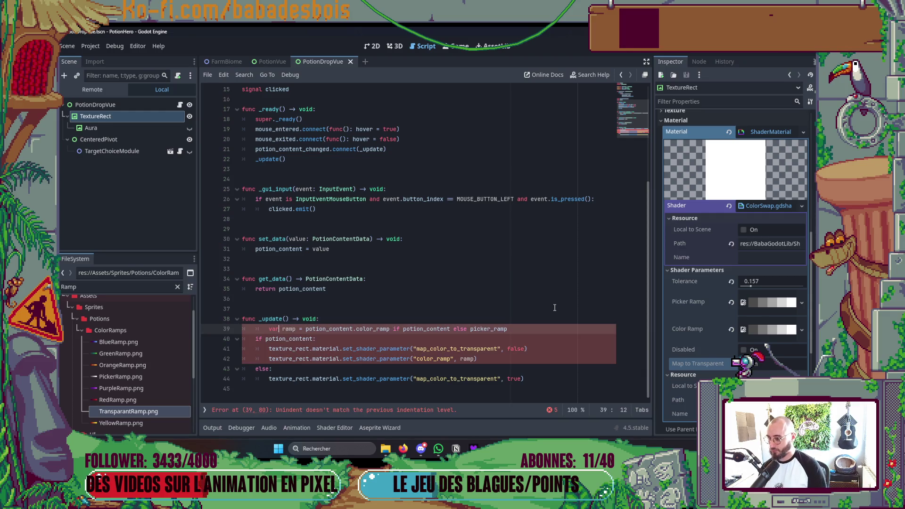
key("BackSpace")
key("Down")
key("Down")
key("Down")
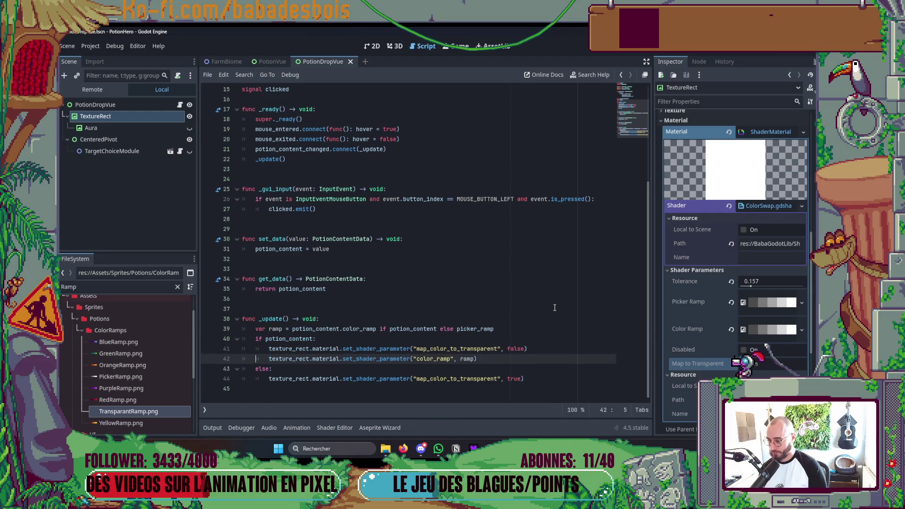
key("alt+Up")
key("alt+Up")
key("BackSpace")
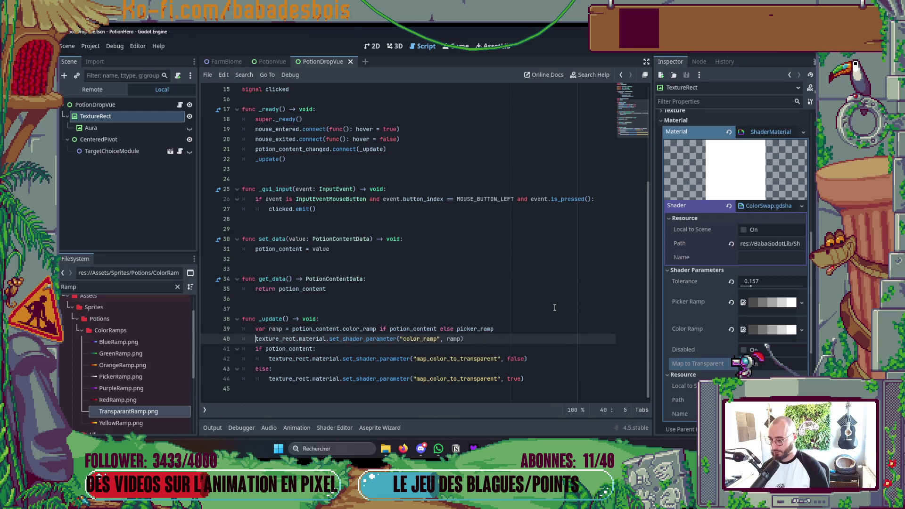
key("End")
key("Return")
Step: Replace the false argument with potion_content != null
left_click(552, 308)
scroll(538, 328, "down", 1)
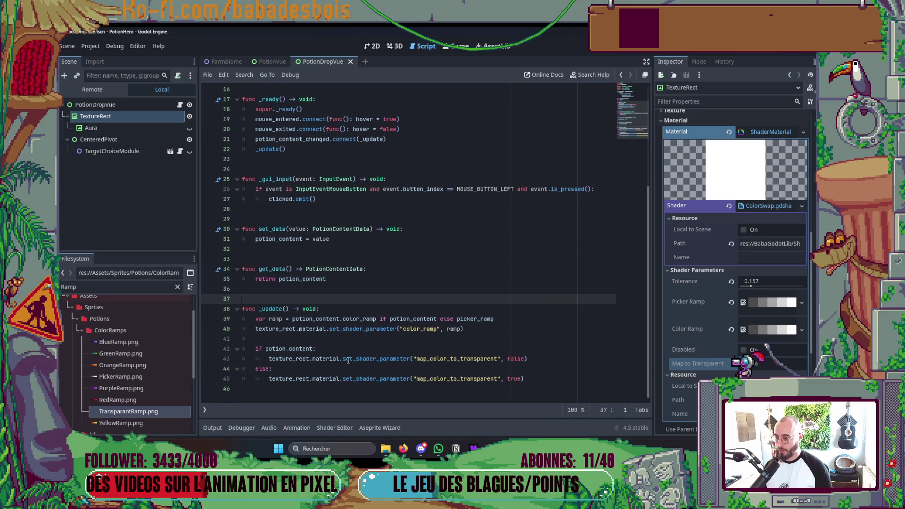
left_click_drag(313, 349, 265, 349)
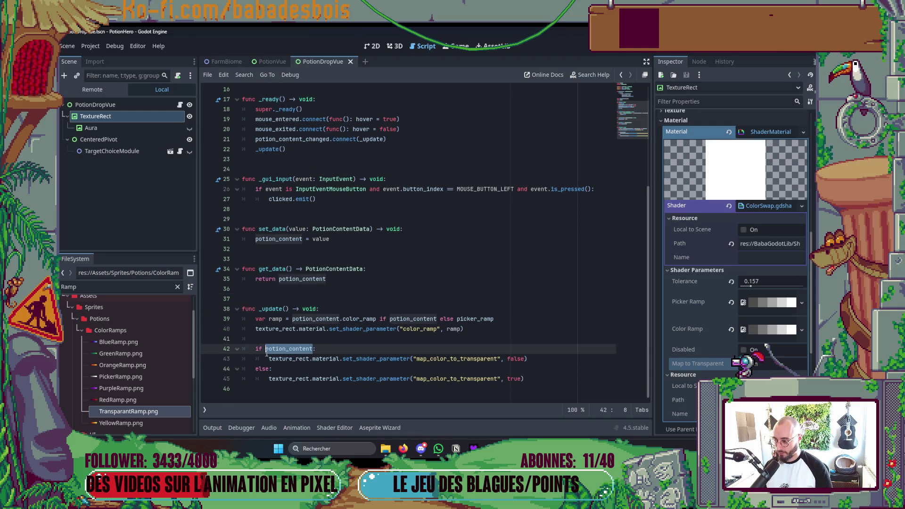
key("ctrl+c")
double_click(522, 360)
key("ctrl+v")
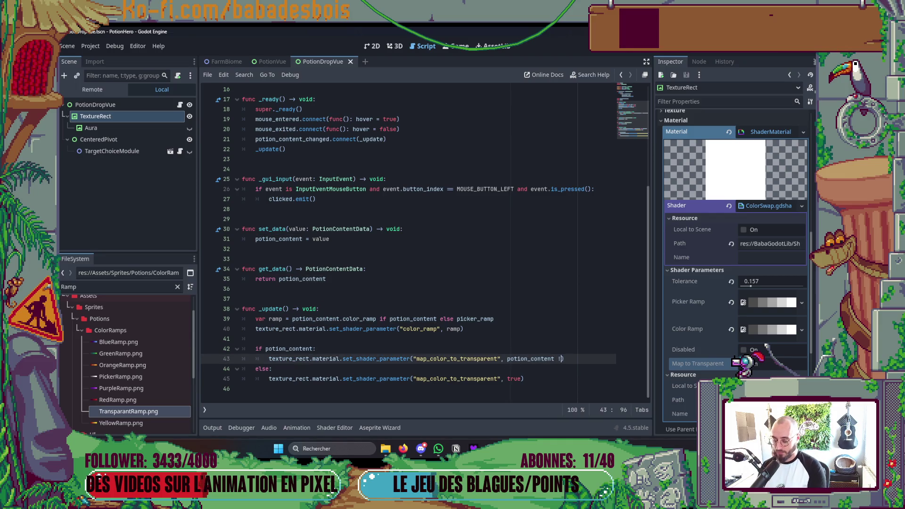
type("nu")
key("Return")
Step: Delete the if potion_content line and the else branch, leaving one unindented call
key("Down")
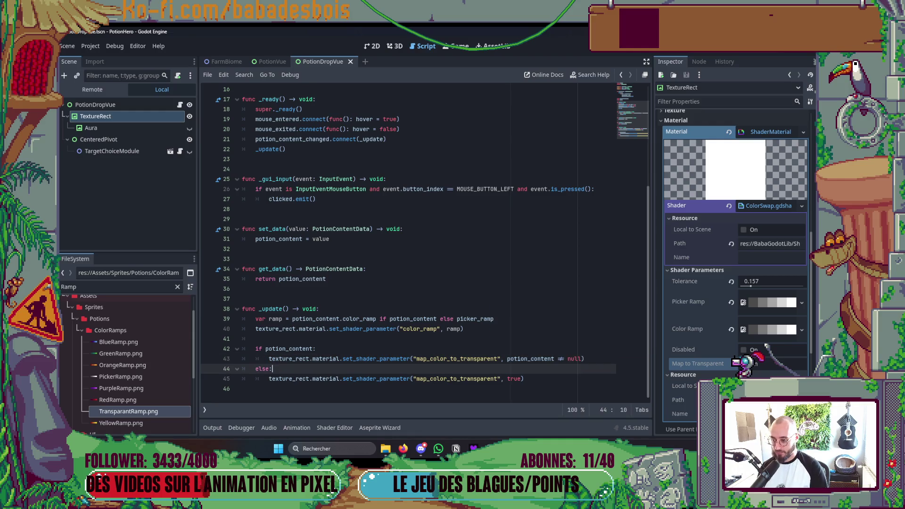
key("Up")
key("Up")
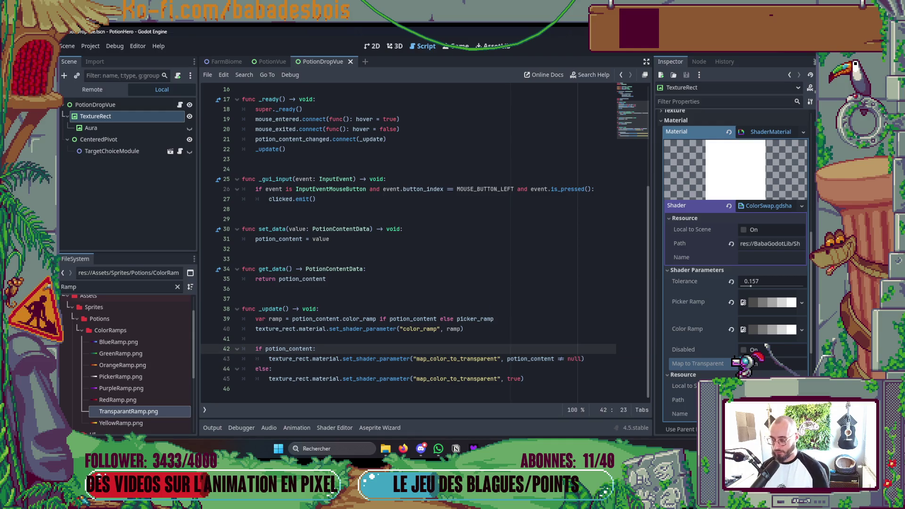
key("super+v")
key("Escape")
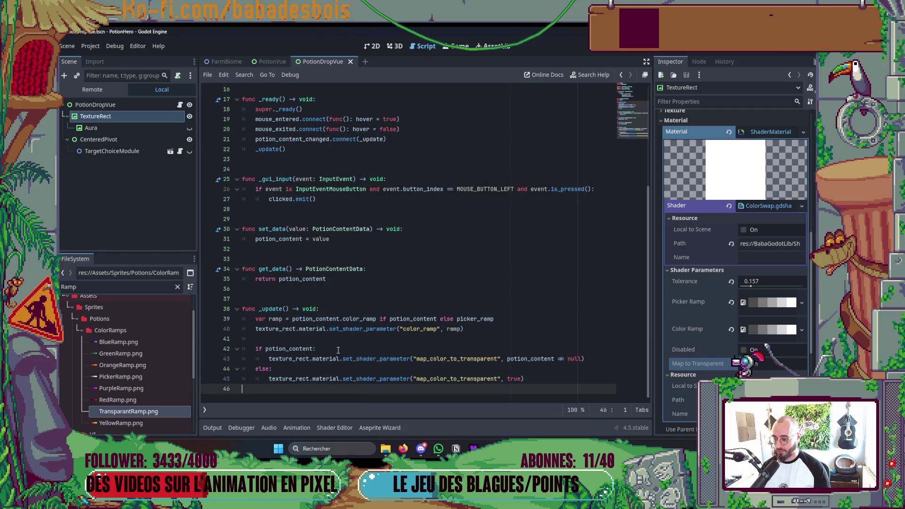
triple_click(345, 349)
key("BackSpace")
key("BackSpace")
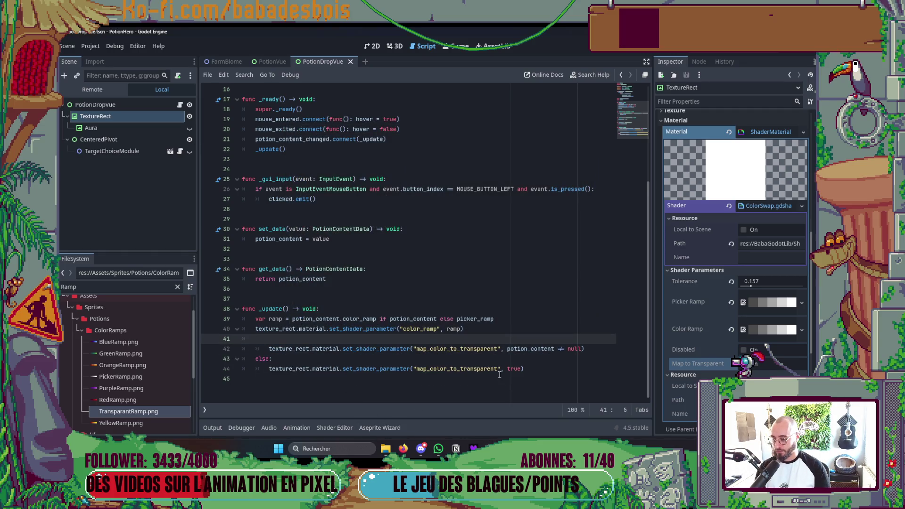
left_click_drag(500, 375, 265, 356)
key("BackSpace")
key("BackSpace")
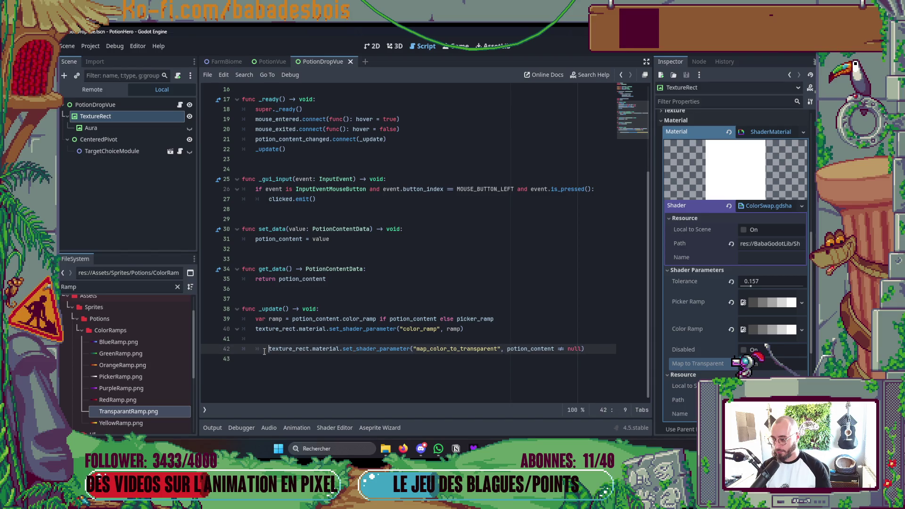
key("BackSpace")
key("BackSpace")
key("BackSpace")
Step: Return to the 2D scene and run the game with F6 to test the rewrite
left_click(460, 395)
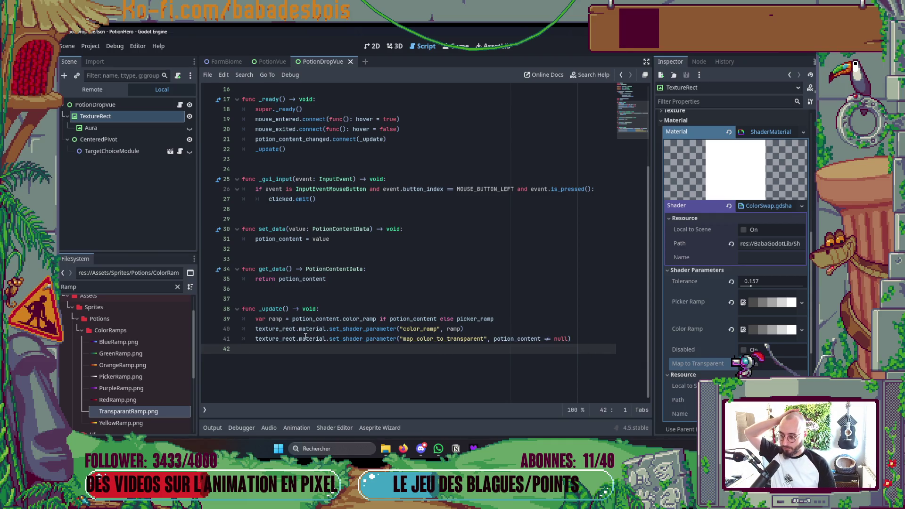
left_click(534, 228)
scroll(537, 226, "up", 2)
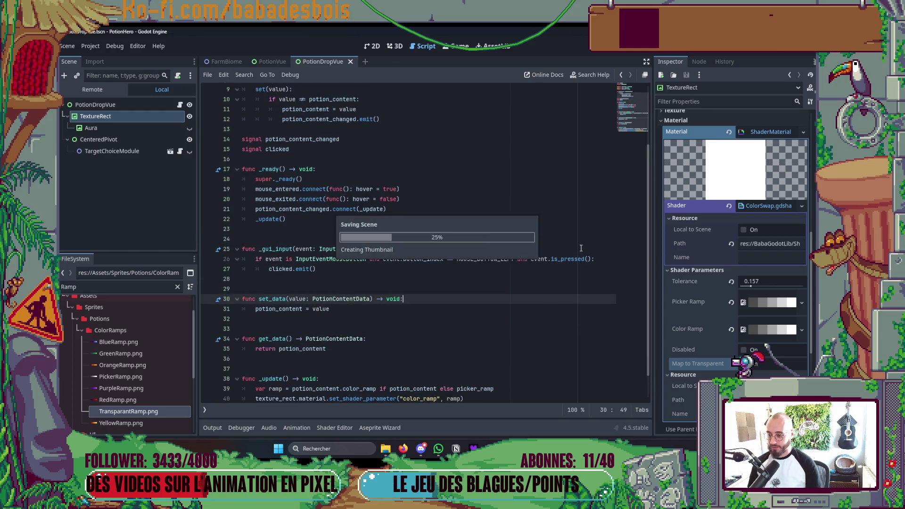
scroll(572, 253, "down", 1)
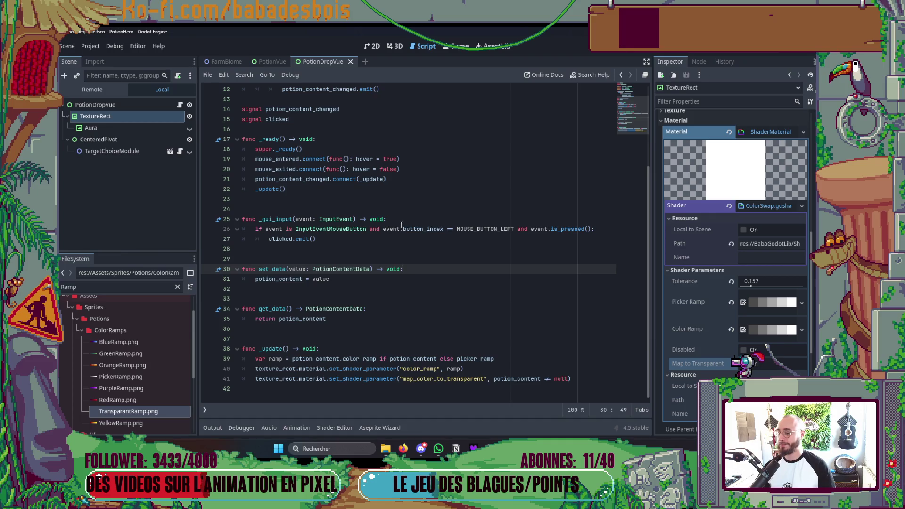
left_click(373, 46)
key("F6")
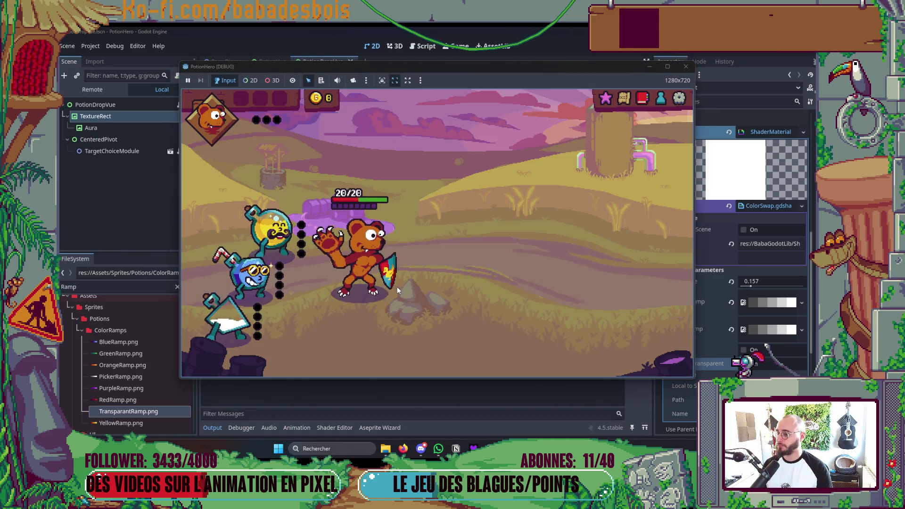
mouse_move(395, 282)
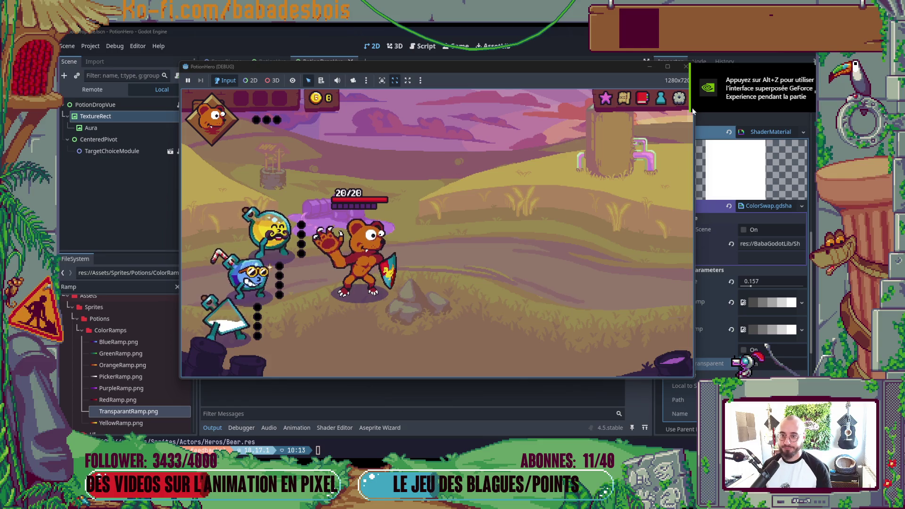
left_click(681, 66)
left_click(423, 46)
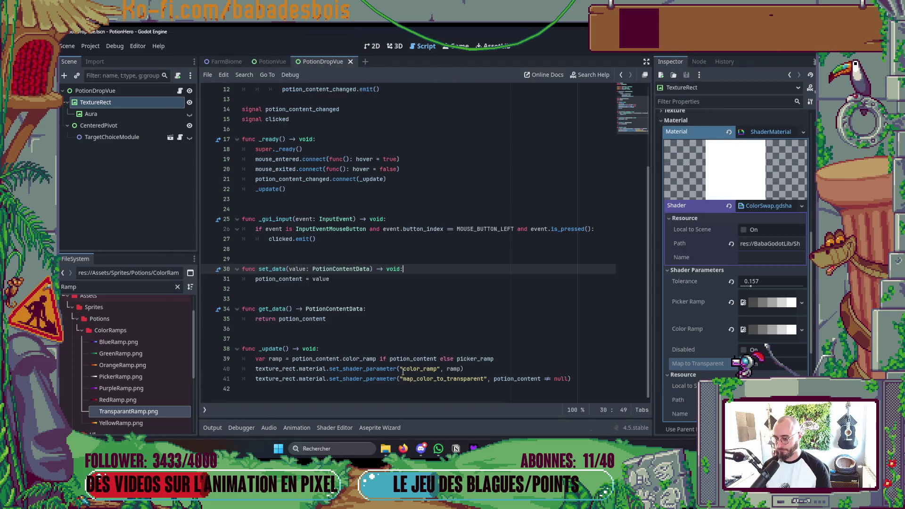
Step: Assign PickerRamp.png as the PotionDropVue root's Picker Ramp texture
scroll(403, 372, "up", 2)
left_click(123, 92)
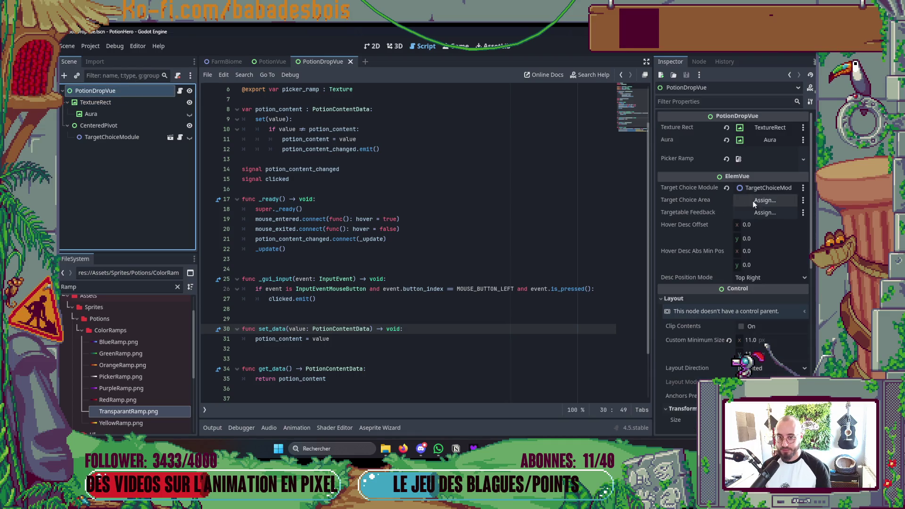
left_click(727, 160)
mouse_move(125, 377)
left_mouse_down()
mouse_move(537, 273)
mouse_move(760, 152)
left_mouse_up()
Step: Test-run the game, close it, and select TextureRect to view its ColorSwap shader parameters
key("F6")
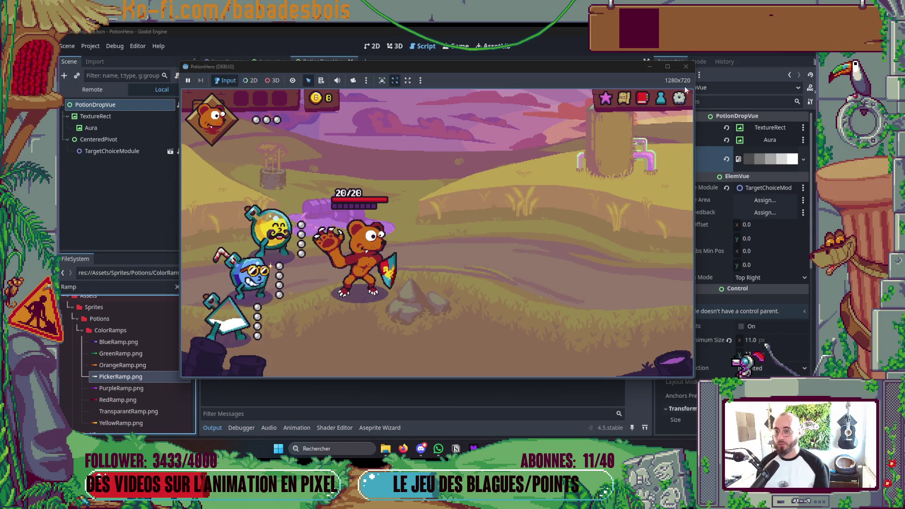
left_click(686, 67)
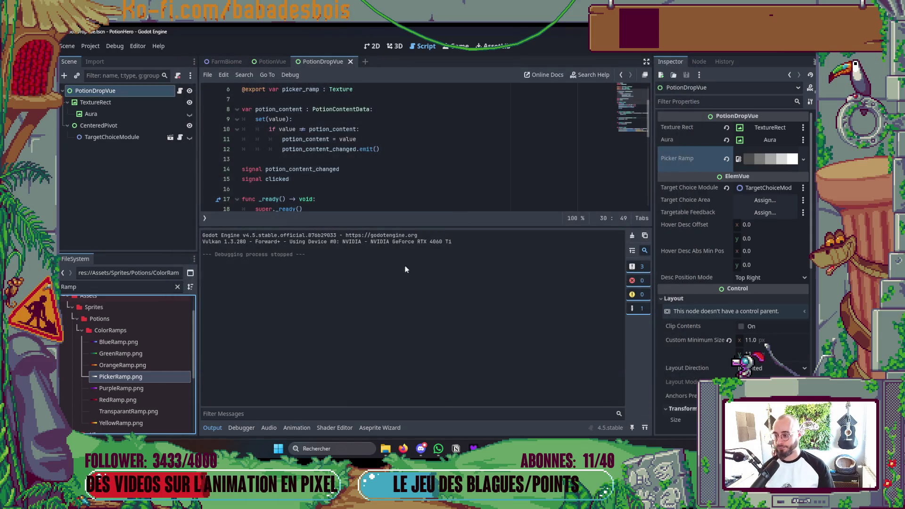
left_click(213, 428)
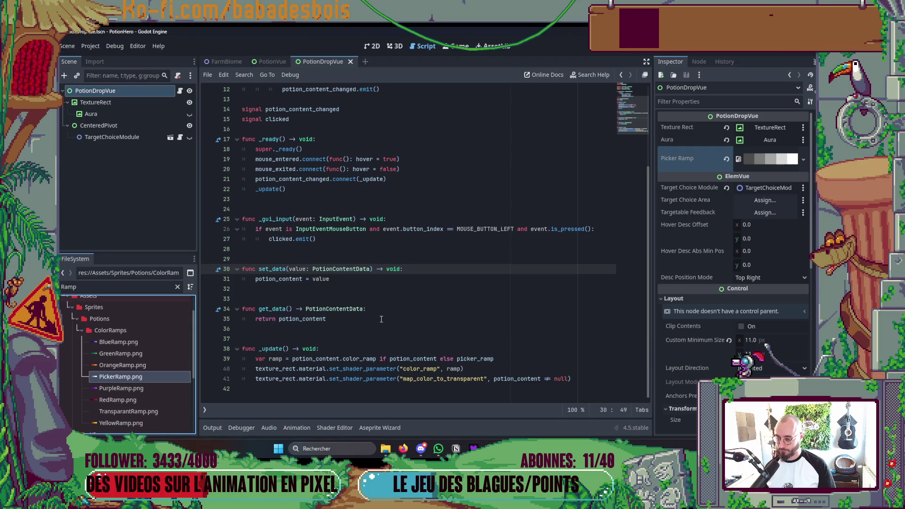
scroll(368, 328, "up", 4)
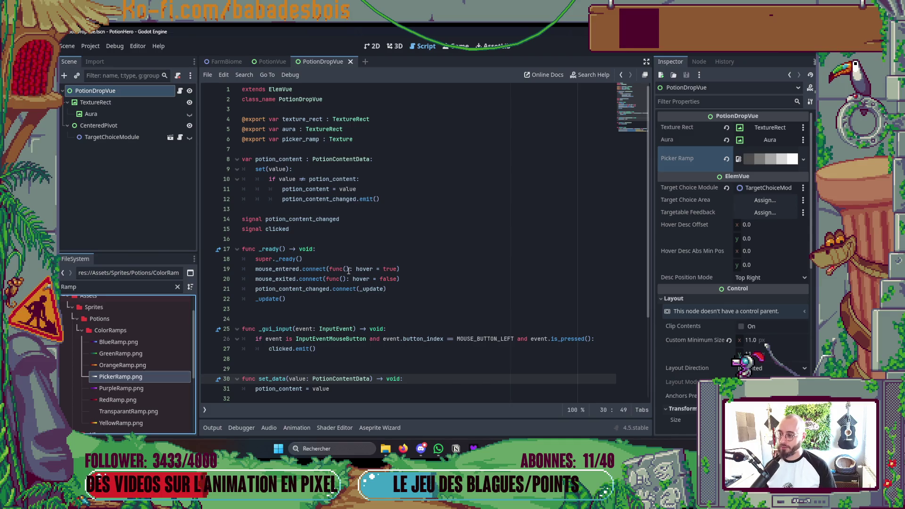
scroll(349, 270, "down", 4)
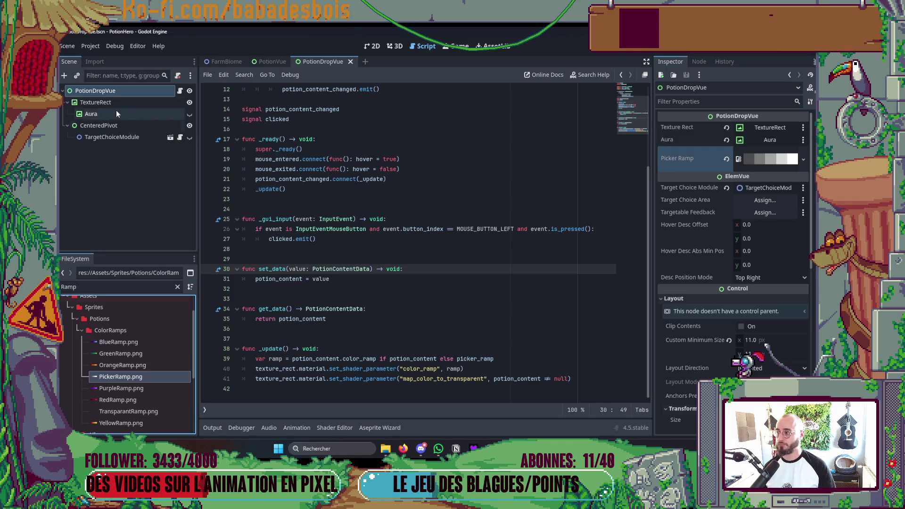
scroll(787, 297, "down", 6)
scroll(787, 302, "down", 3)
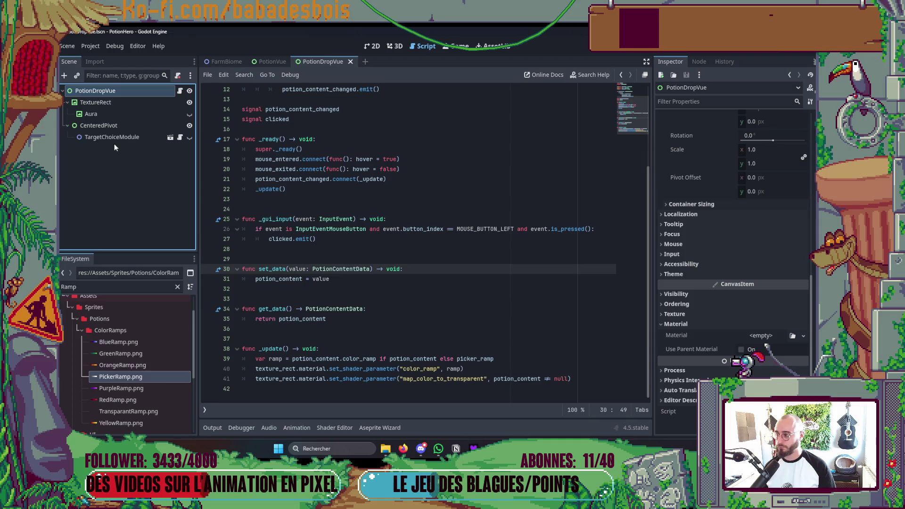
left_click(117, 104)
scroll(742, 307, "down", 6)
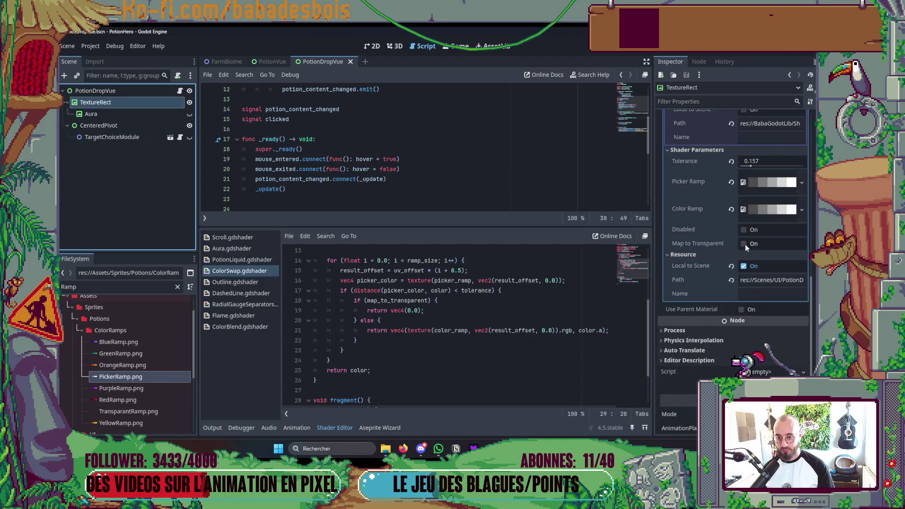
Step: Preview Map to Transparent on the sprite in the 2D view, leaving it off
left_click(372, 45)
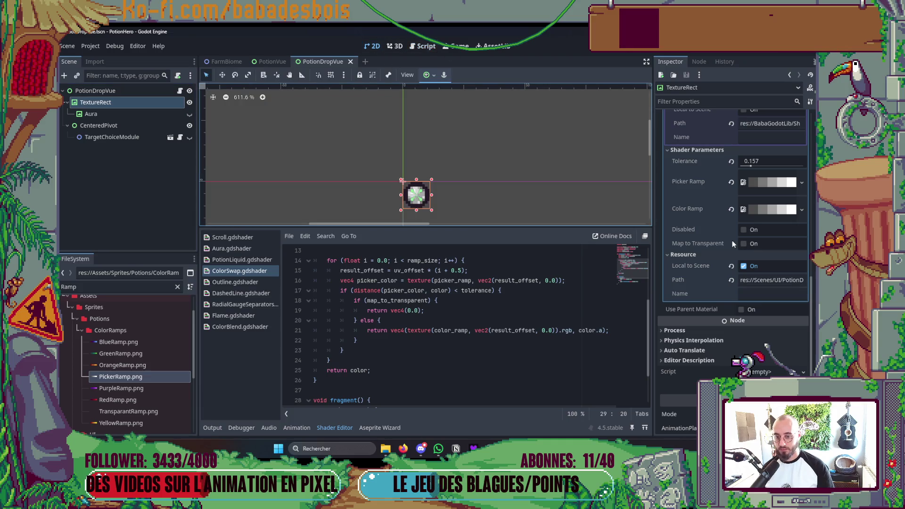
left_click(743, 243)
left_click(744, 244)
left_click(744, 244)
left_click(744, 244)
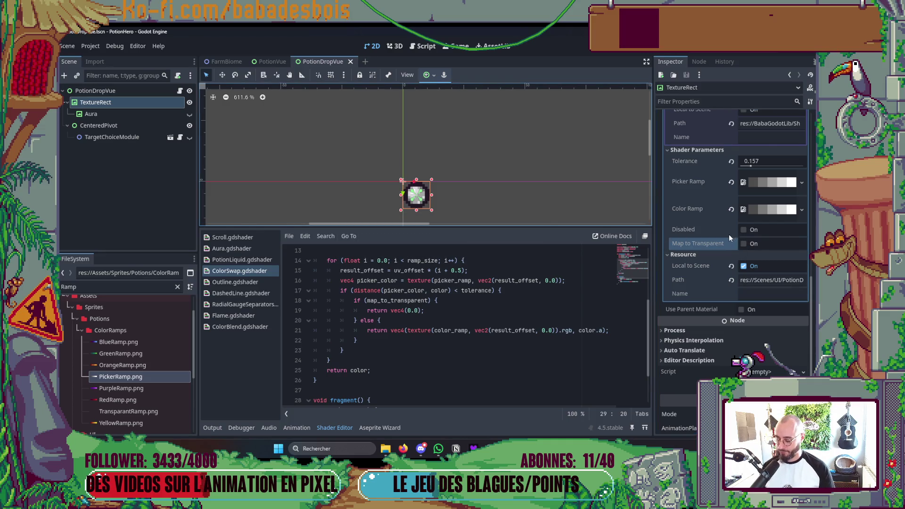
Step: Run the project with F5 and stop it with F8 after a brief look
key("alt+Tab")
left_click(279, 136)
key("F5")
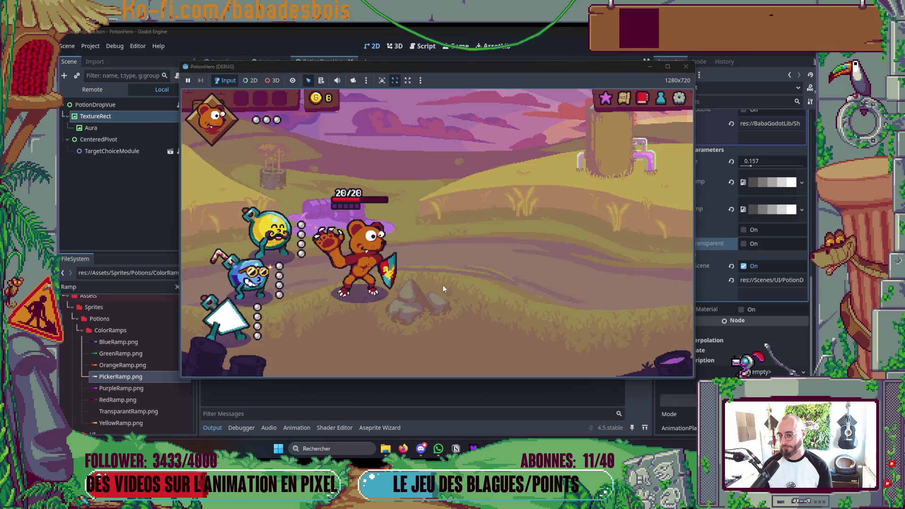
mouse_move(261, 279)
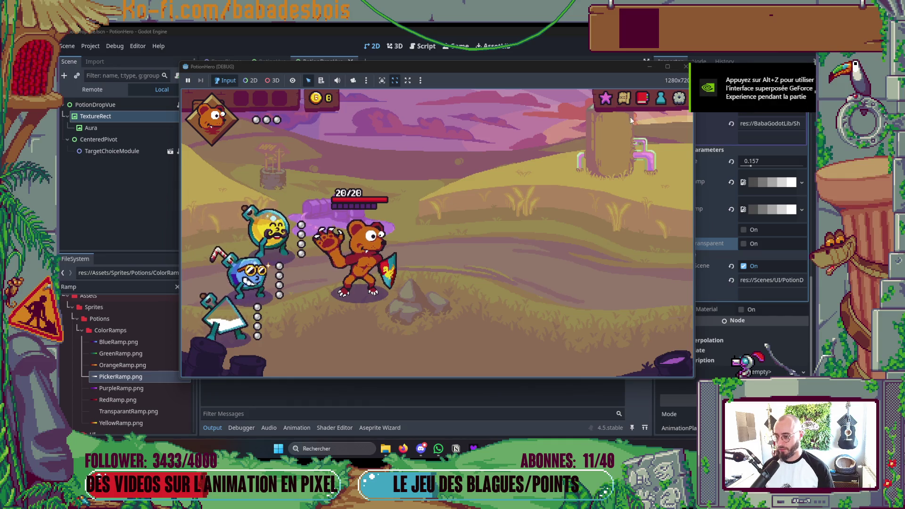
key("F8")
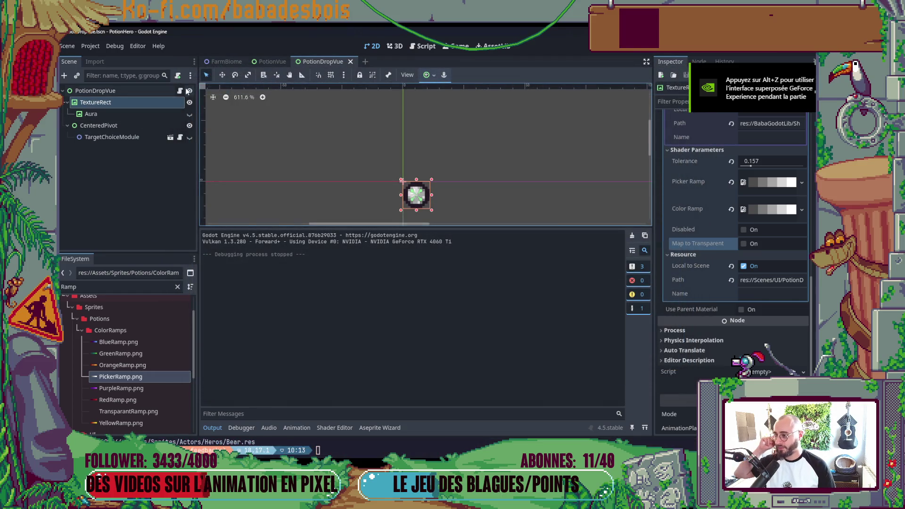
Step: Add a blank line above func _ready() in the PotionDropVue script
left_click(180, 91)
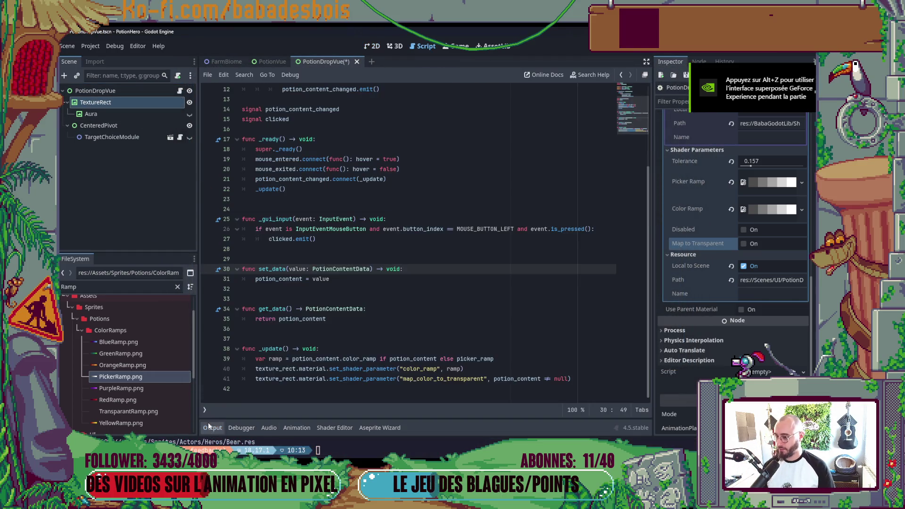
scroll(313, 300, "up", 4)
left_click(313, 300)
left_click_drag(312, 300, 189, 301)
scroll(299, 324, "down", 4)
left_click(293, 129)
key("Return")
Step: Select _color in map_color_to_transparent, then save, run and stop the game
left_click(414, 219)
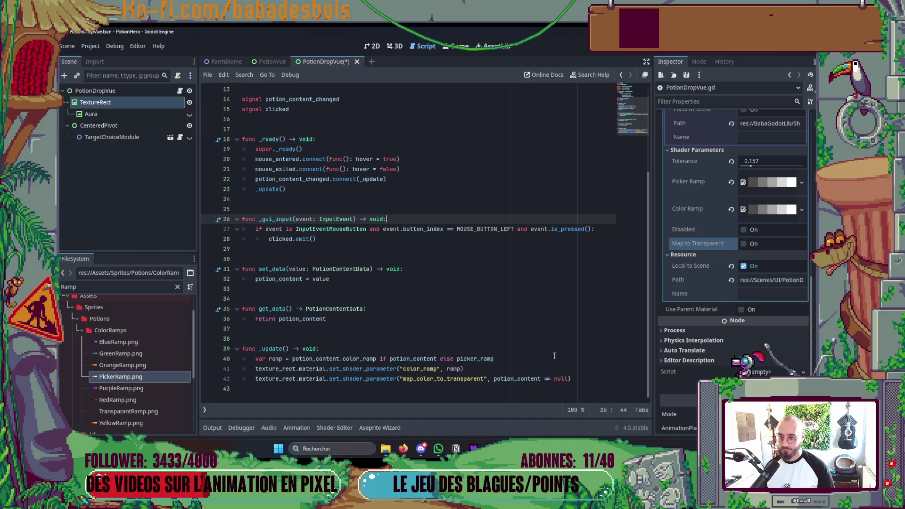
mouse_move(680, 265)
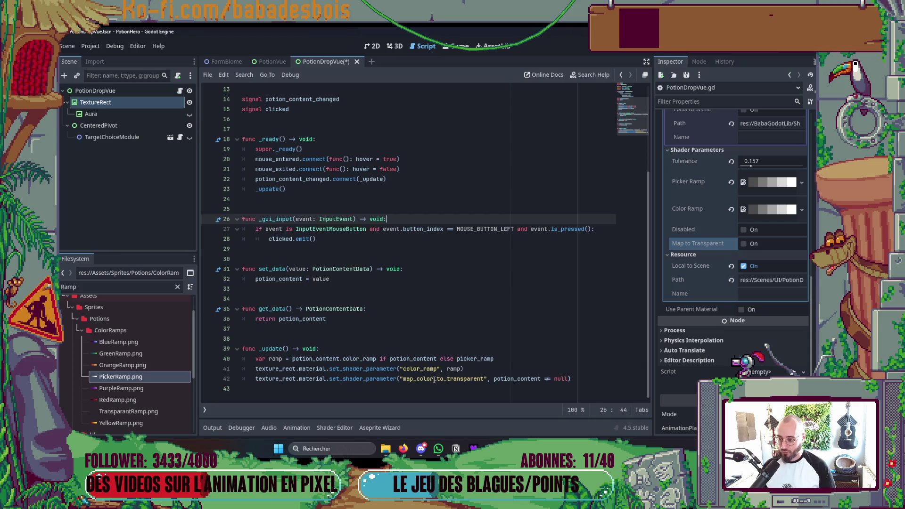
left_click_drag(434, 380, 413, 382)
key("F5")
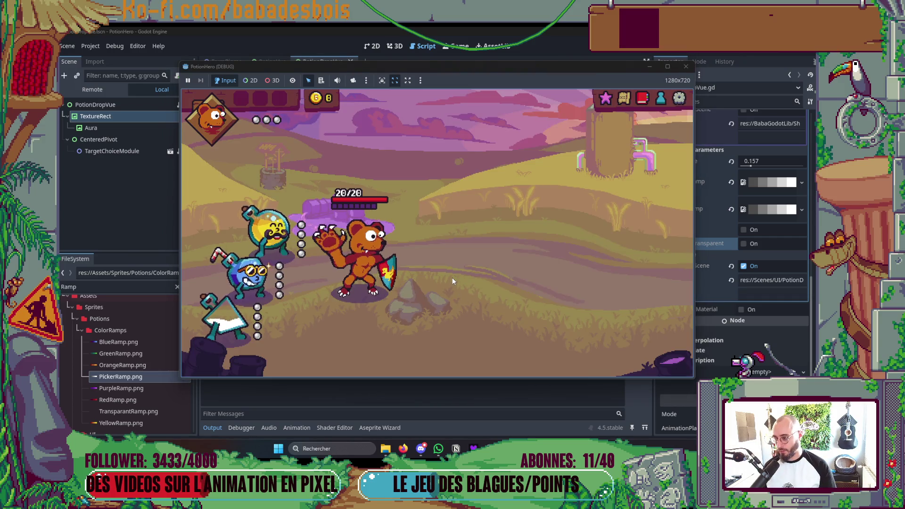
key("F8")
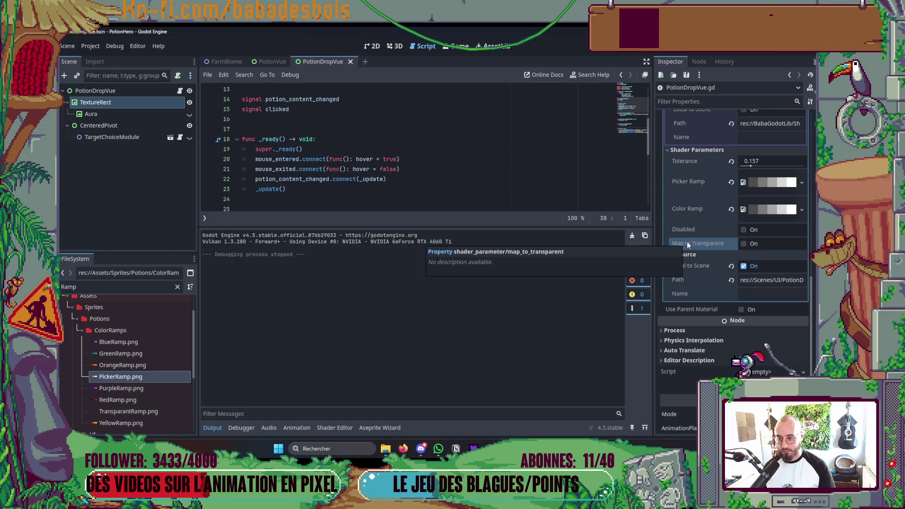
Step: Compare the shader's map_to_transparent uniform with the _update call, then rerun the game
left_click(335, 427)
scroll(415, 310, "up", 1)
scroll(416, 310, "up", 3)
double_click(391, 310)
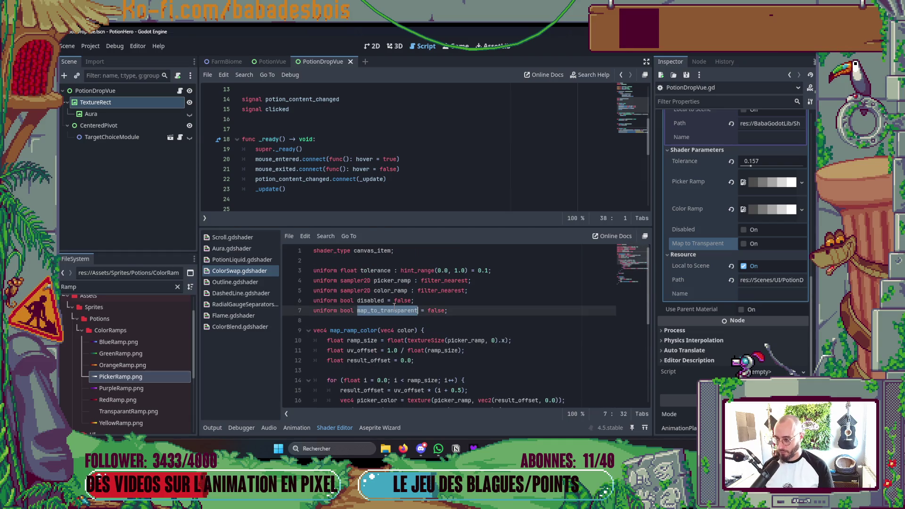
scroll(457, 191, "down", 6)
left_click(424, 188)
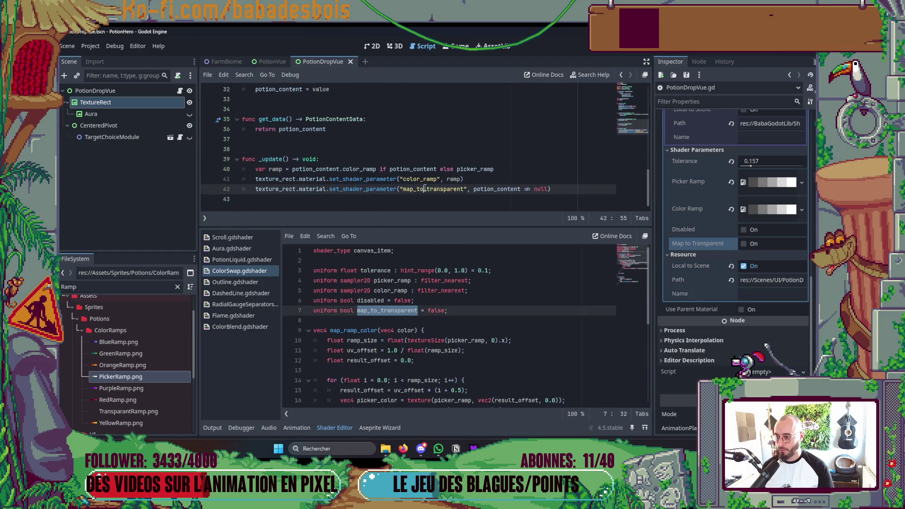
left_click(522, 141)
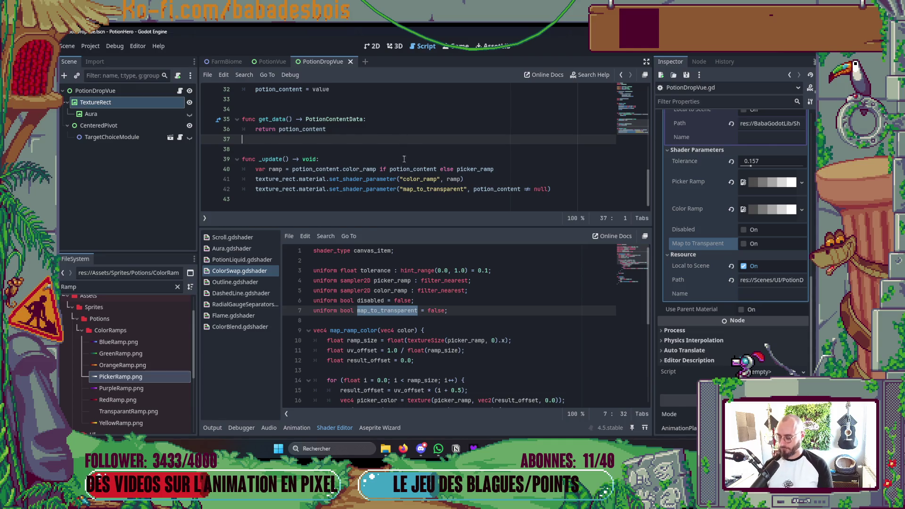
key("F5")
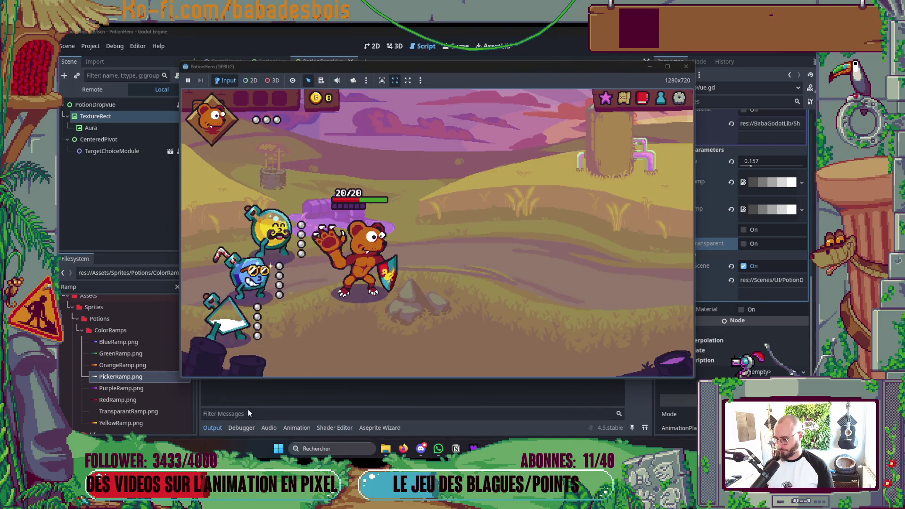
Step: Check the Debugger's Errors list and Output log, then enter the first battle in the running game
left_click(241, 428)
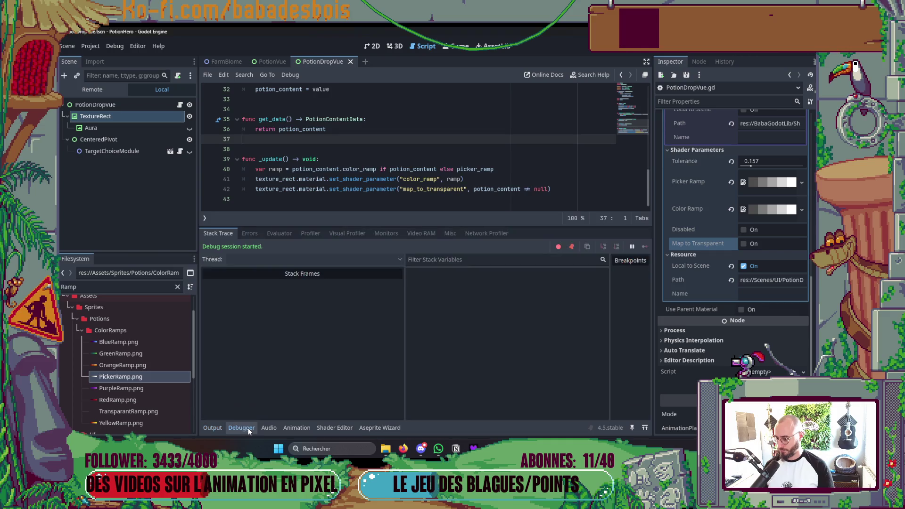
left_click(249, 234)
left_click(211, 426)
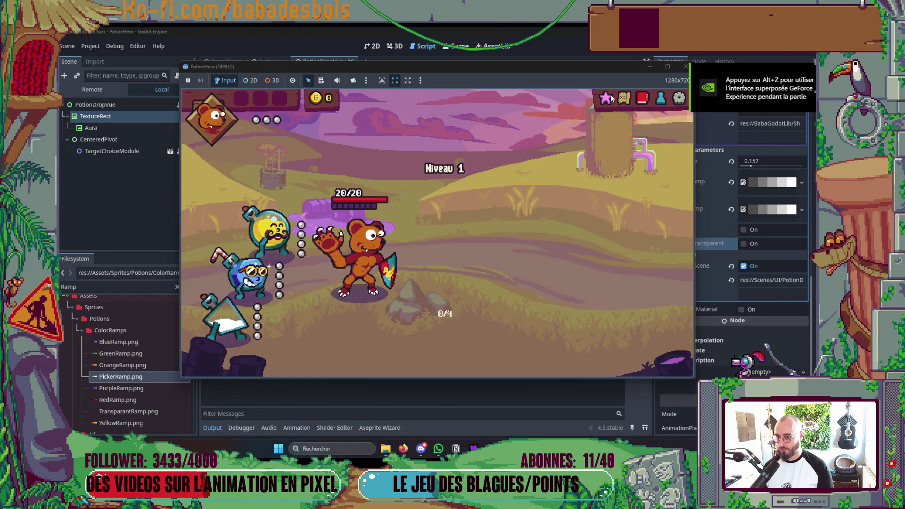
left_click(292, 246)
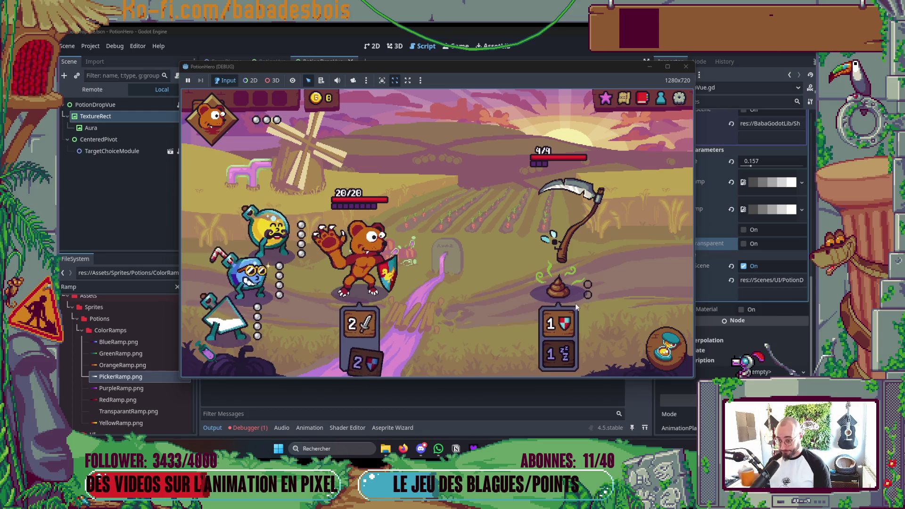
mouse_move(588, 294)
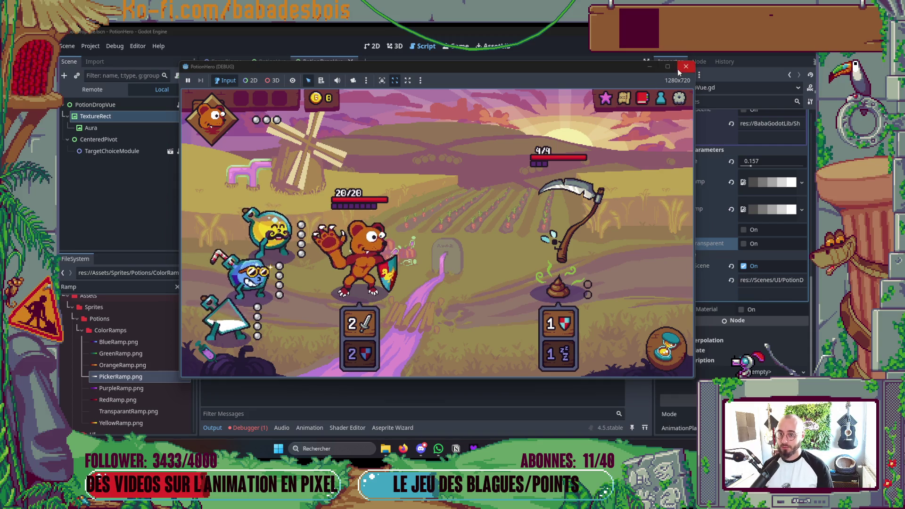
key("alt+Tab")
left_click(391, 177)
key("alt+Tab")
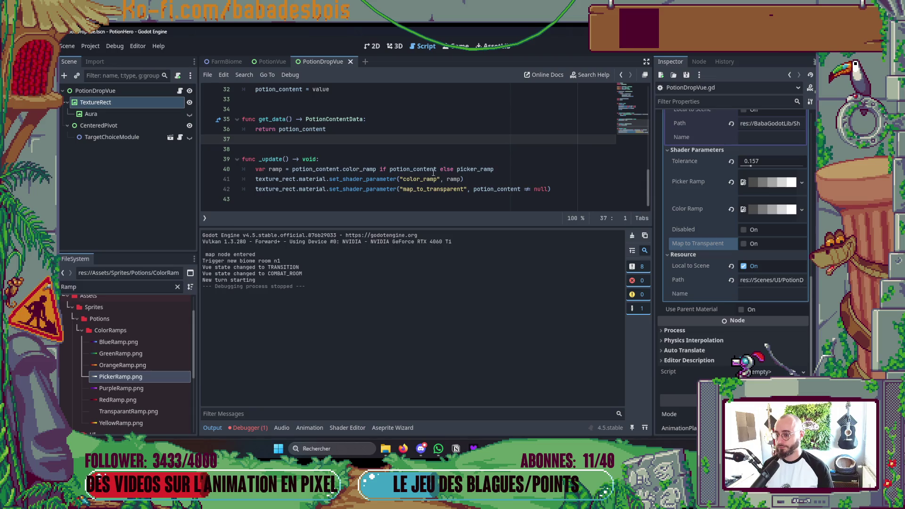
Step: Change line 42's comparison to potion_content == null, save, and run the game
left_click(530, 186)
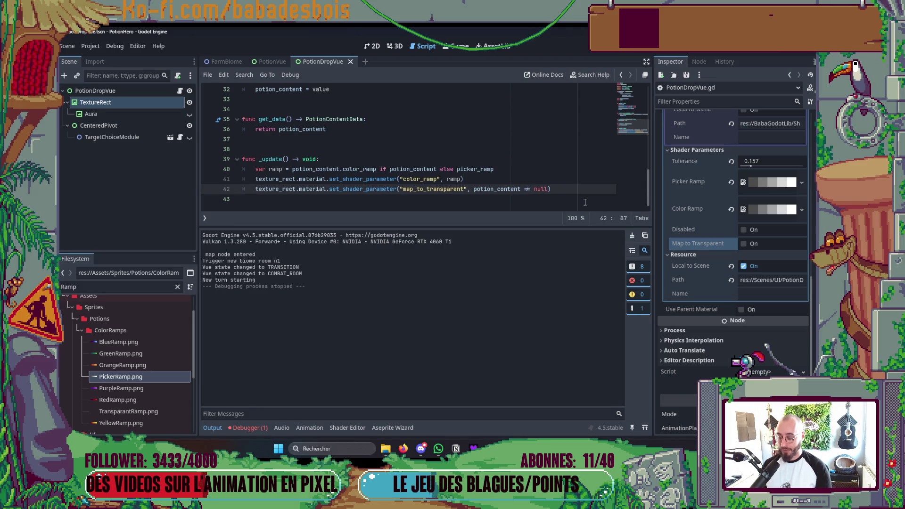
key("BackSpace")
type("==")
key("ctrl+s")
key("F6")
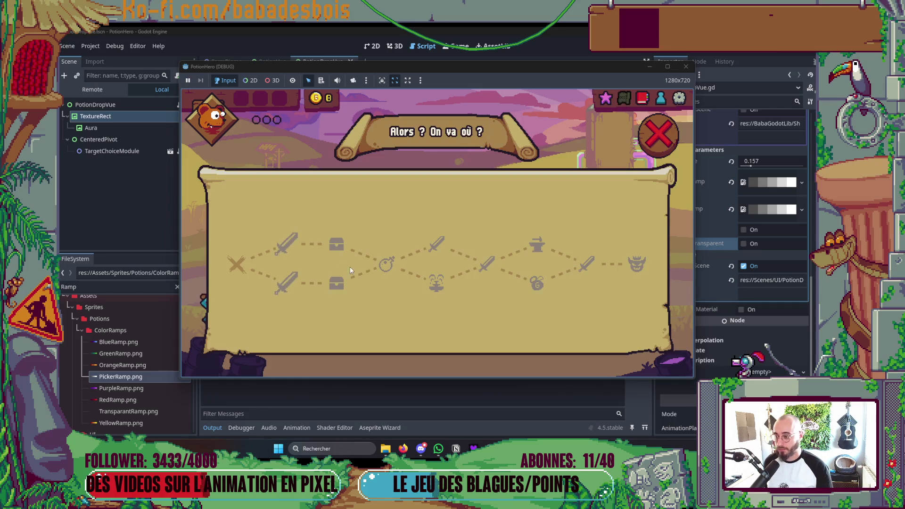
Step: Enter the first battle and play several turns, throwing the blue potion at a target
left_click(292, 250)
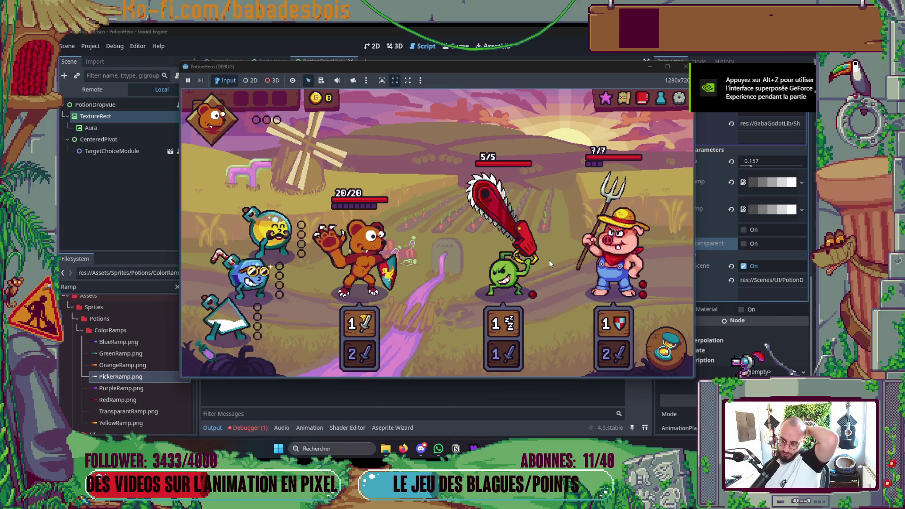
left_click(668, 343)
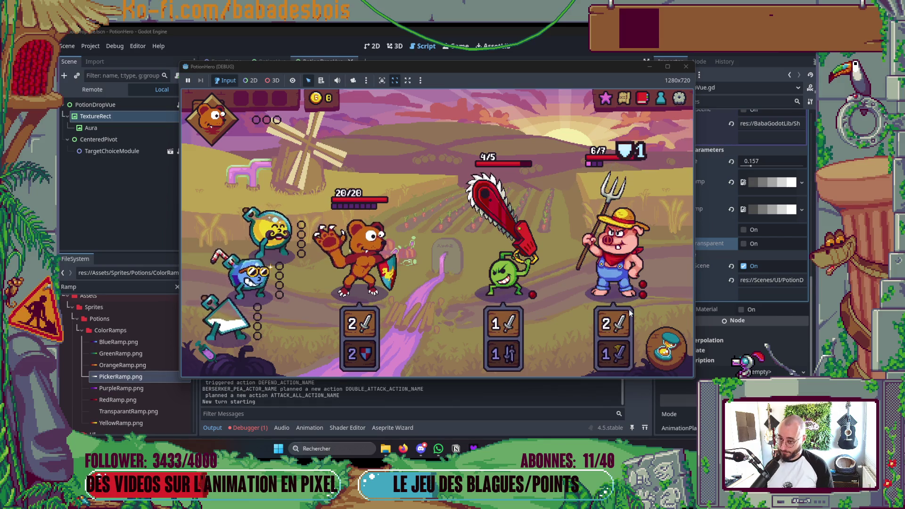
left_click_drag(248, 276, 312, 277)
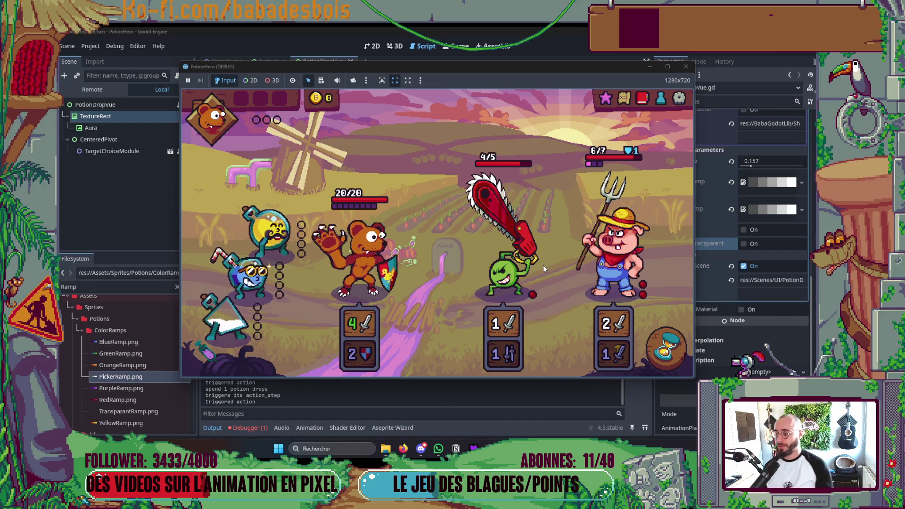
left_click(666, 349)
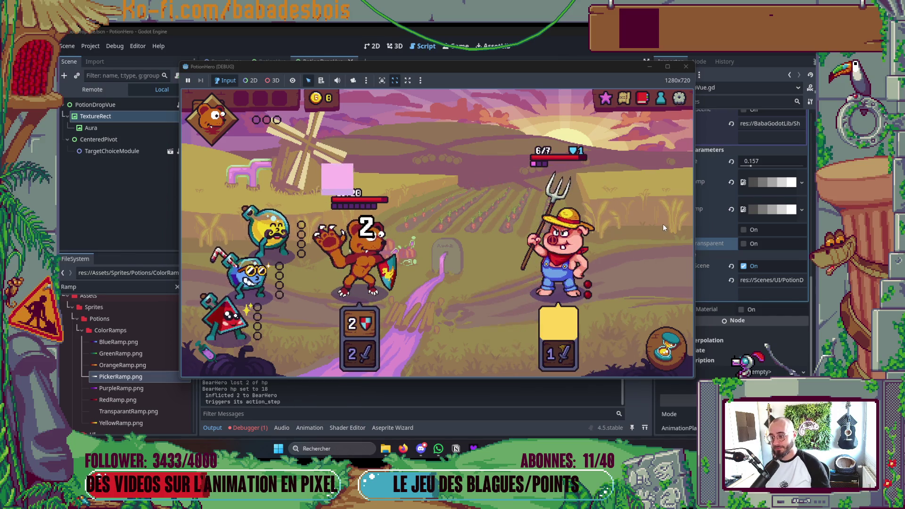
left_click(679, 350)
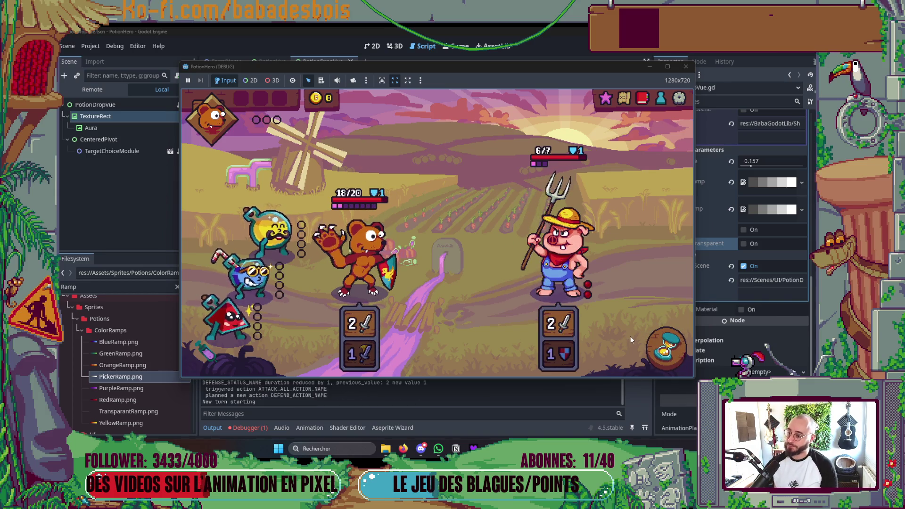
left_click(657, 358)
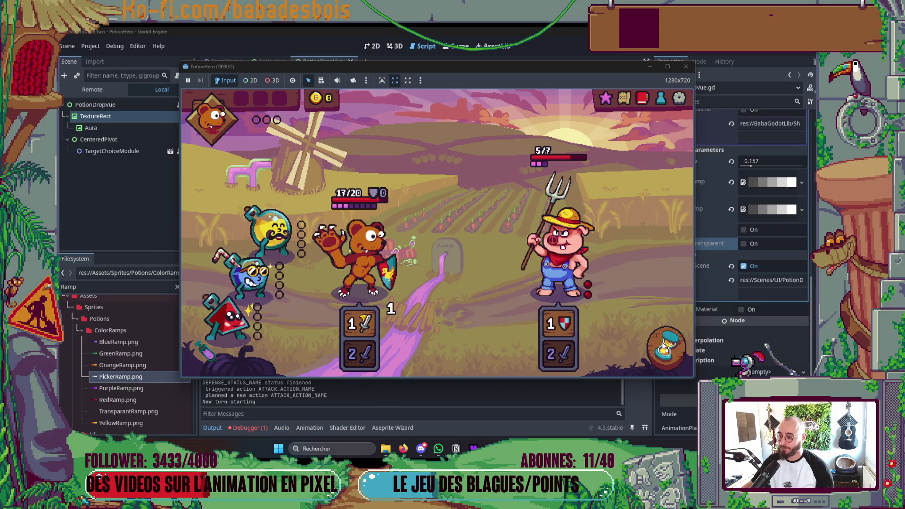
left_click(658, 358)
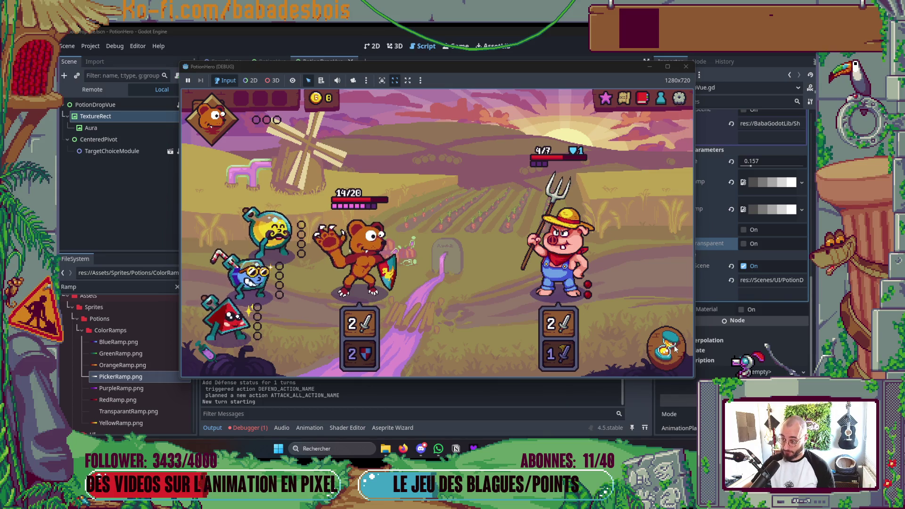
left_click(674, 347)
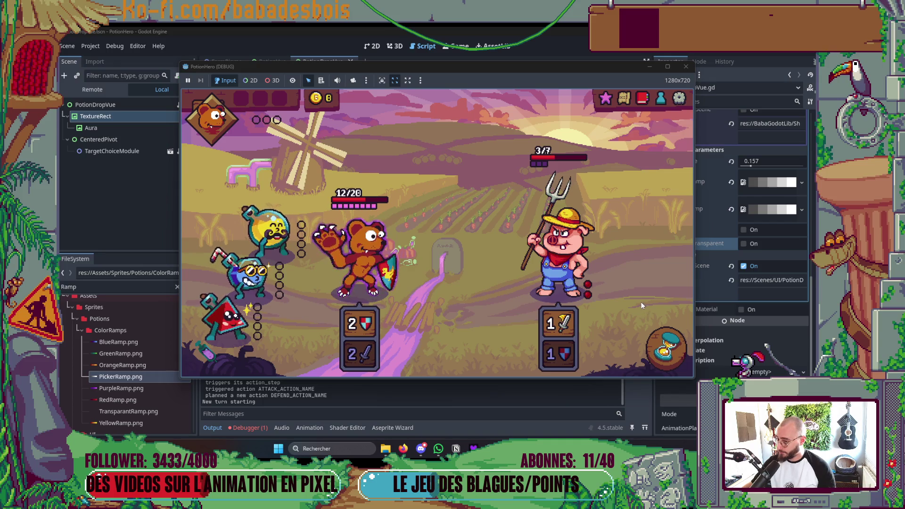
Step: Finish the battle with the yellow potion on the bear, take rewards, pick the chest node, and stop
mouse_move(549, 291)
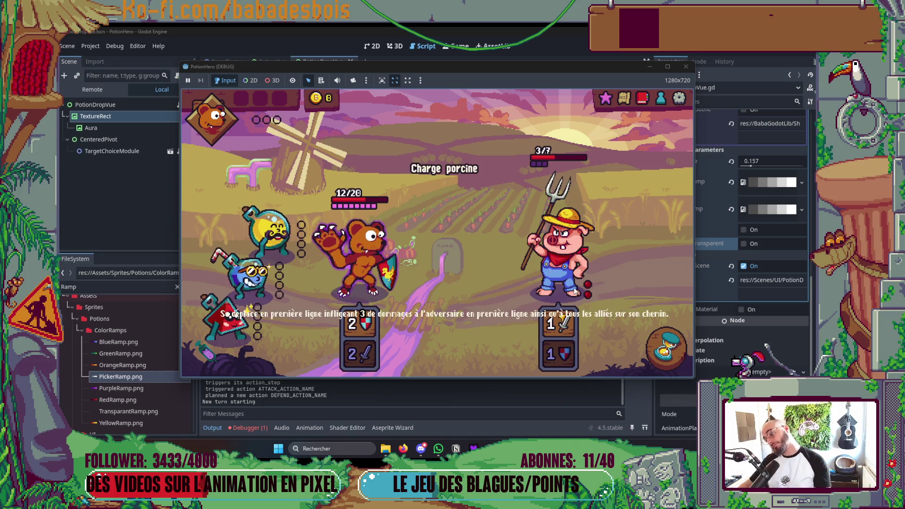
mouse_move(347, 231)
left_click_drag(269, 227, 354, 240)
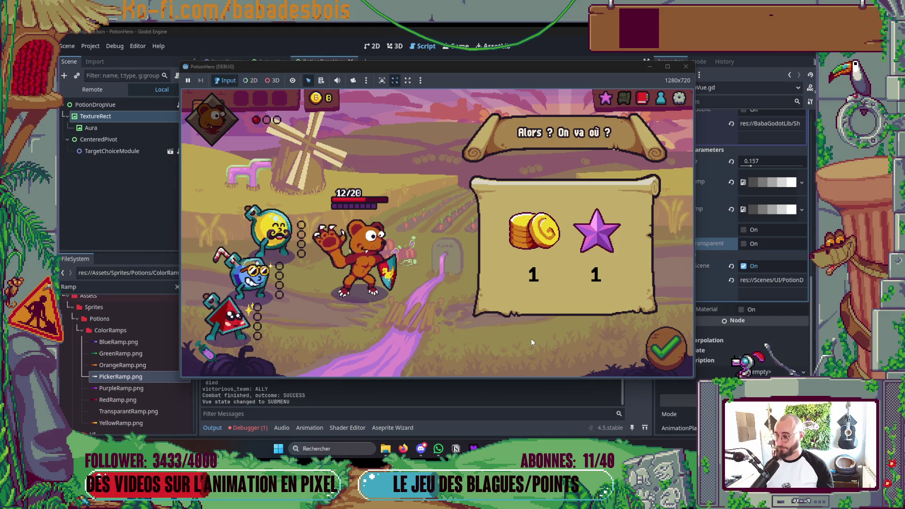
left_click(676, 353)
left_click(338, 243)
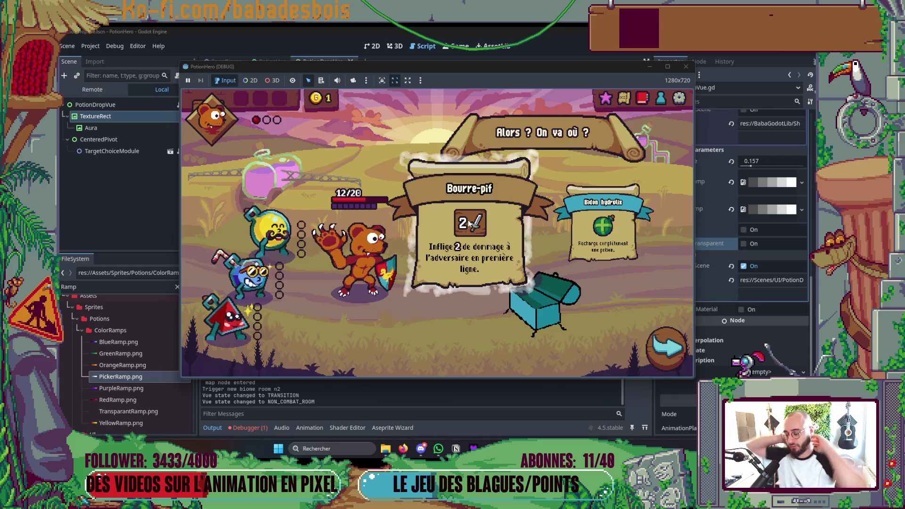
key("F8")
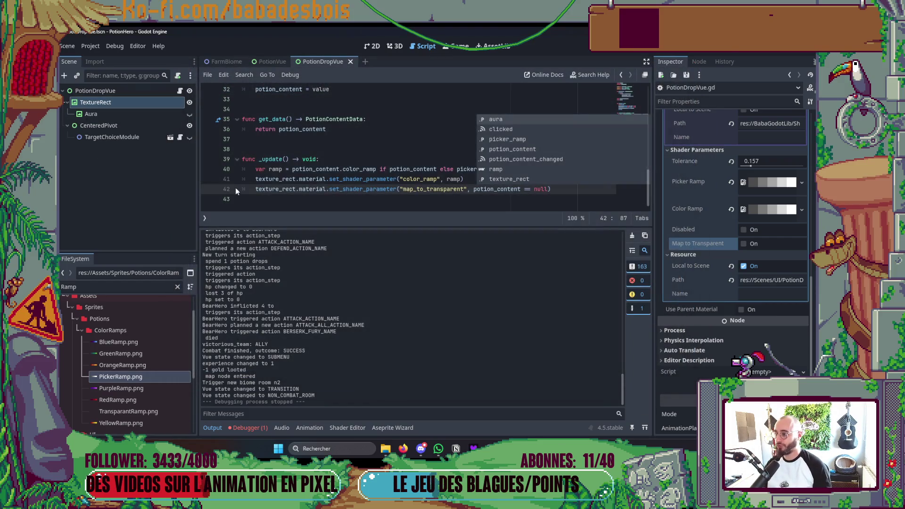
Step: Delete the map_to_transparent line 42 from _update and its leftover empty line
left_click(212, 427)
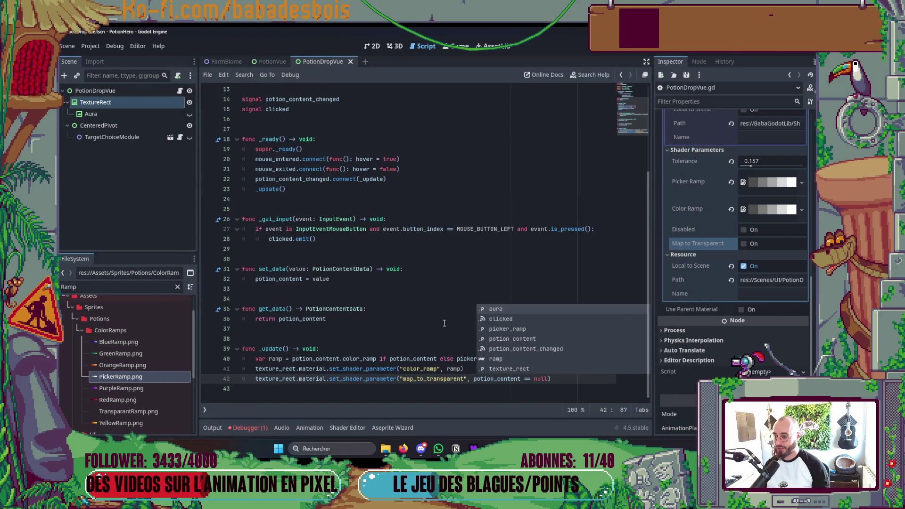
left_click(423, 327)
left_click_drag(562, 382, 235, 378)
key("BackSpace")
key("BackSpace")
key("Up")
key("Up")
key("Up")
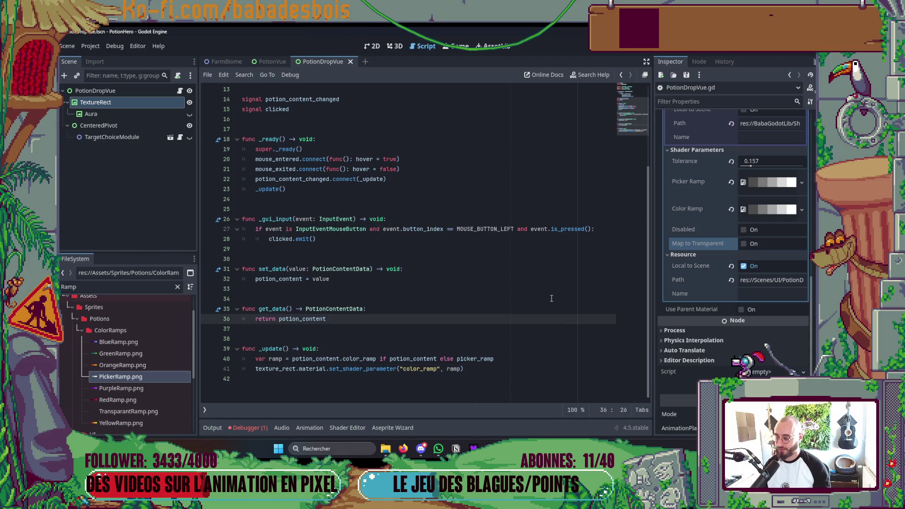
scroll(551, 299, "up", 5)
Step: In the 2D view, inspect TextureRect's ColorSwap shader and close the shader code panel
left_click(370, 46)
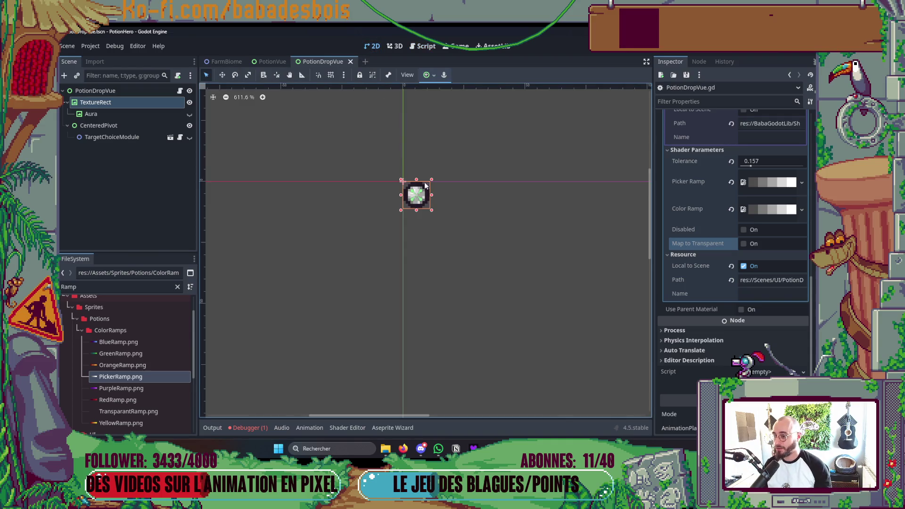
left_click(468, 191)
left_click(144, 102)
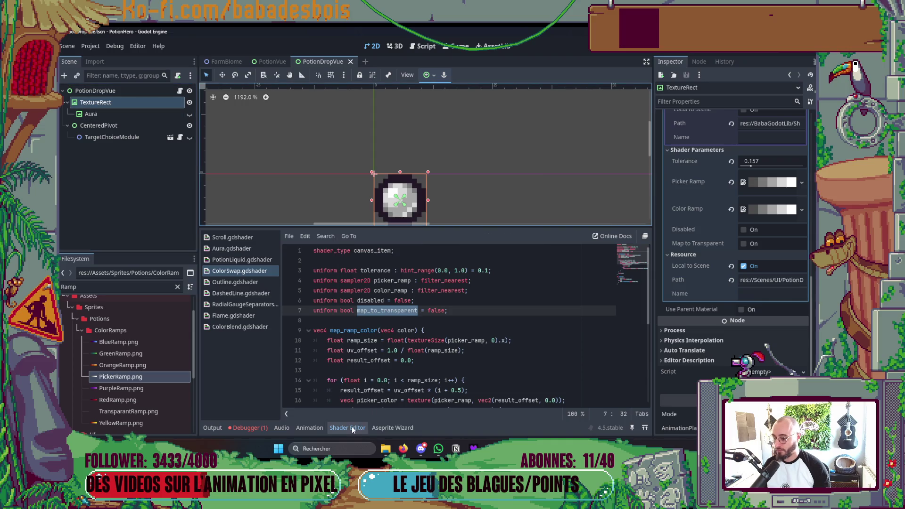
left_click(348, 428)
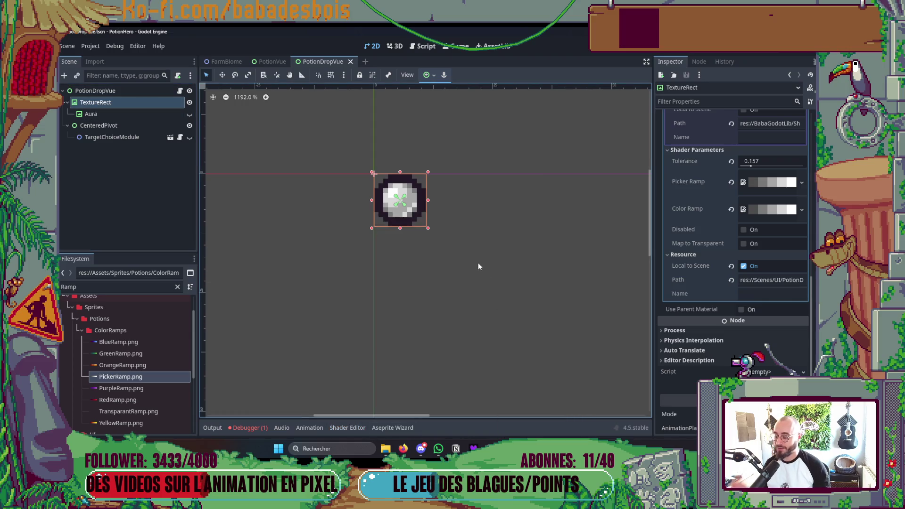
Step: Glance at Aseprite, then return to Godot and open the PotionVue scene
key("alt+Tab")
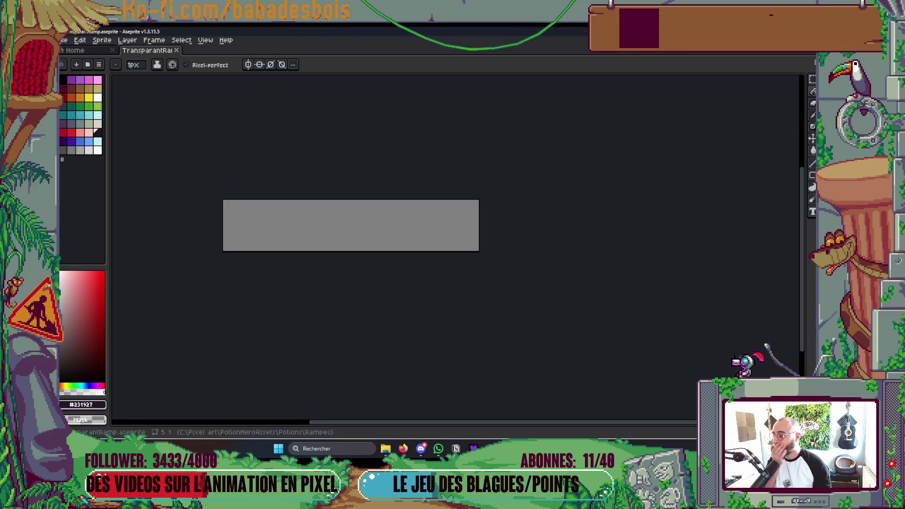
key("alt+Tab")
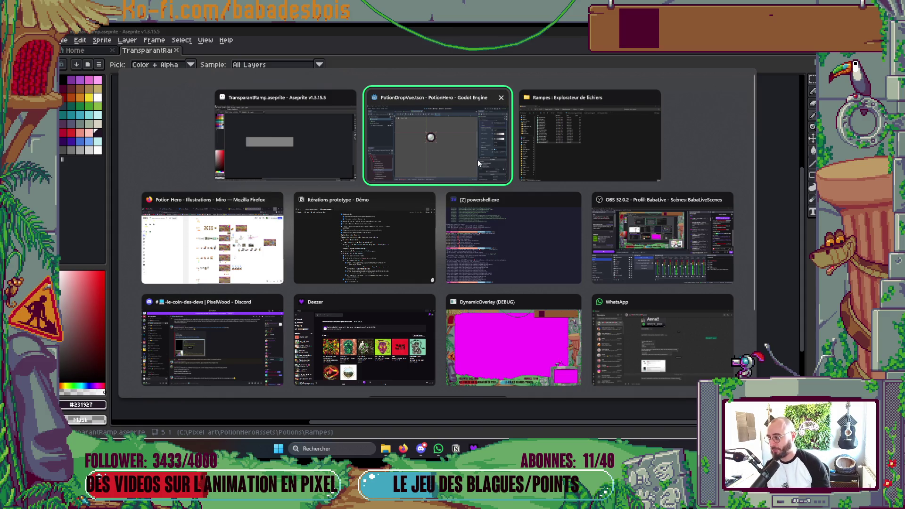
left_click(439, 162)
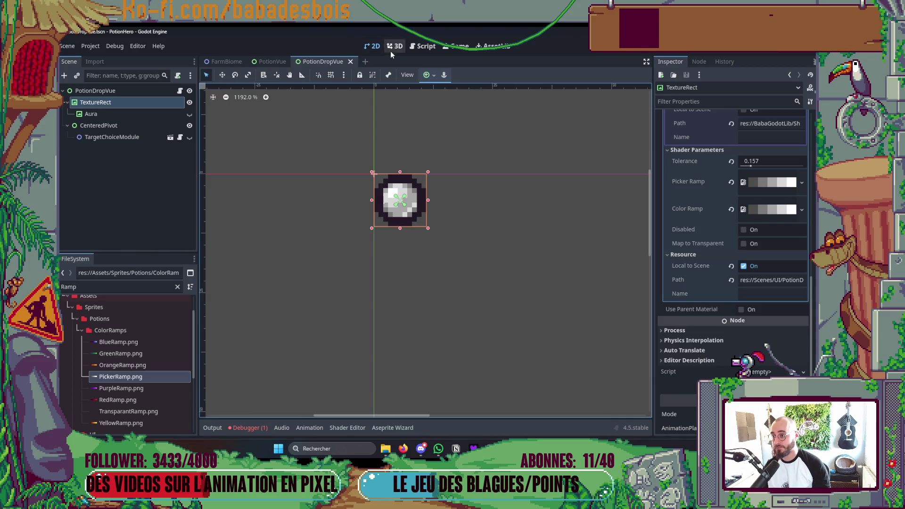
left_click(270, 62)
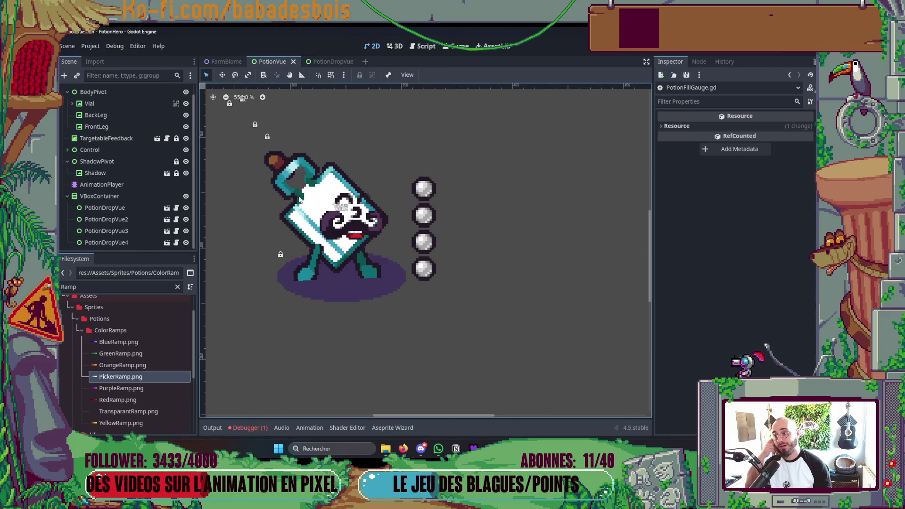
Step: Center the potion character on the PotionVue canvas, save the scene, and run the project
left_click_drag(427, 247, 505, 256)
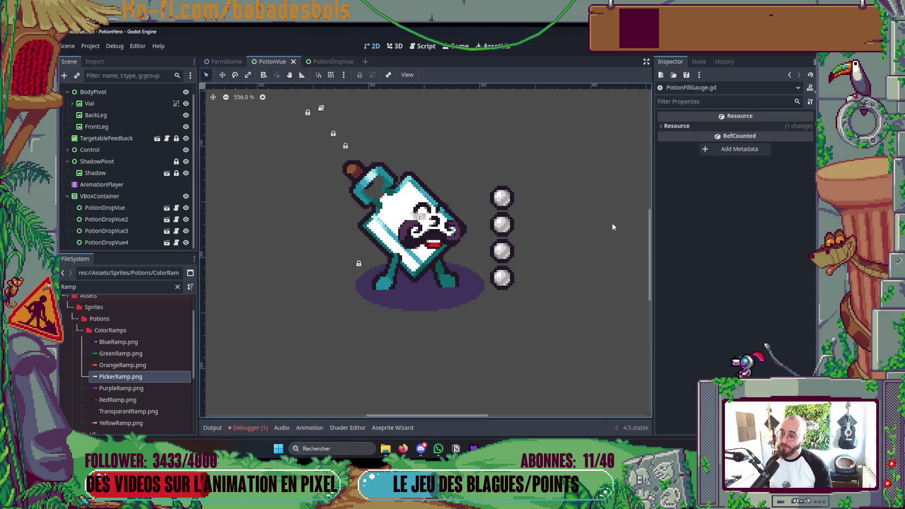
scroll(589, 198, "down", 2)
key("ctrl+s")
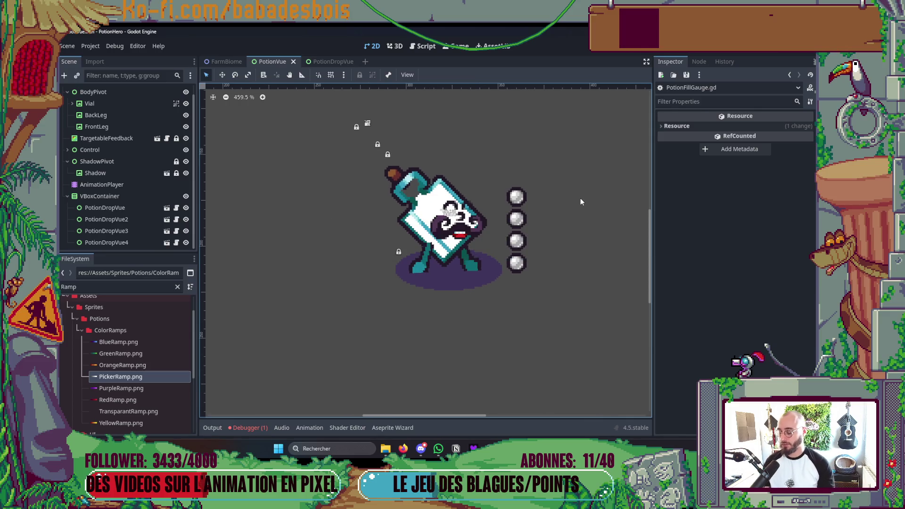
key("F5")
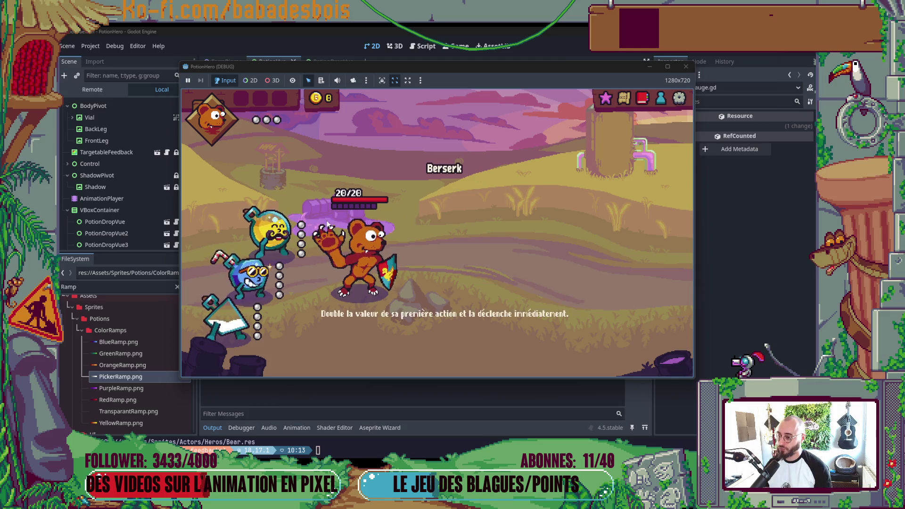
Step: Close the PotionHero debug window, hide the Output log, and show Aseprite's Home page
mouse_move(357, 214)
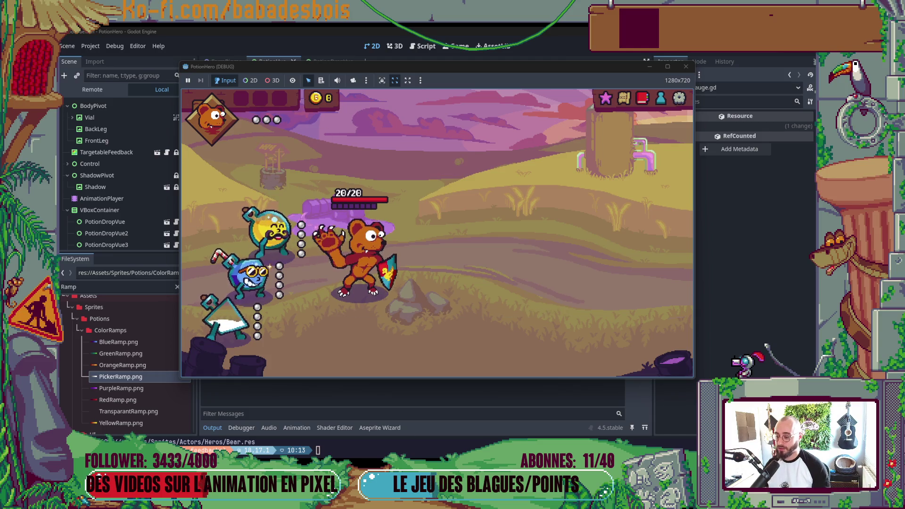
mouse_move(440, 431)
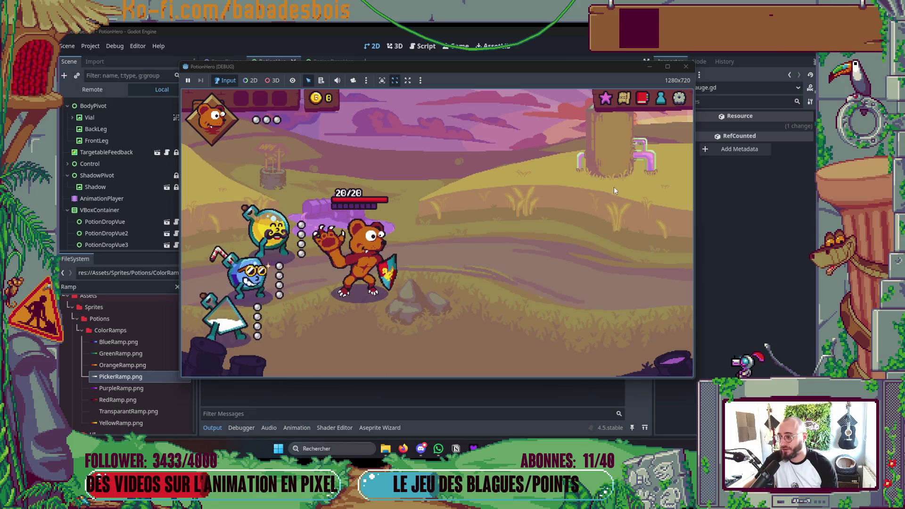
left_click(687, 67)
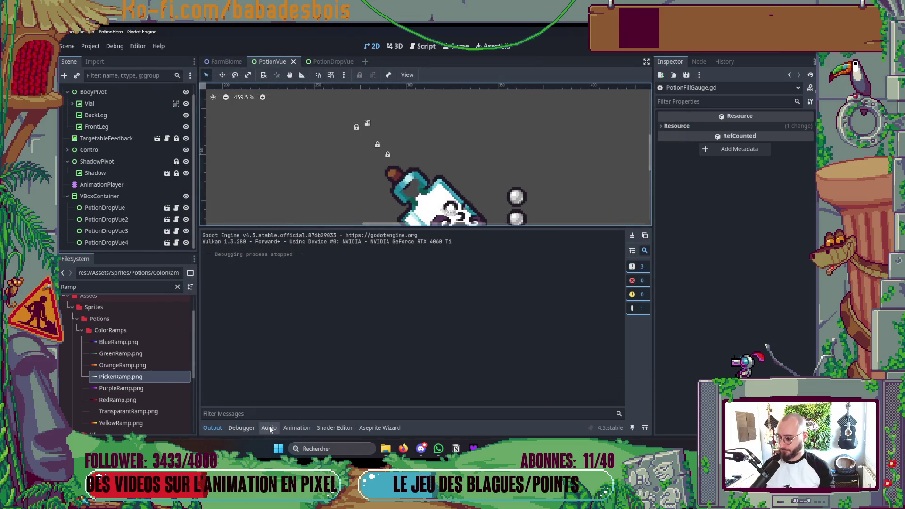
left_click(213, 428)
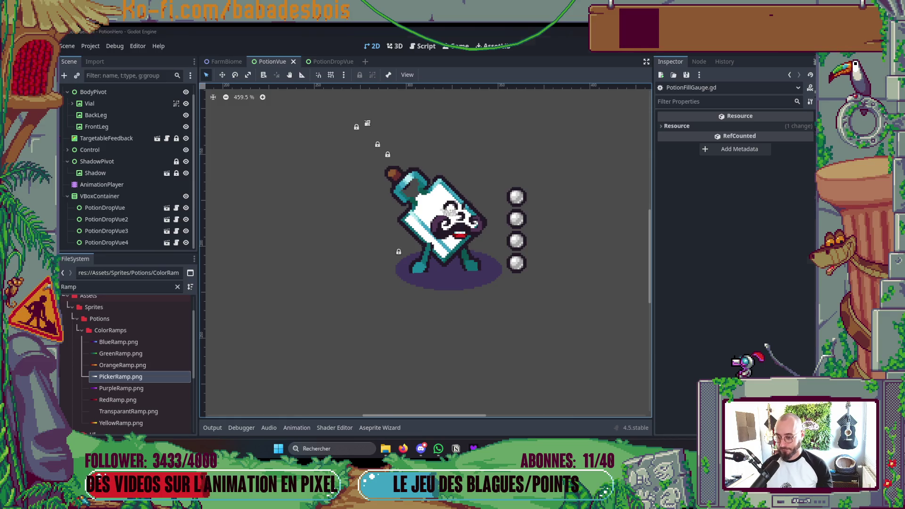
key("alt+Tab")
left_click(73, 51)
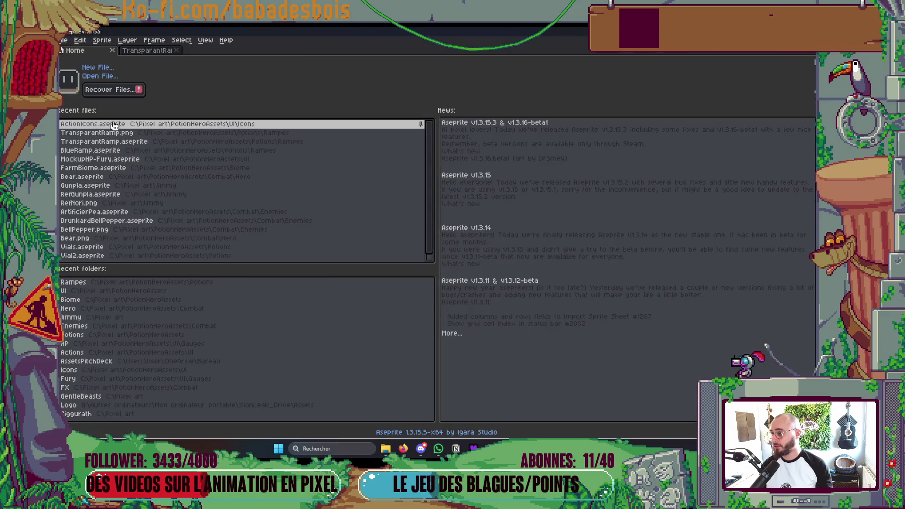
Step: Open MockupHP-Fury.aseprite from the recent files and zoom in on the mockup
left_click(133, 160)
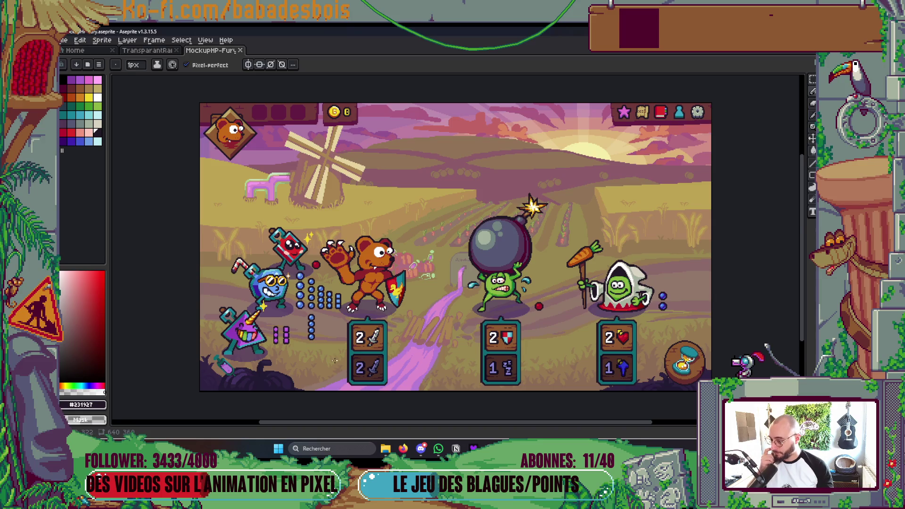
scroll(334, 360, "up", 1)
scroll(436, 359, "left", 2)
scroll(429, 353, "up", 1)
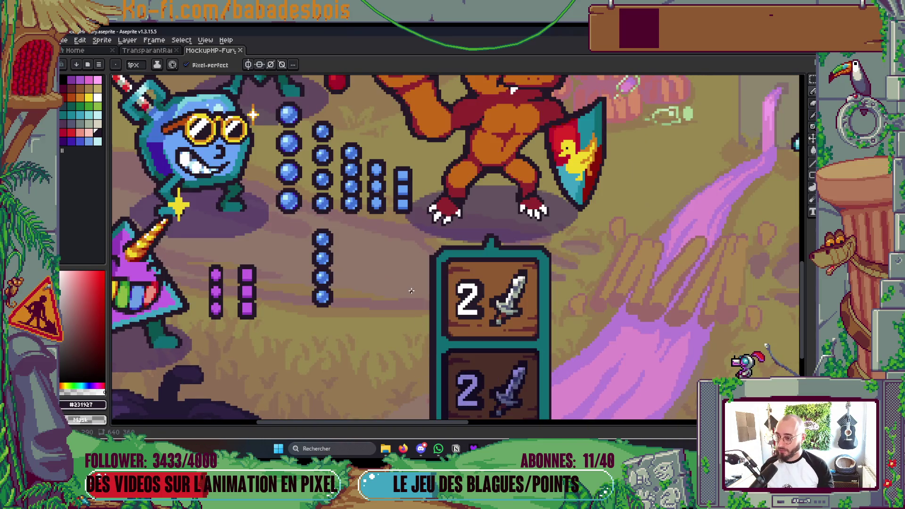
scroll(429, 352, "left", 1)
Step: Try several rectangular selections around the blue pip columns, then clear the selection
key("m")
left_click_drag(375, 158, 405, 223)
scroll(417, 251, "down", 3)
scroll(441, 266, "down", 1)
scroll(441, 265, "up", 1)
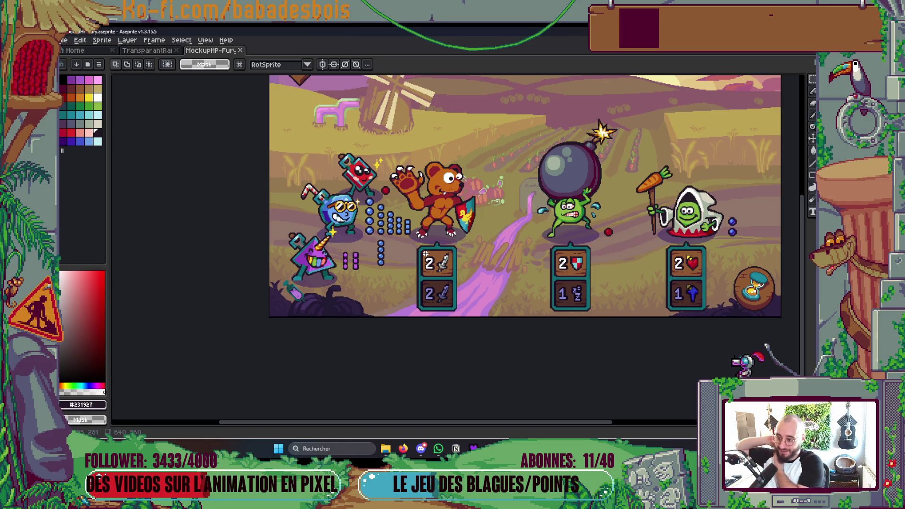
scroll(373, 256, "up", 1)
scroll(377, 257, "down", 1)
scroll(392, 254, "up", 2)
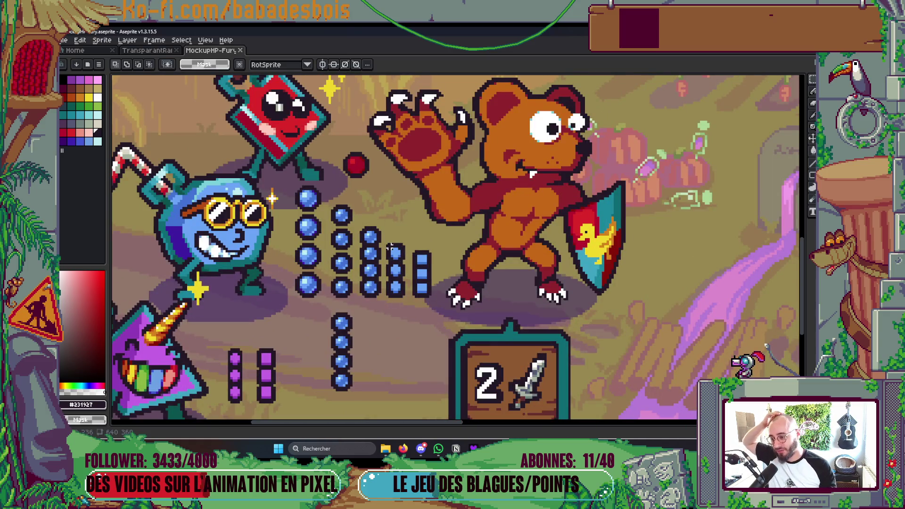
left_click_drag(385, 242, 405, 302)
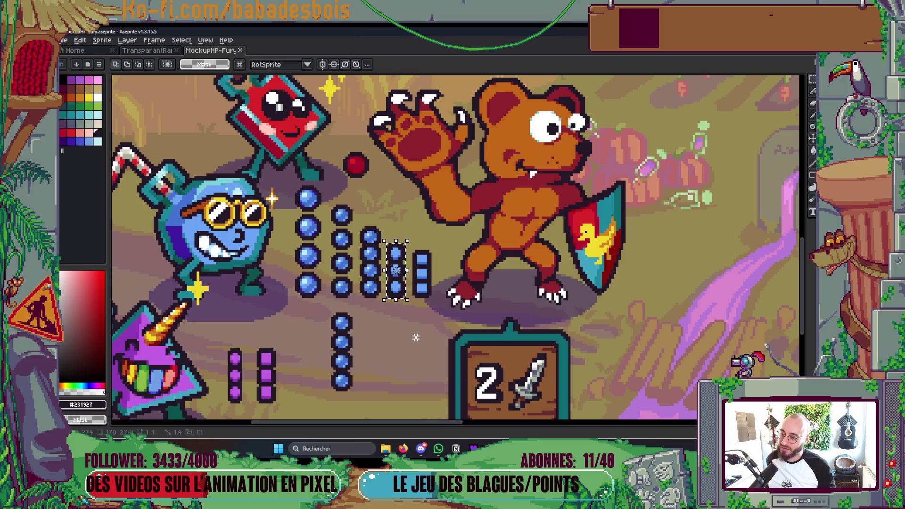
scroll(421, 343, "down", 3)
scroll(401, 320, "up", 2)
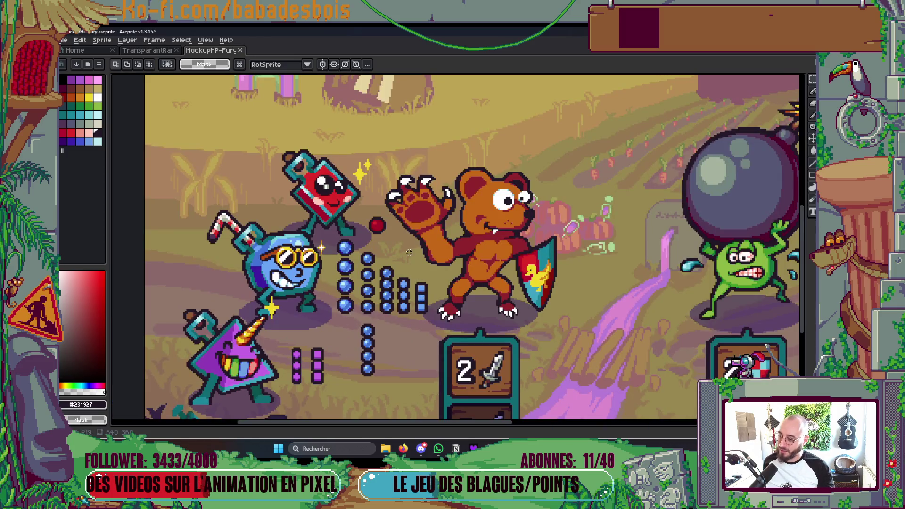
left_click_drag(415, 271, 449, 377)
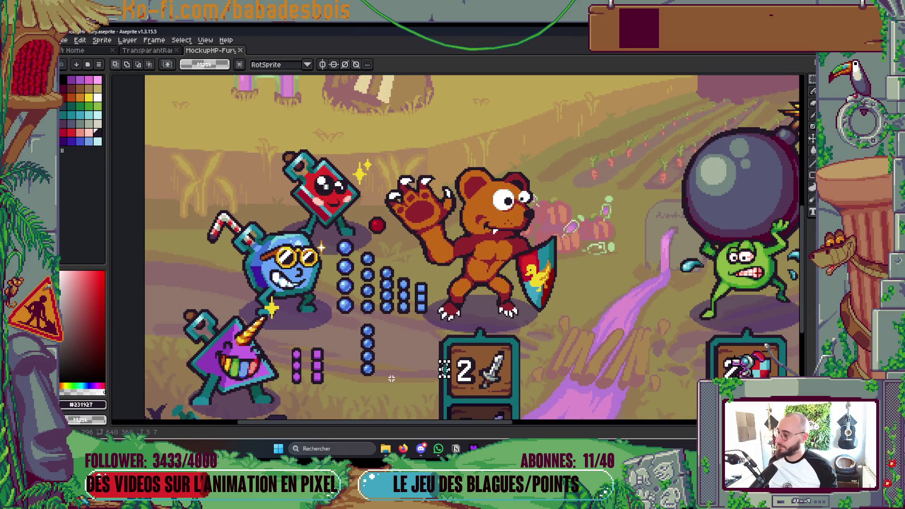
scroll(391, 379, "down", 3)
scroll(391, 378, "up", 2)
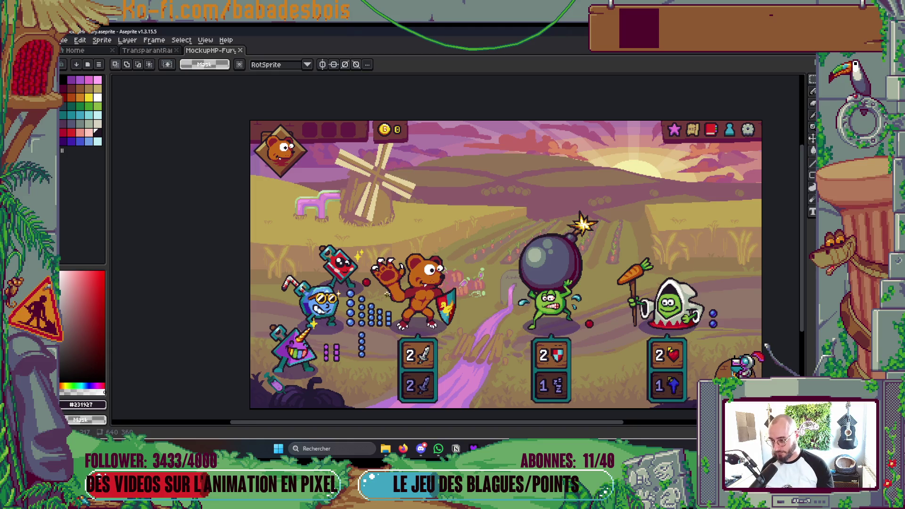
scroll(378, 374, "up", 3)
left_click_drag(358, 238, 413, 312)
key("ctrl+d")
Step: Pan around the bear and marquee-select just the column of three blue orbs
scroll(363, 351, "down", 4)
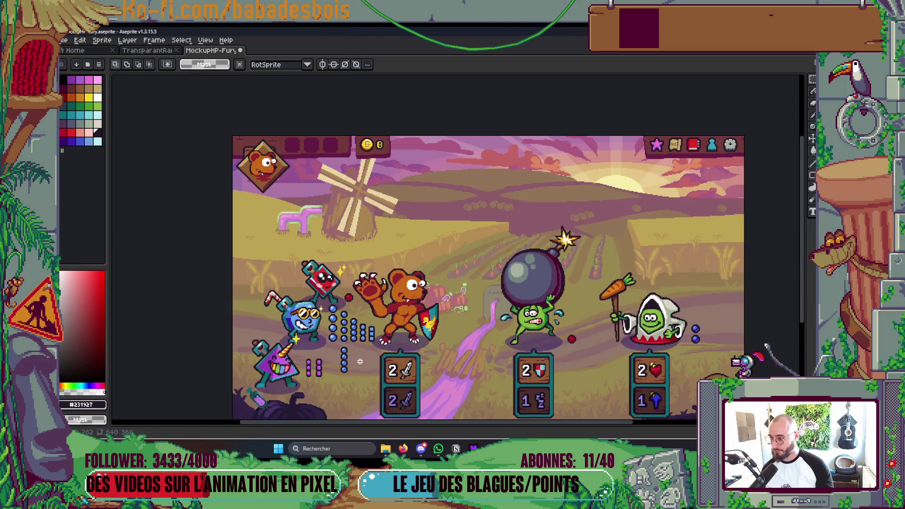
scroll(362, 351, "up", 3)
left_click_drag(289, 210, 409, 316)
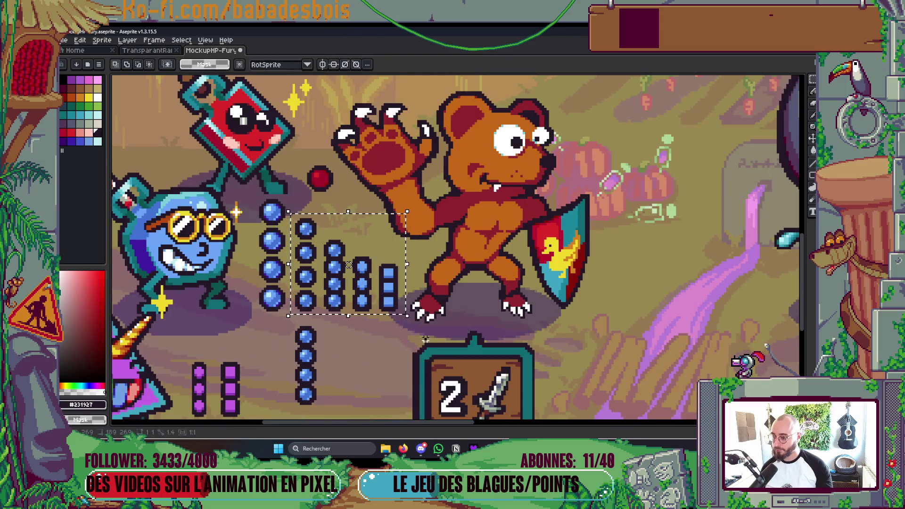
scroll(427, 398, "down", 4)
scroll(358, 275, "up", 5)
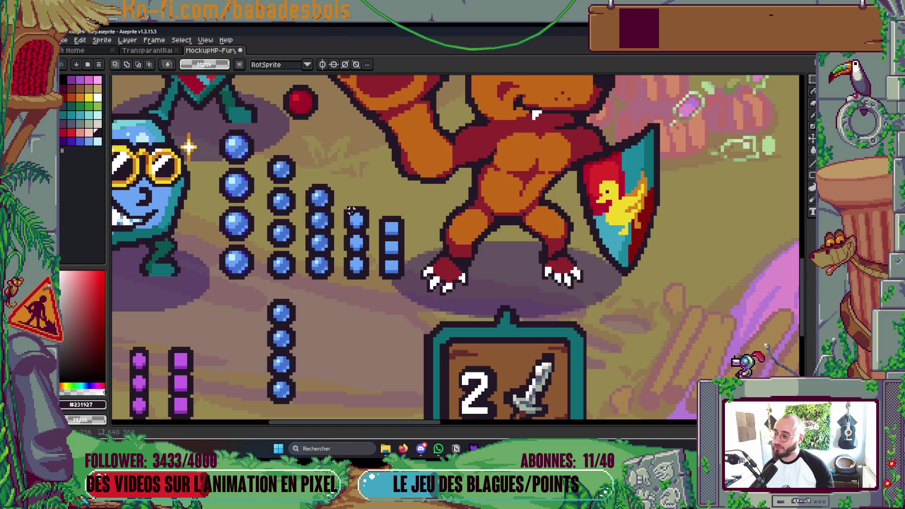
left_click_drag(354, 217, 338, 270)
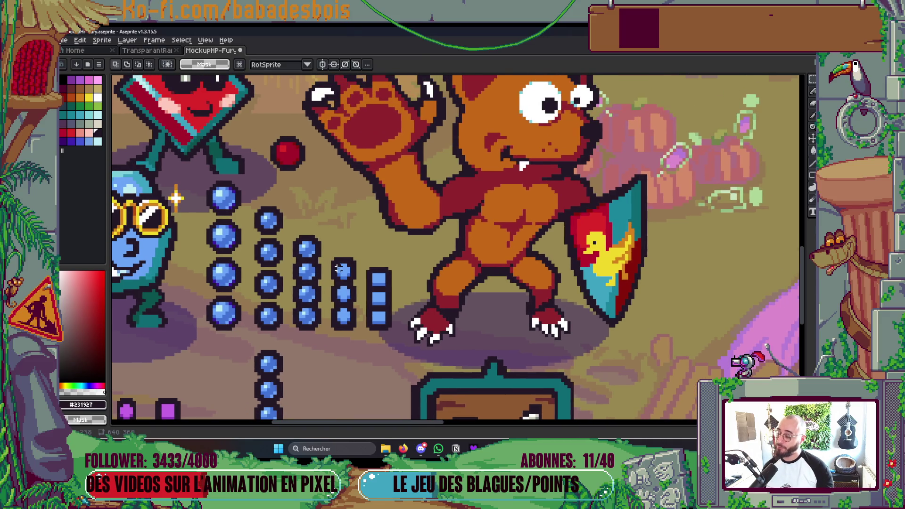
scroll(338, 270, "down", 4)
scroll(339, 268, "up", 4)
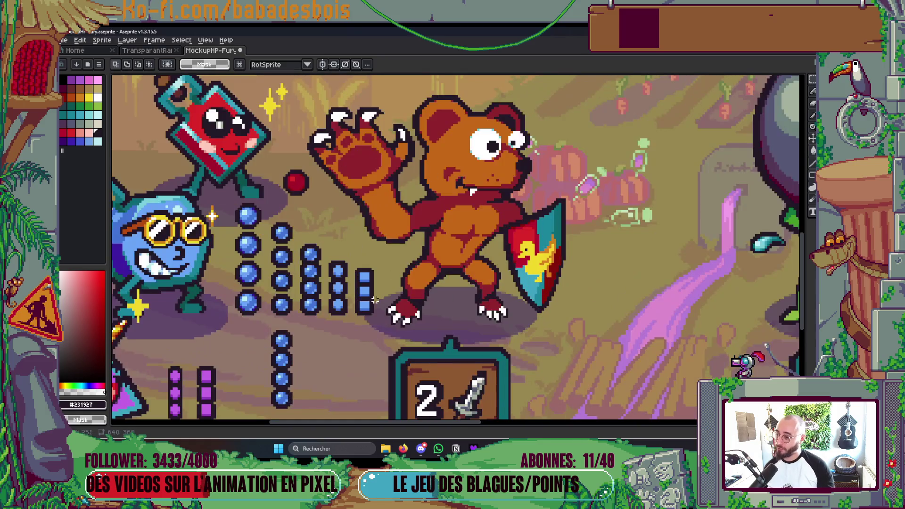
scroll(374, 299, "up", 2)
left_click_drag(307, 217, 350, 323)
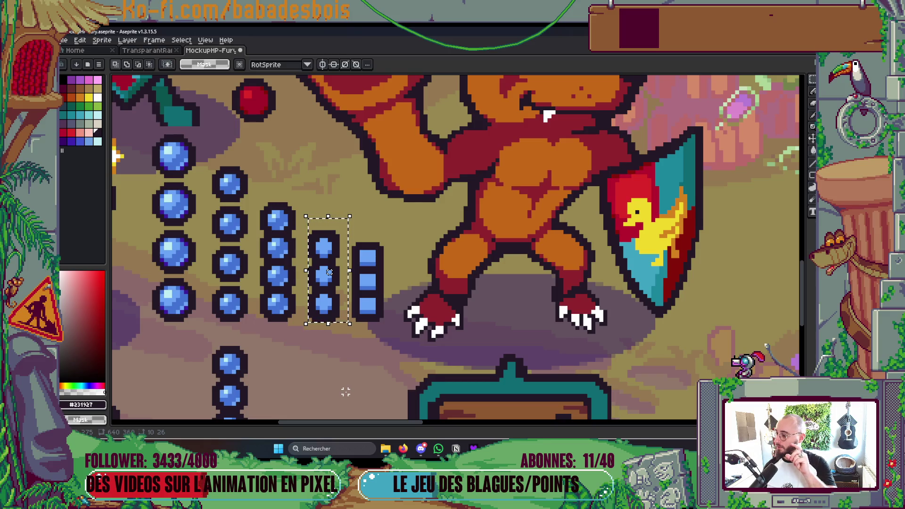
scroll(345, 392, "down", 3)
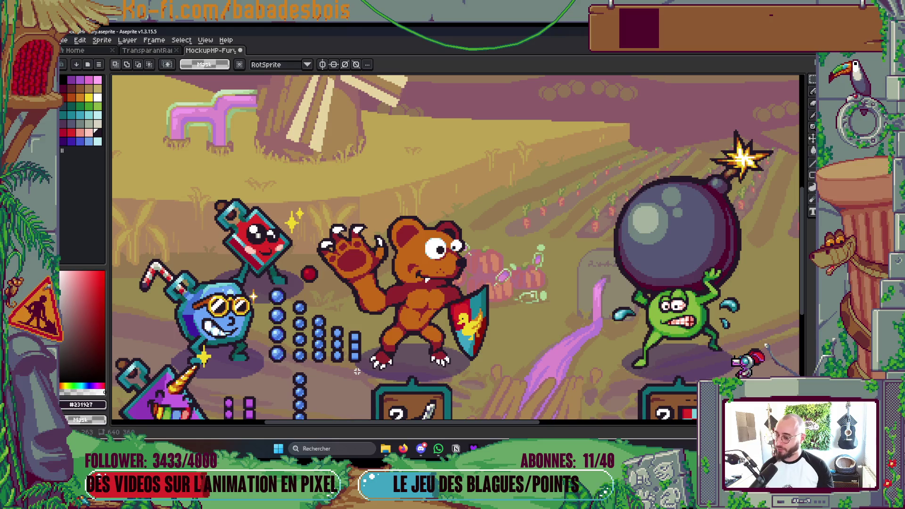
left_click_drag(356, 372, 376, 284)
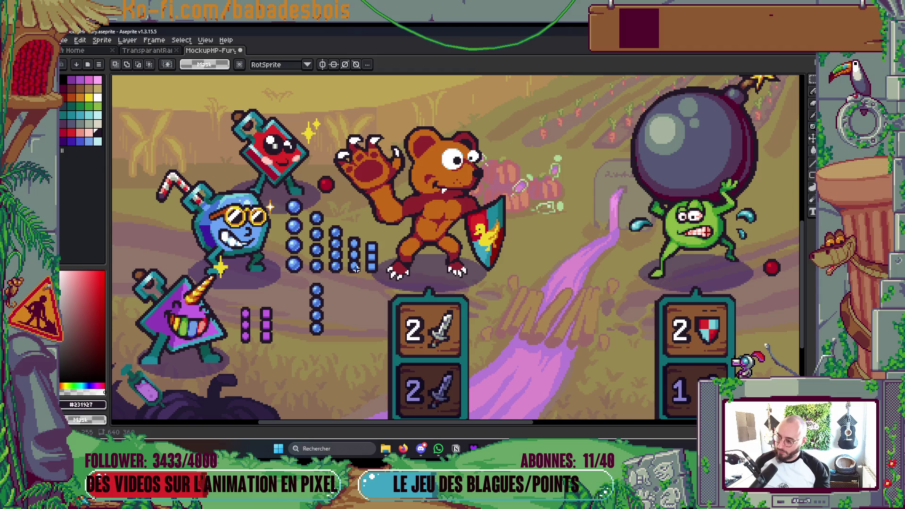
scroll(354, 281, "up", 4)
scroll(348, 322, "down", 2)
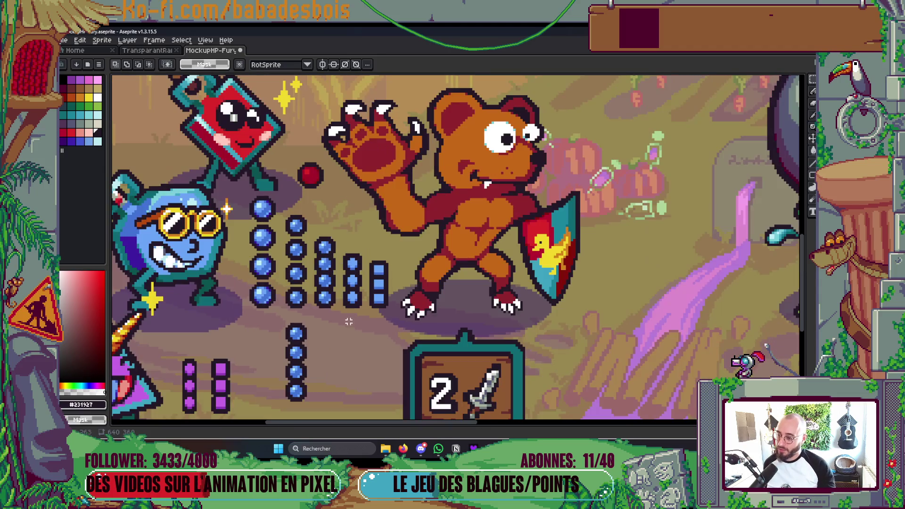
scroll(349, 320, "up", 3)
left_click_drag(322, 191, 372, 341)
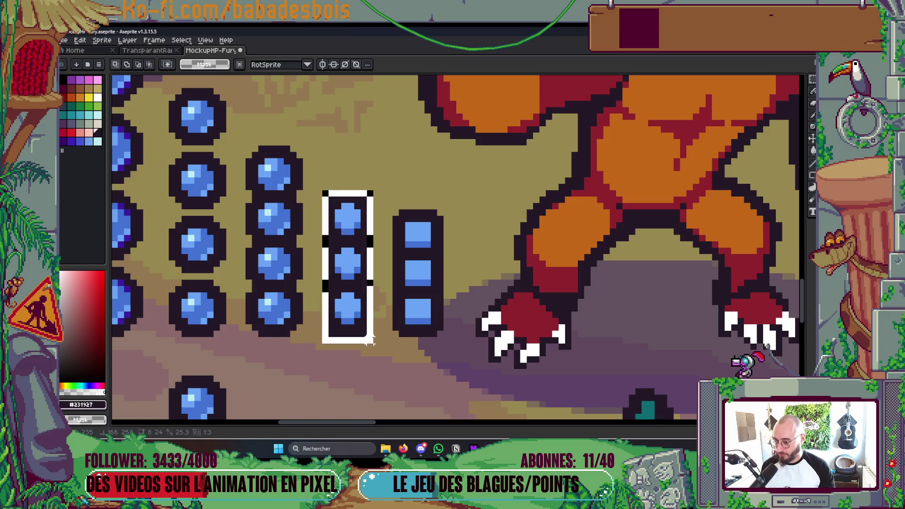
key("alt+Tab")
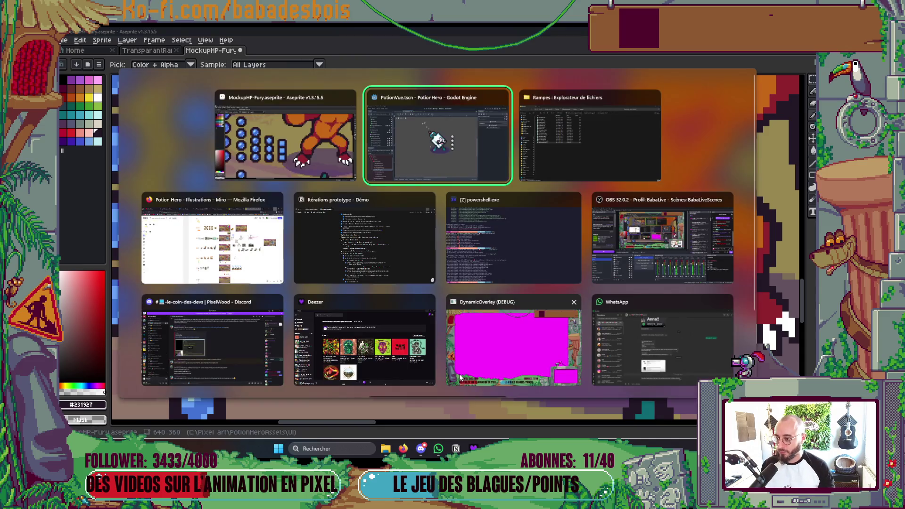
Step: Replace the FileSystem filter text 'Ramp' with 'Fury'
double_click(75, 286)
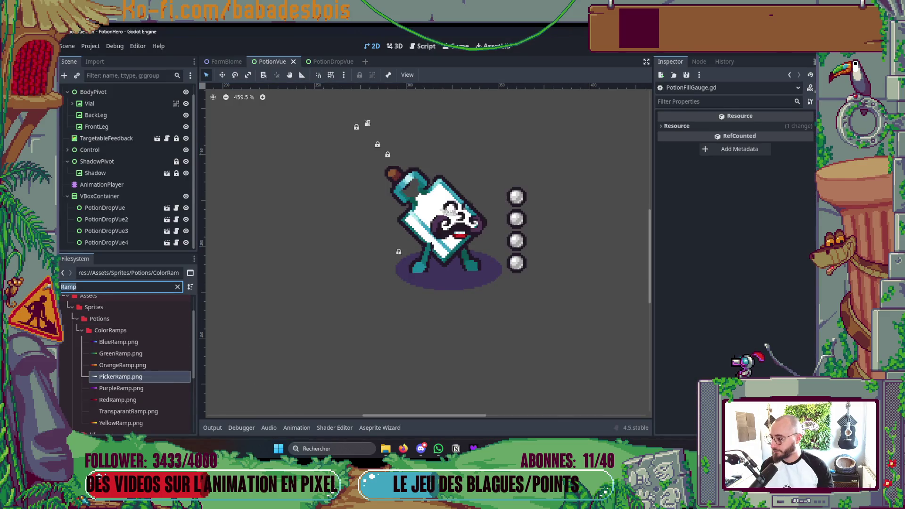
key("BackSpace")
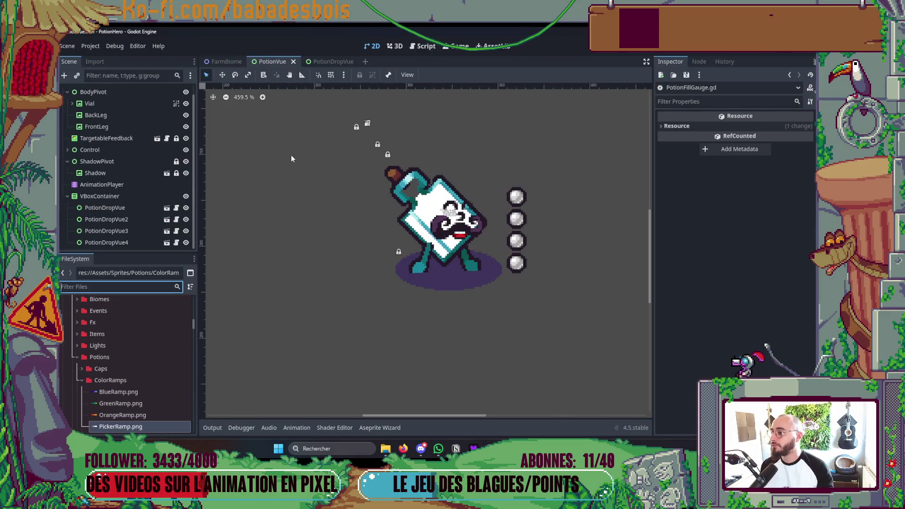
scroll(131, 386, "down", 10)
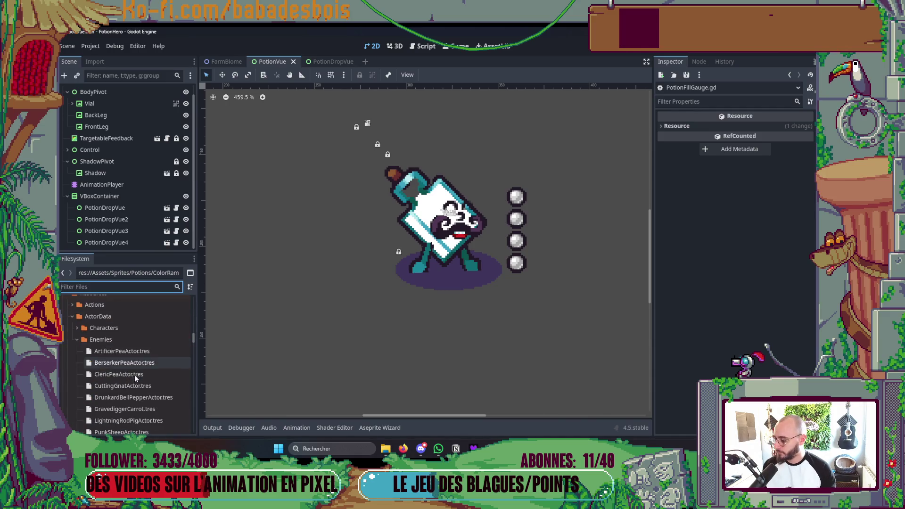
type("Fury")
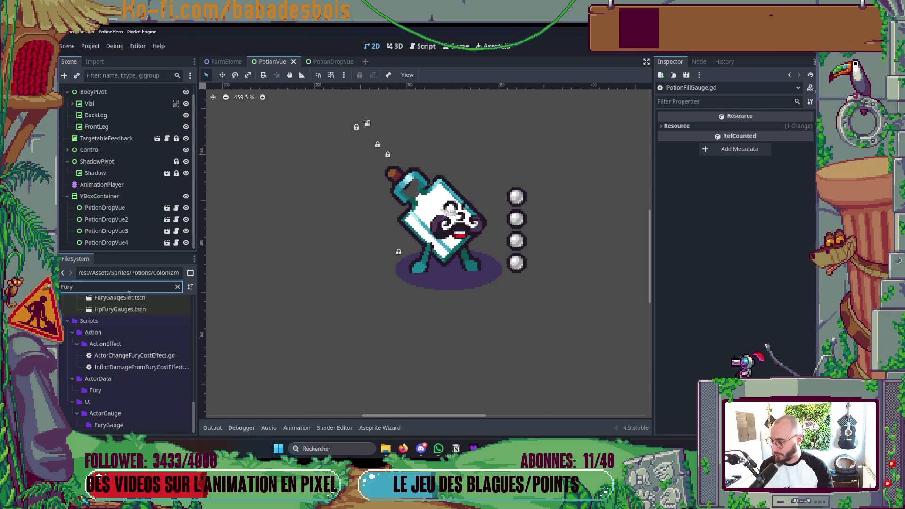
Step: Open FuryGaugeSlot.tscn and view its root node's script
double_click(124, 298)
scroll(400, 140, "up", 5)
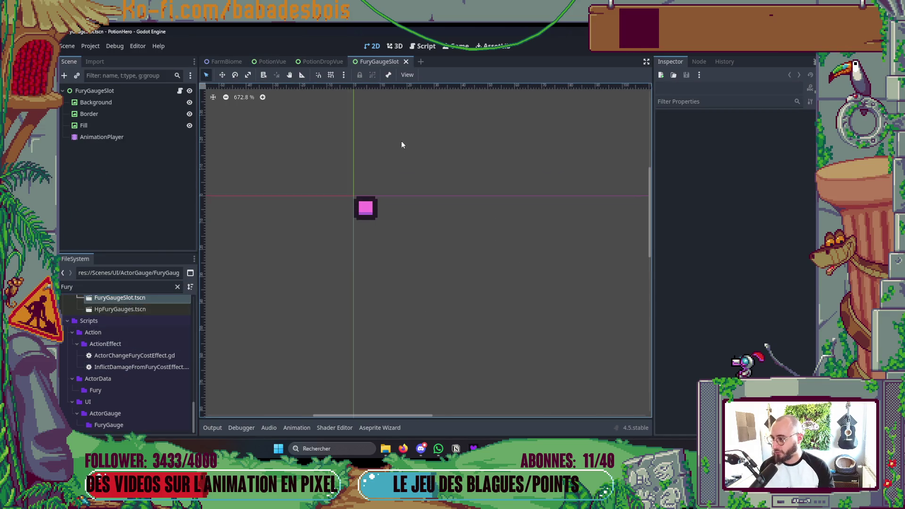
left_click(140, 90)
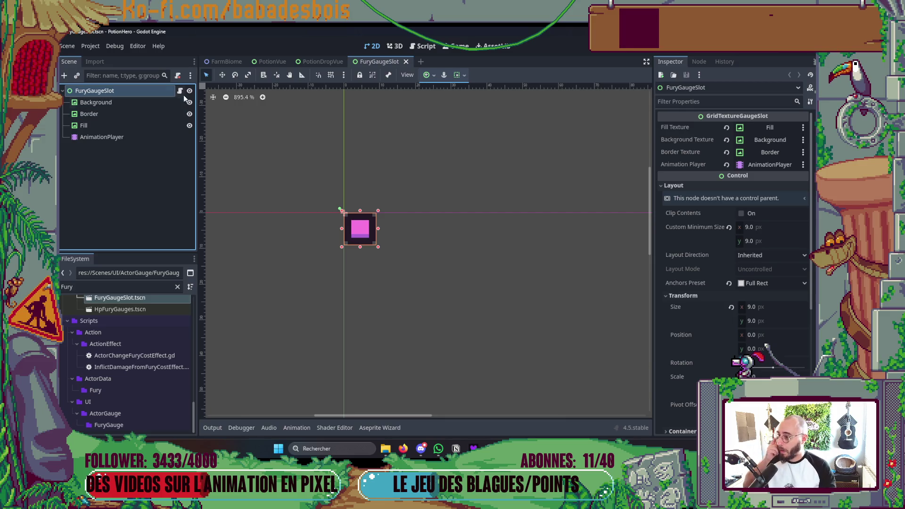
left_click(180, 90)
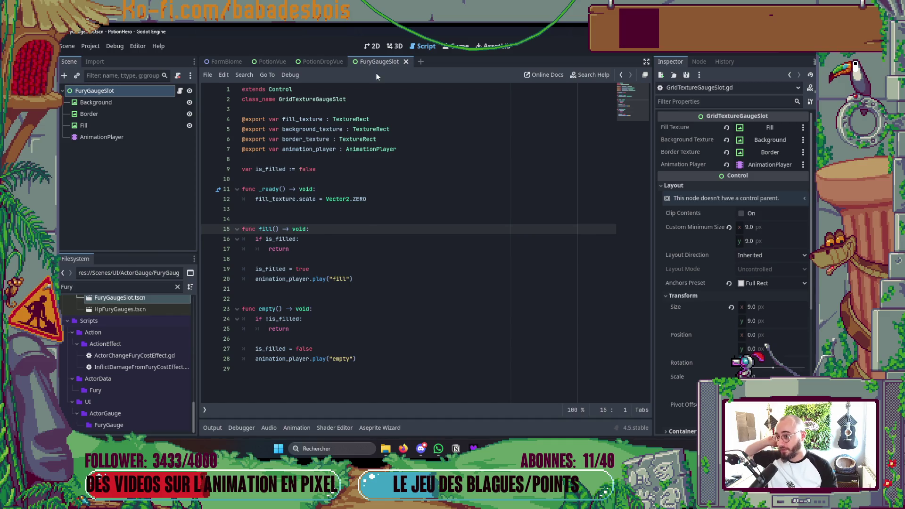
left_click(373, 45)
Step: Check the AnimationPlayer's animations, keep RESET, hide the Animation panel and reselect the root node
left_click(109, 137)
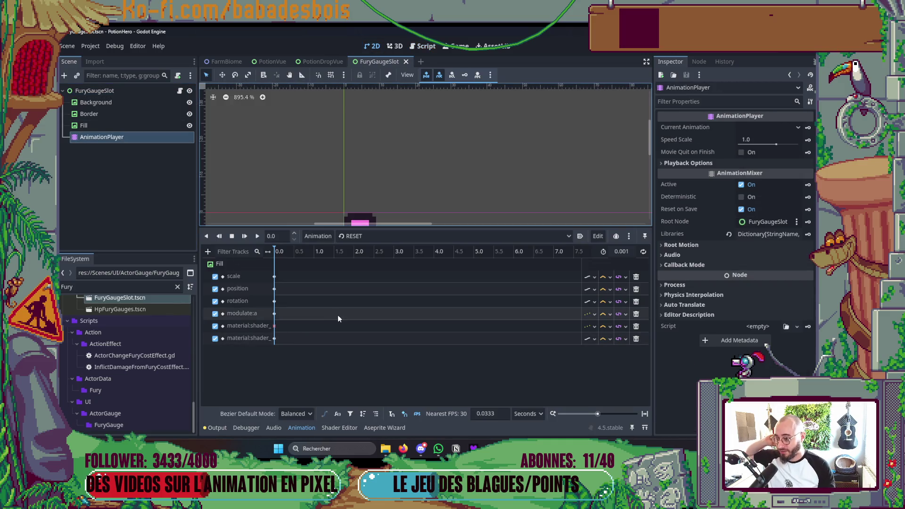
left_click(379, 233)
left_click(383, 239)
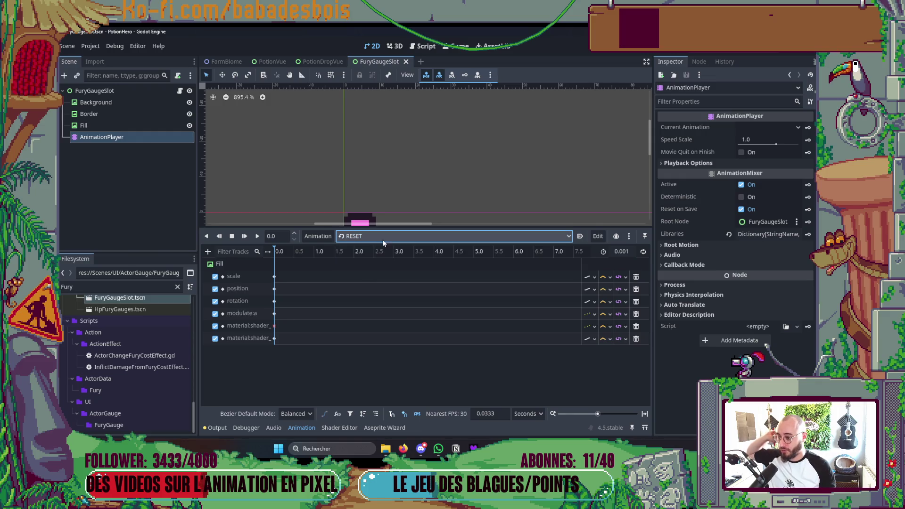
left_click(311, 431)
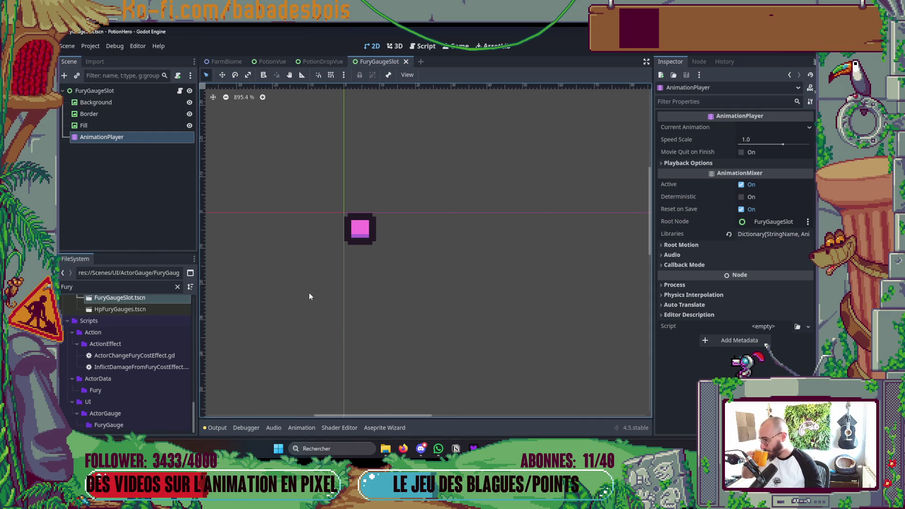
left_click(128, 90)
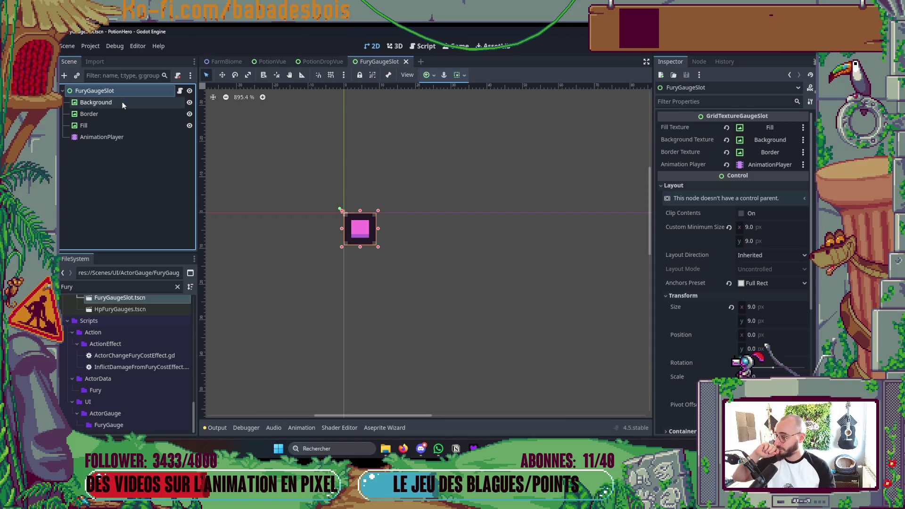
scroll(147, 351, "up", 3)
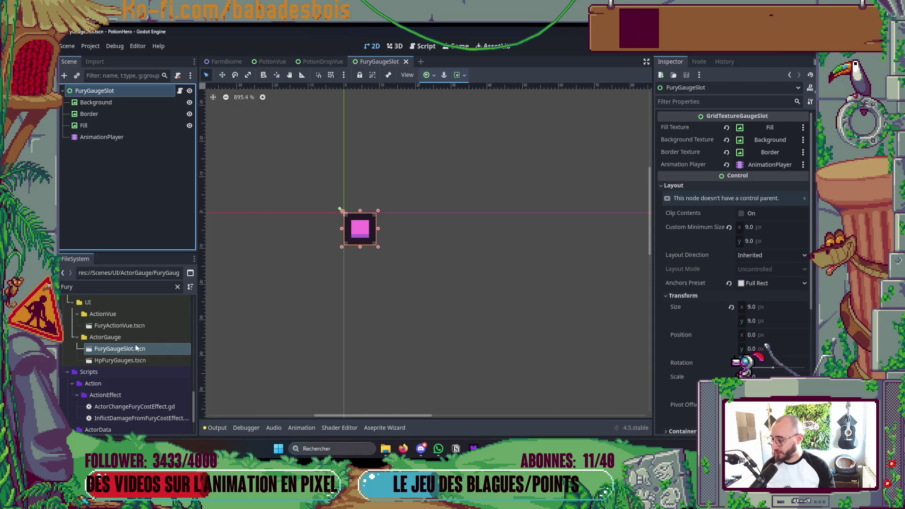
Step: Duplicate FuryGaugeSlot.tscn as PotionGaugeSlot.tscn
right_click(132, 349)
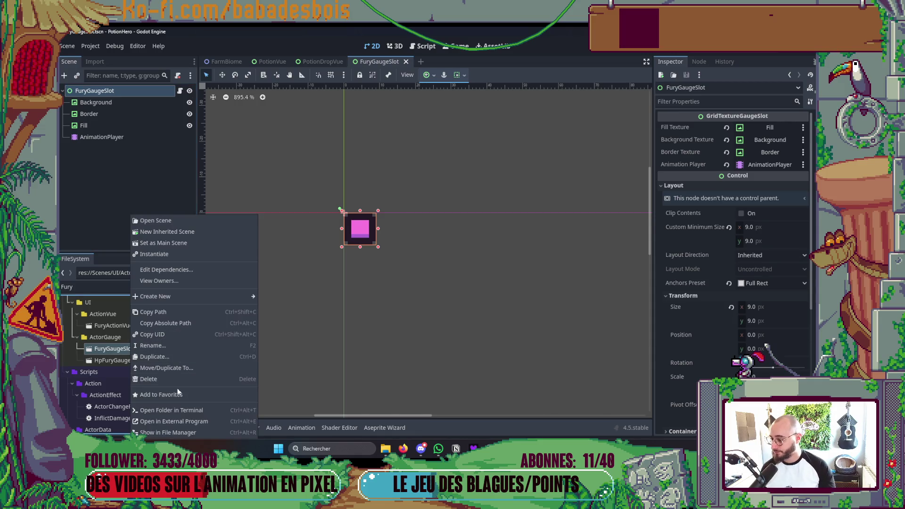
left_click(151, 358)
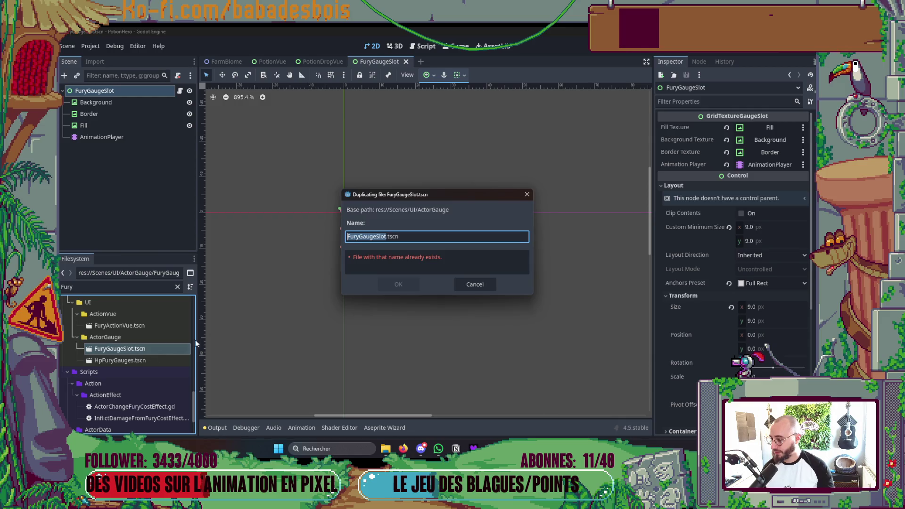
key("shift+Right")
key("shift+Right")
key("shift+Right")
type("Potion")
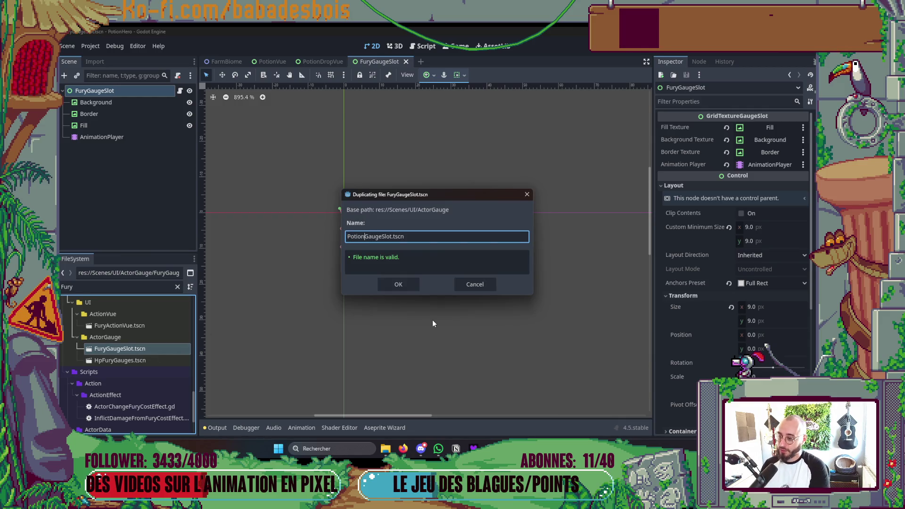
key("Return")
Step: Clear the filter, move PotionGaugeSlot.tscn into the PotionGaugePanel folder, and open it
left_click(177, 286)
scroll(171, 363, "down", 3)
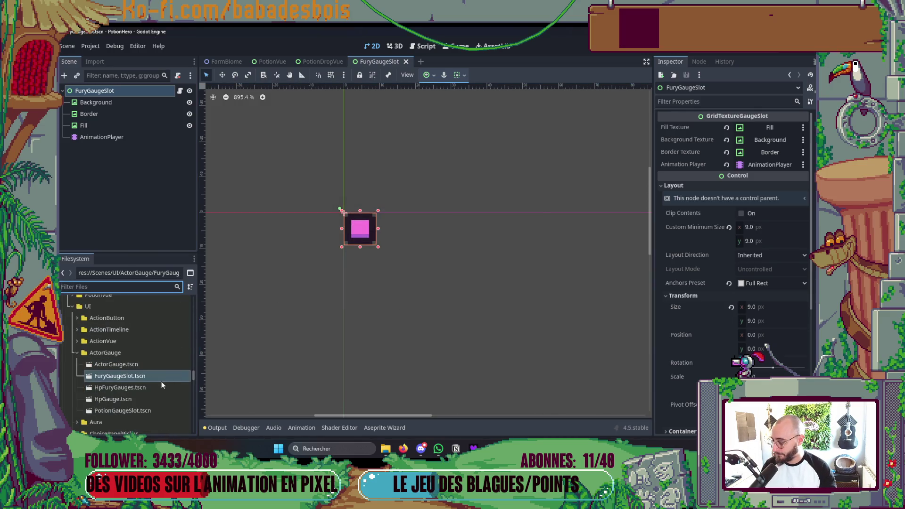
left_click(147, 411)
scroll(144, 396, "up", 4)
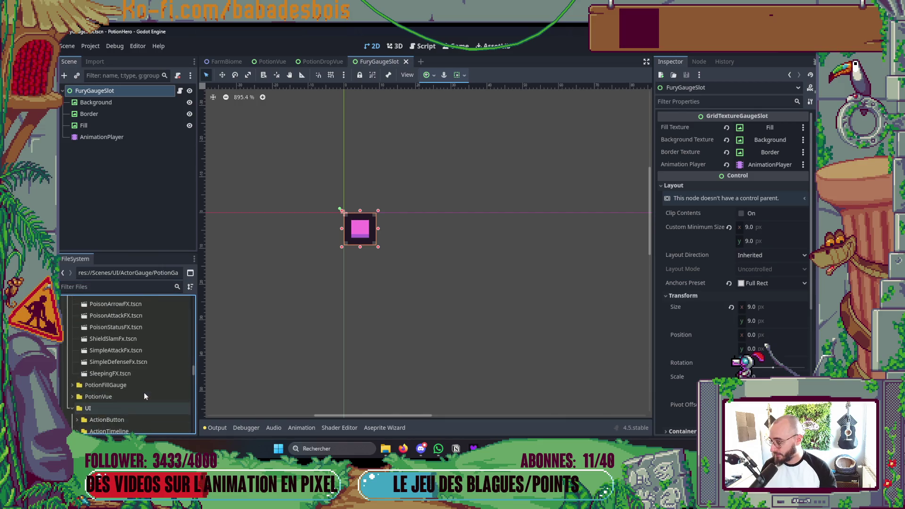
scroll(143, 392, "down", 5)
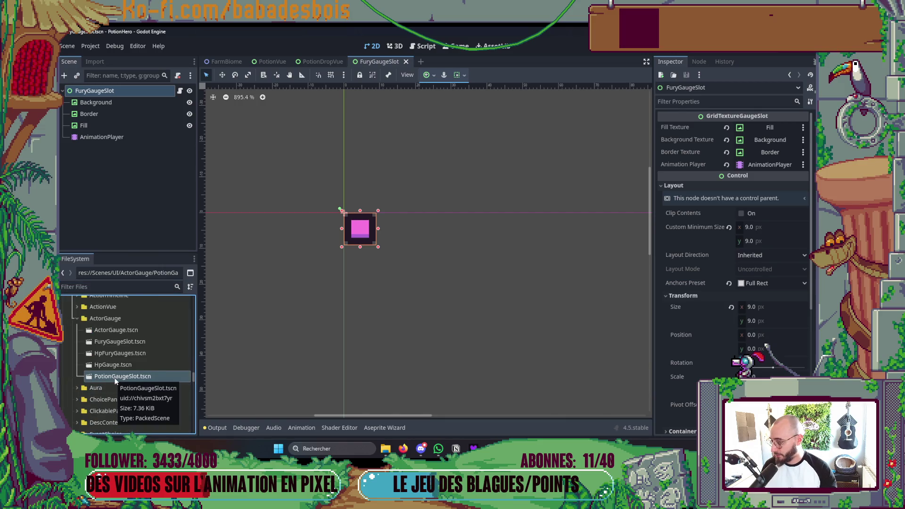
mouse_move(116, 380)
left_mouse_down()
mouse_move(172, 401)
mouse_move(157, 394)
mouse_move(160, 381)
mouse_move(148, 391)
mouse_move(140, 383)
left_mouse_up()
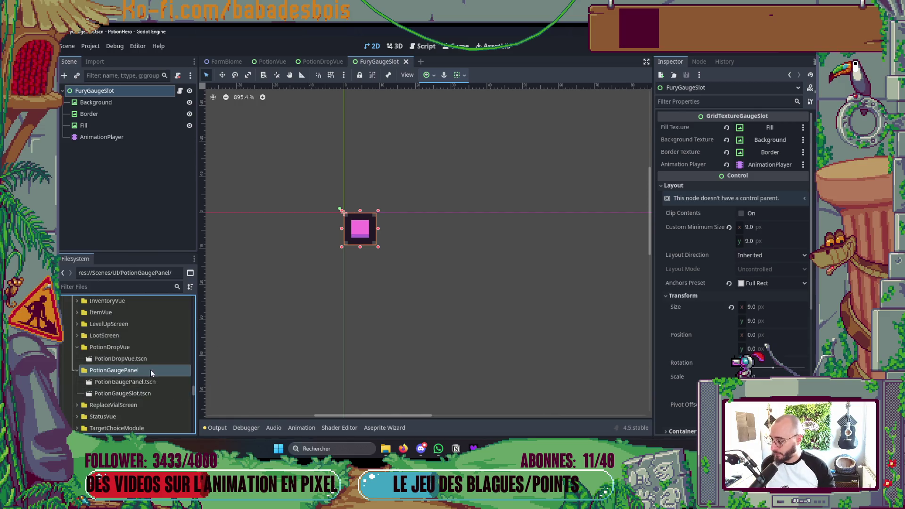
double_click(150, 394)
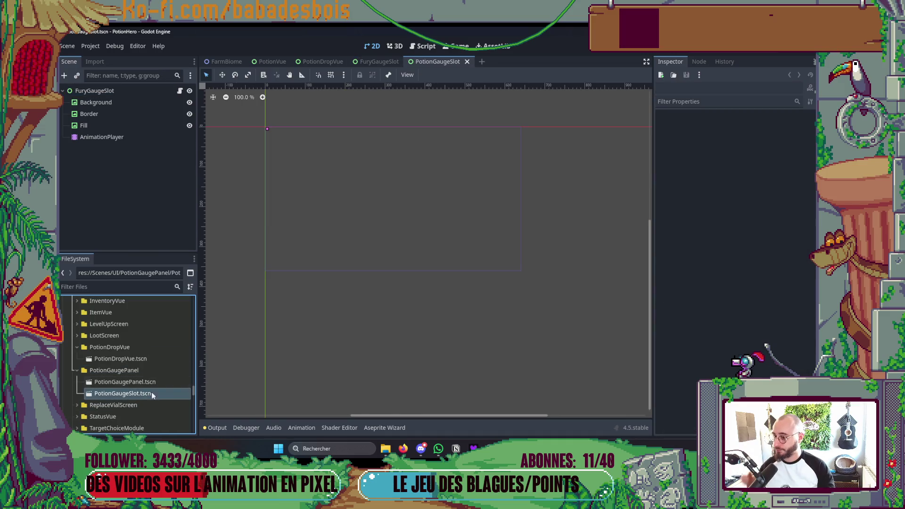
Step: Collapse the Enemies, Actors and ColorRamps folders in the FileSystem dock
scroll(320, 154, "up", 10)
scroll(407, 256, "up", 3)
scroll(133, 339, "up", 5)
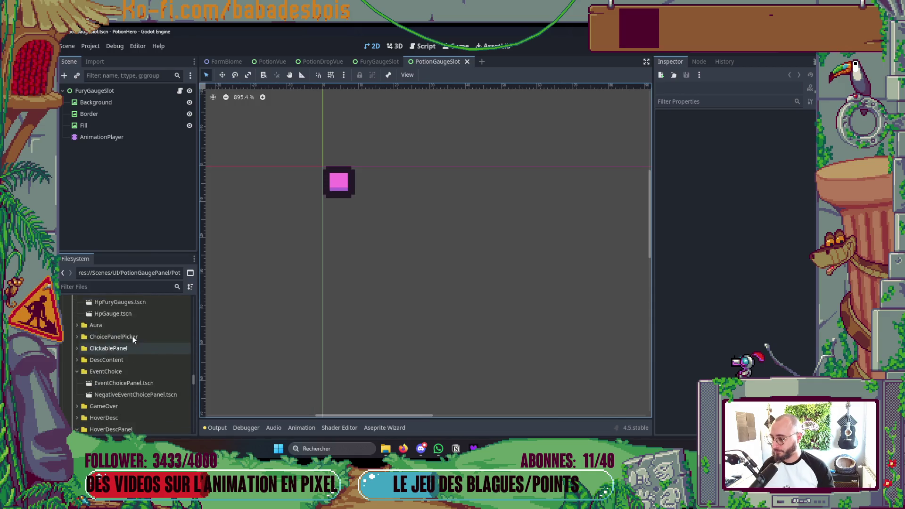
scroll(142, 347, "up", 5)
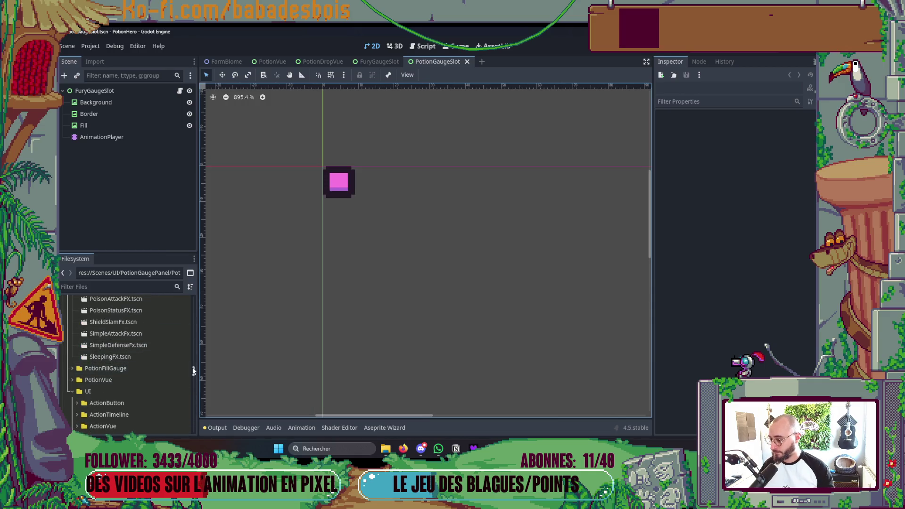
left_click_drag(192, 370, 196, 267)
scroll(146, 358, "down", 2)
scroll(137, 344, "up", 2)
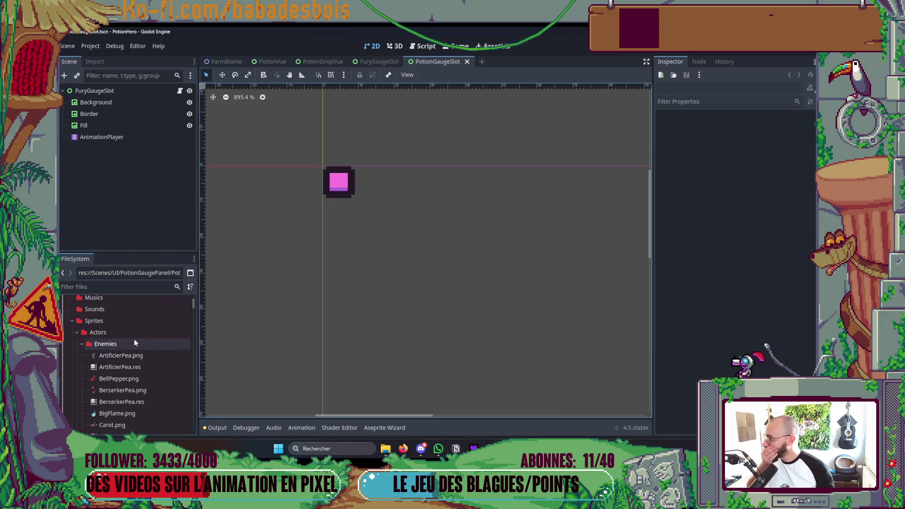
left_click(81, 346)
left_click(75, 332)
scroll(89, 358, "down", 2)
scroll(90, 362, "down", 3)
left_click(81, 328)
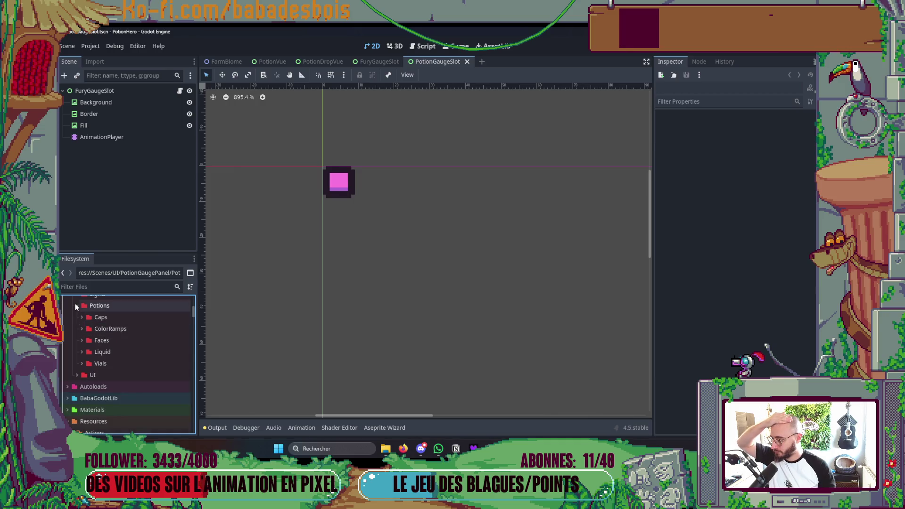
Step: Expand UI sprites, collapse Potions, Actions and FuryGauge, and expand PotionFillGauge
left_click(77, 373)
scroll(88, 359, "down", 1)
scroll(80, 344, "up", 3)
left_click(77, 339)
scroll(95, 346, "down", 4)
left_click(81, 329)
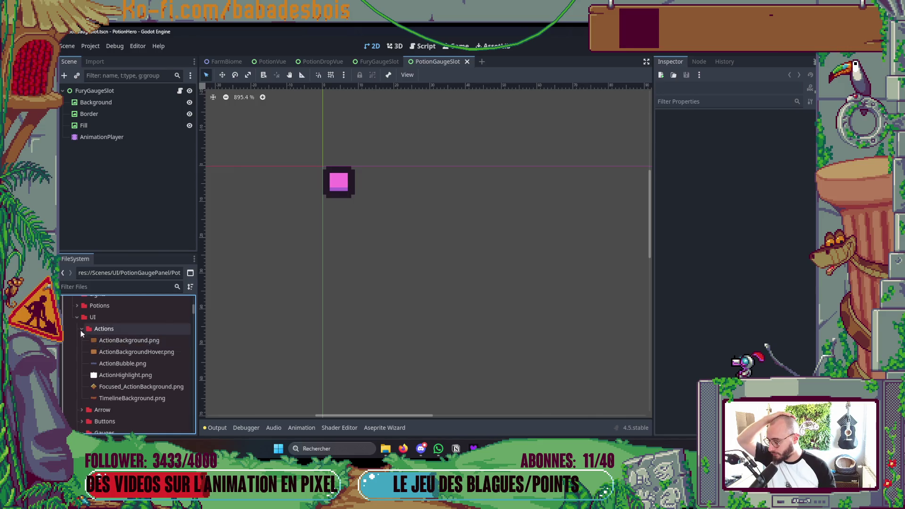
left_click(86, 375)
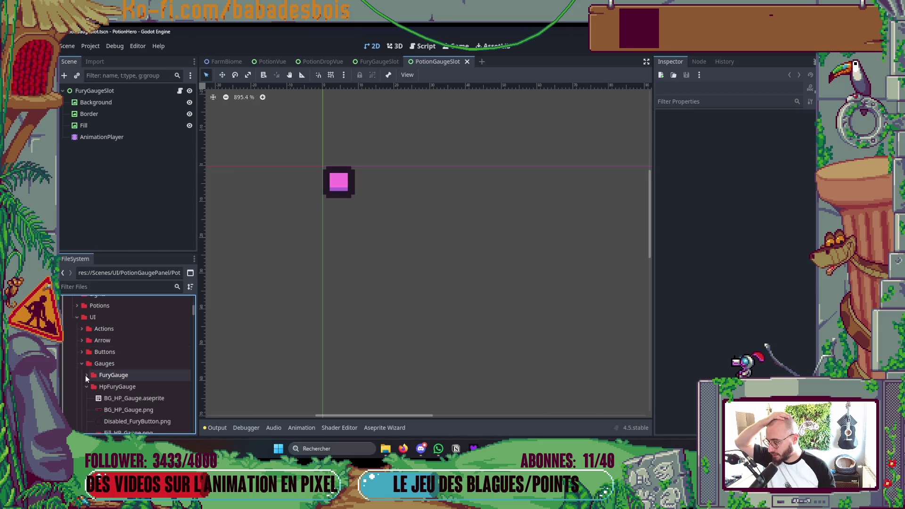
scroll(90, 363, "down", 2)
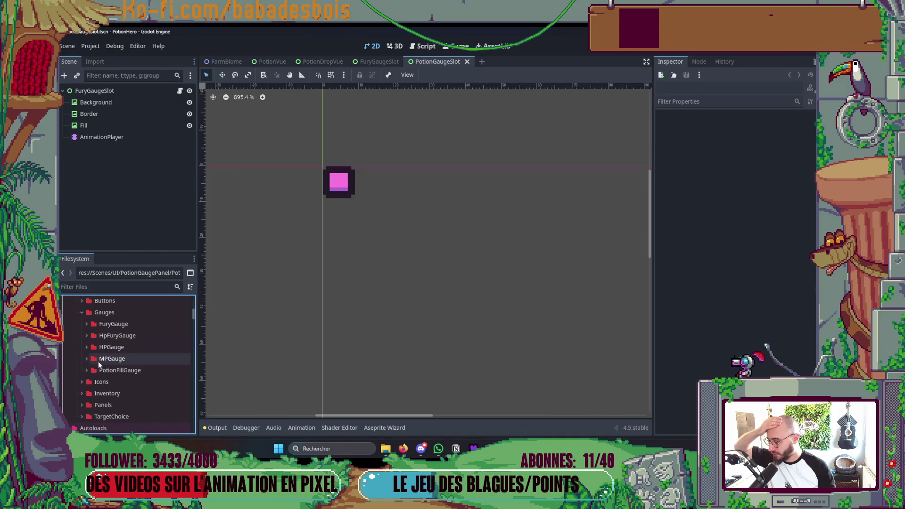
left_click(104, 371)
left_click(84, 369)
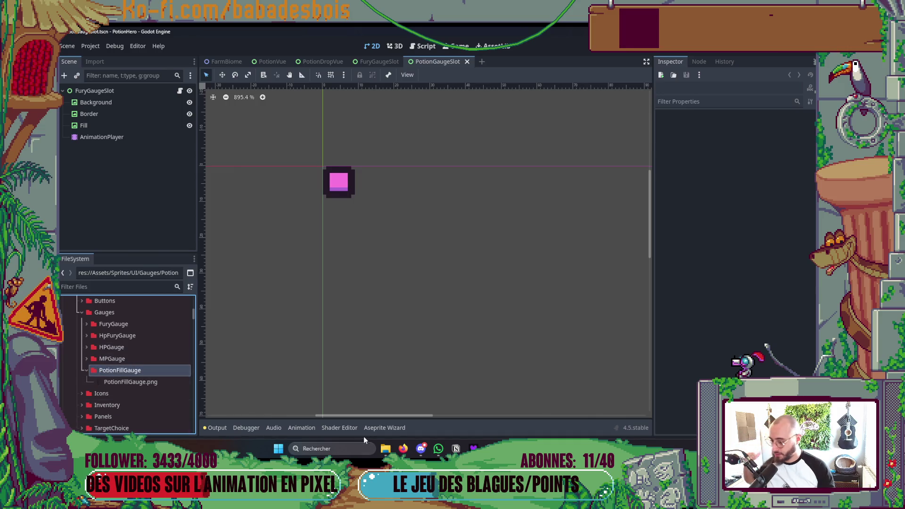
Step: Marquee-select the third column of blue gems in the mockup
key("alt+Tab")
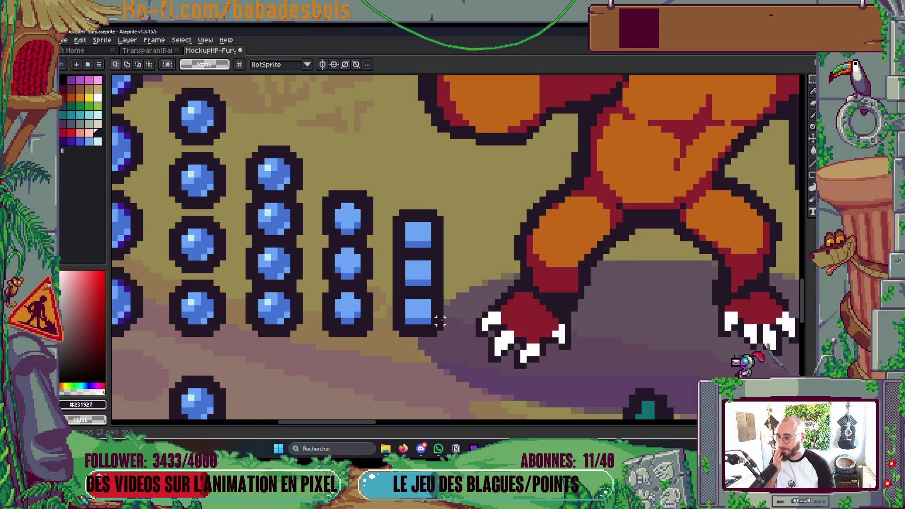
scroll(471, 334, "down", 1)
scroll(473, 330, "up", 2)
key("m")
mouse_move(381, 216)
left_mouse_down()
mouse_move(448, 354)
mouse_move(433, 363)
left_mouse_up()
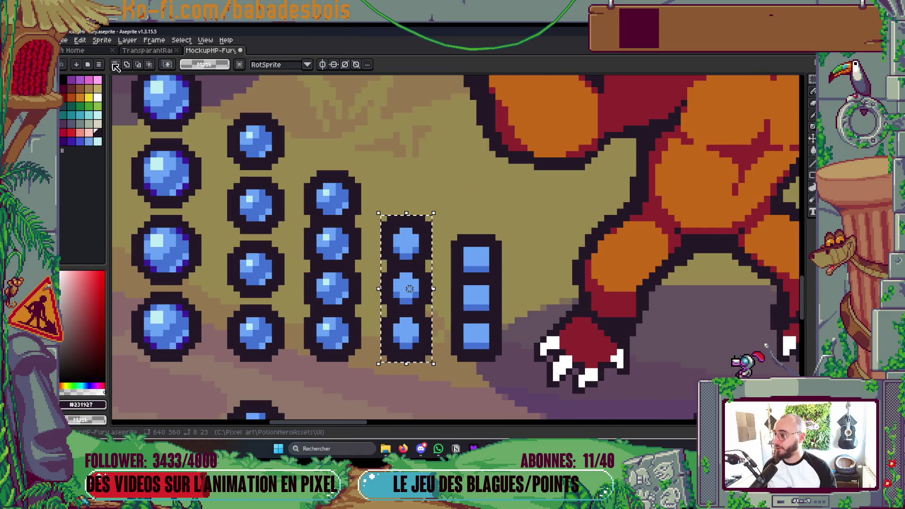
Step: Create a new sprite and paste the copied gem column into it
left_click(75, 50)
left_click(97, 67)
key("Escape")
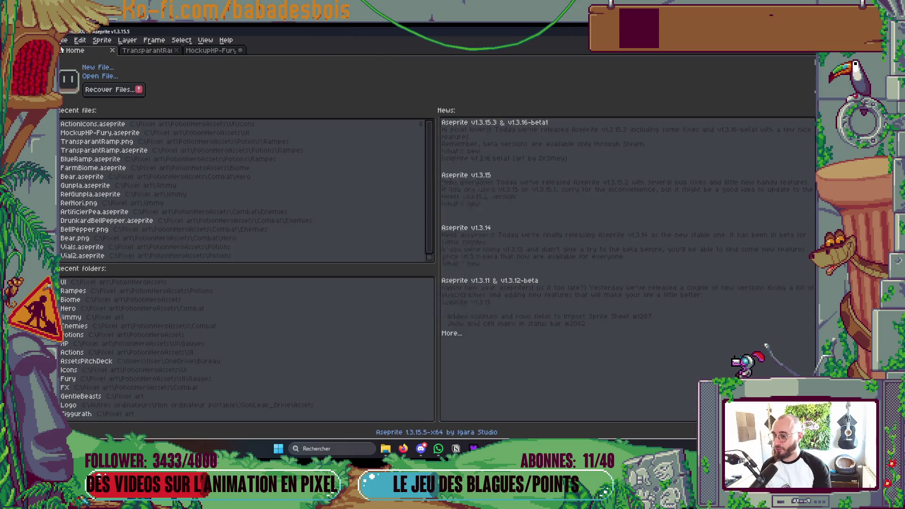
key("ctrl+v")
Step: Erase the top two gems, leaving empty space above the bottom slot
scroll(443, 218, "up", 2)
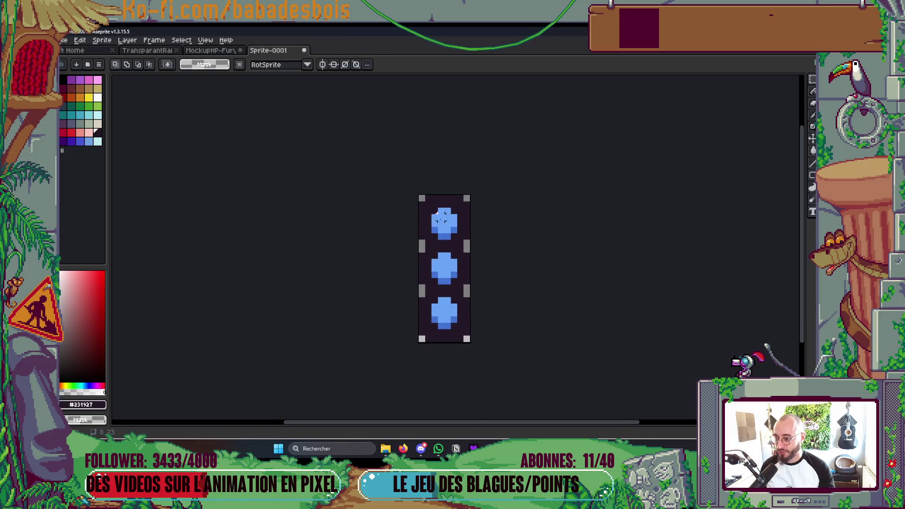
left_click_drag(420, 201, 505, 288)
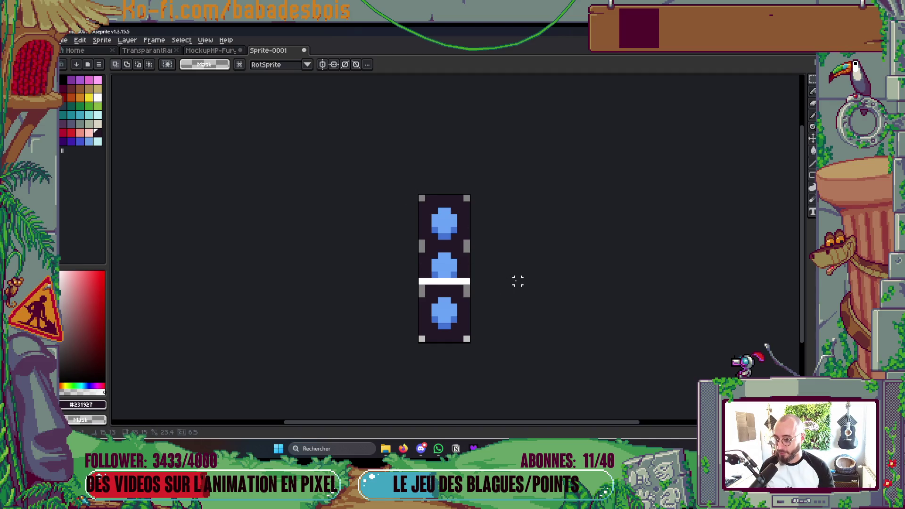
key("Delete")
scroll(505, 346, "up", 1)
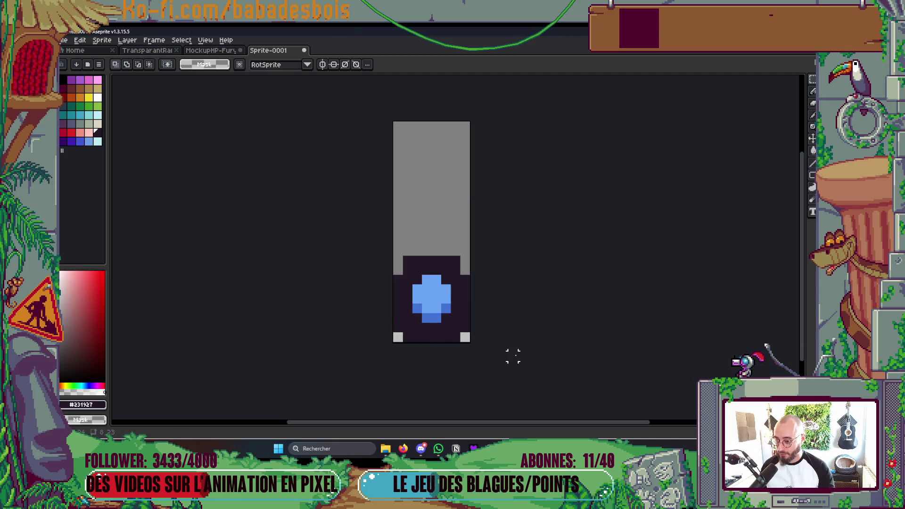
mouse_move(376, 95)
left_mouse_down()
mouse_move(513, 250)
mouse_move(522, 240)
left_mouse_up()
left_click(590, 250)
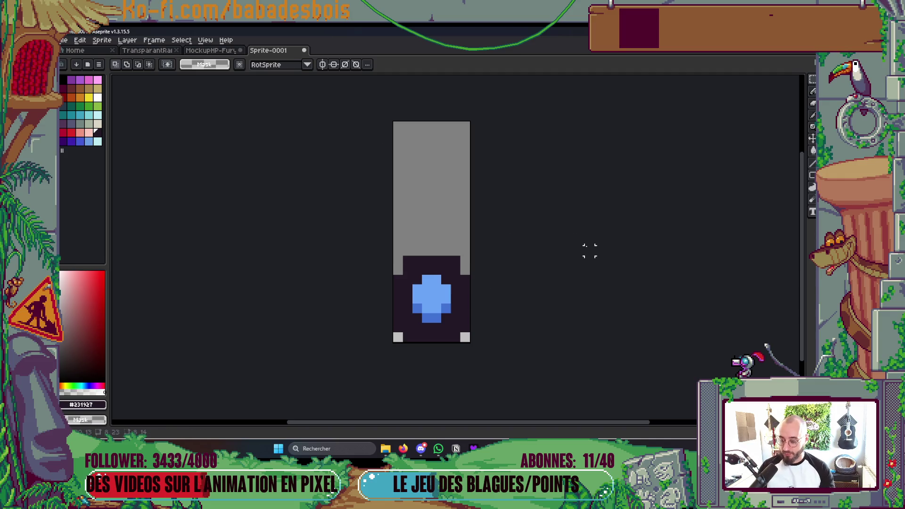
Step: Pencil a dark row of pixels above the remaining gem's dark block
key("b")
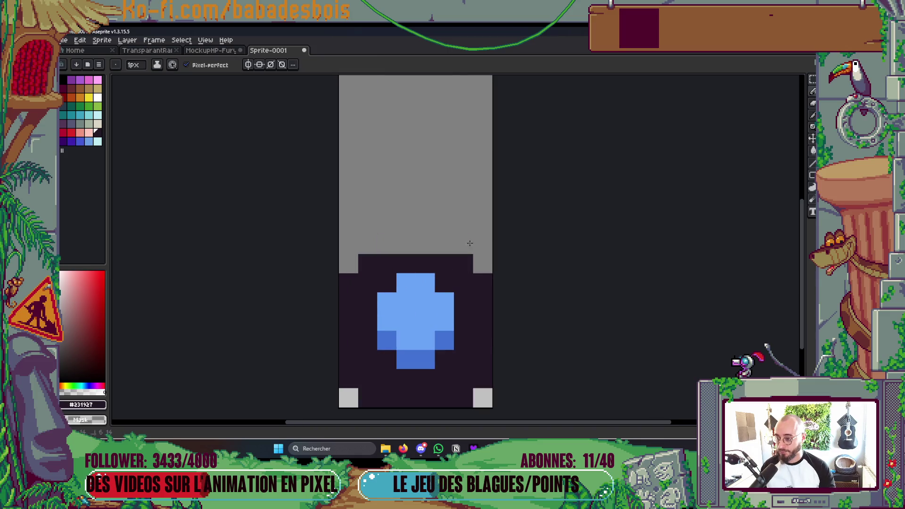
scroll(553, 226, "down", 2)
scroll(466, 230, "up", 1)
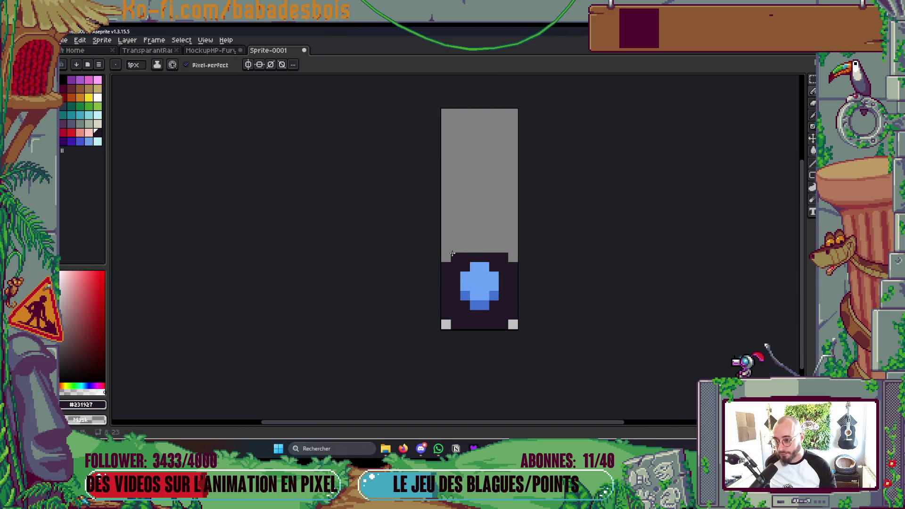
left_click_drag(456, 248, 504, 248)
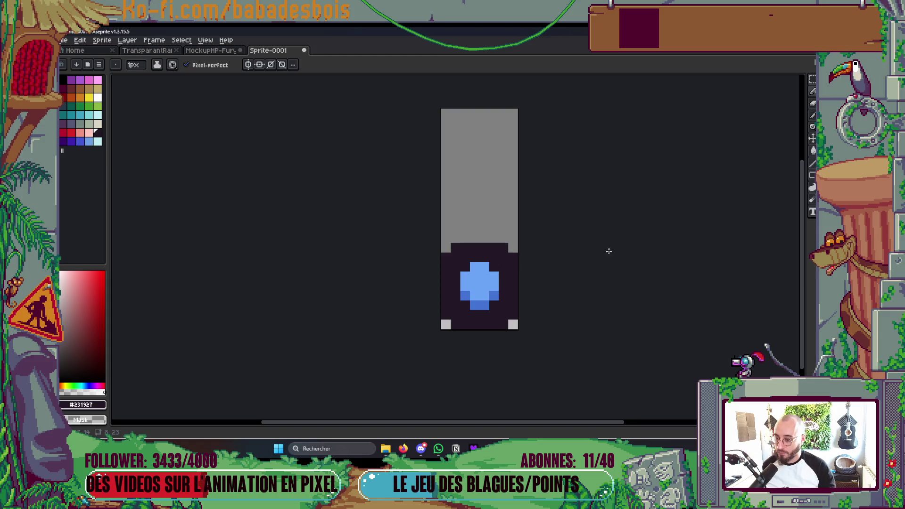
scroll(602, 238, "down", 4)
scroll(585, 244, "up", 2)
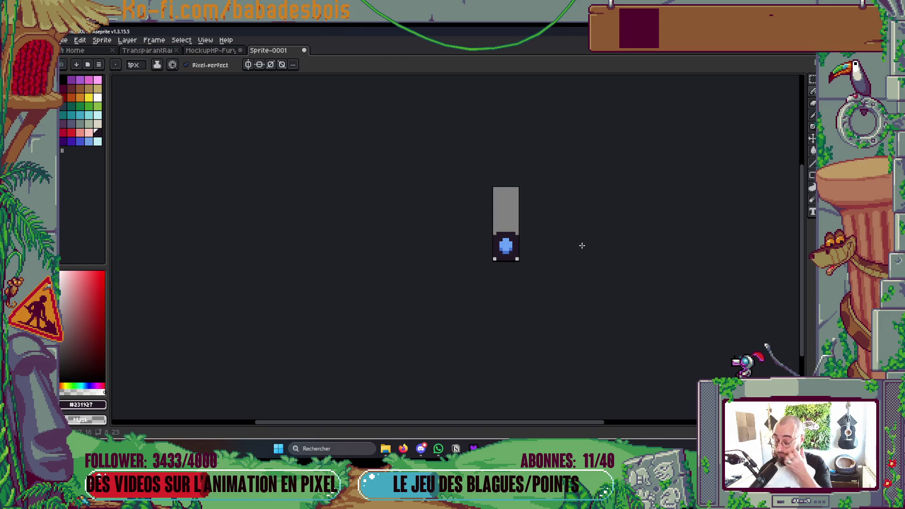
scroll(574, 275, "up", 3)
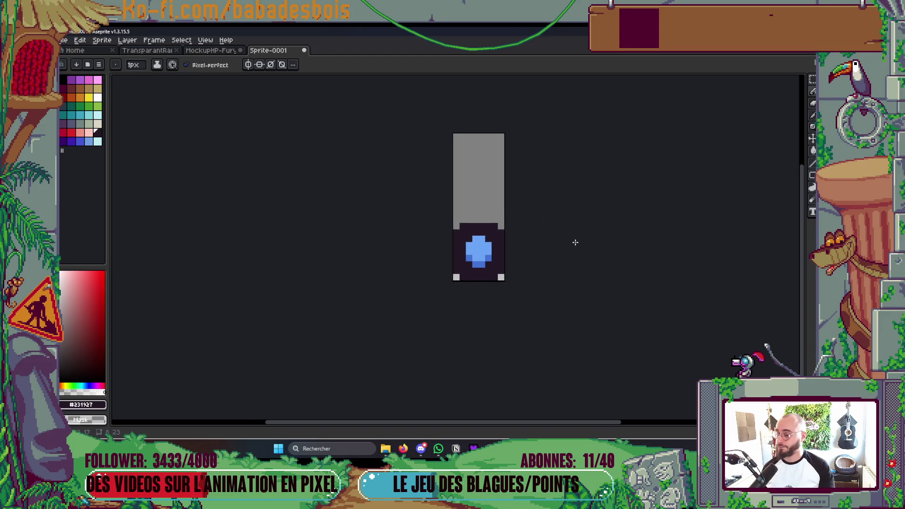
scroll(568, 223, "down", 3)
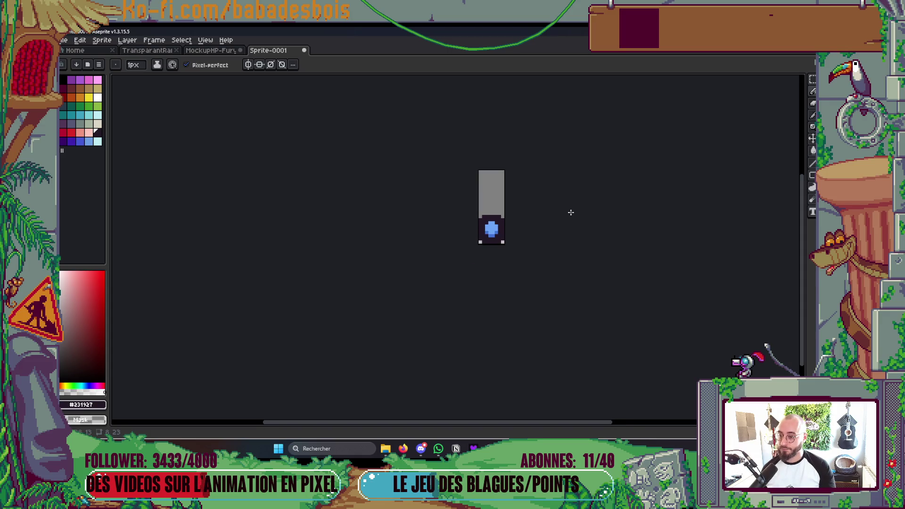
scroll(459, 253, "up", 4)
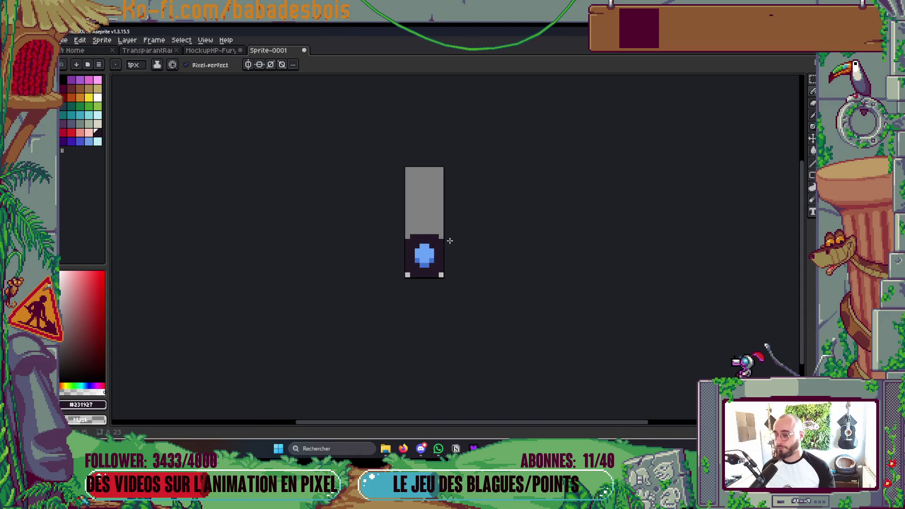
left_click(202, 52)
scroll(354, 201, "down", 2)
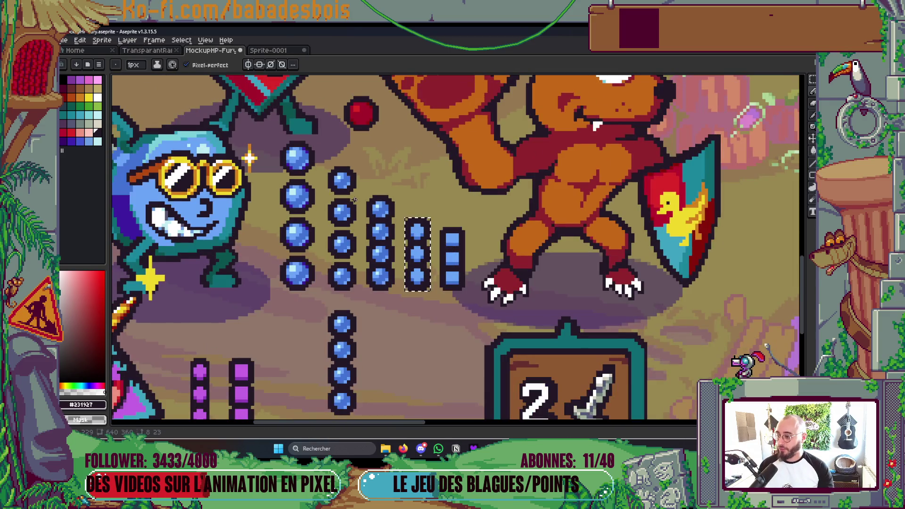
scroll(354, 200, "down", 1)
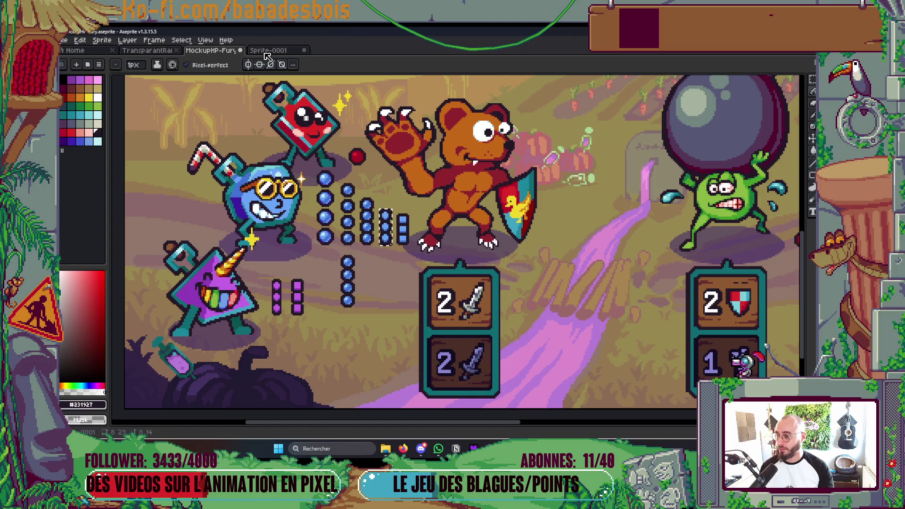
scroll(462, 240, "right", 3)
scroll(462, 241, "down", 3)
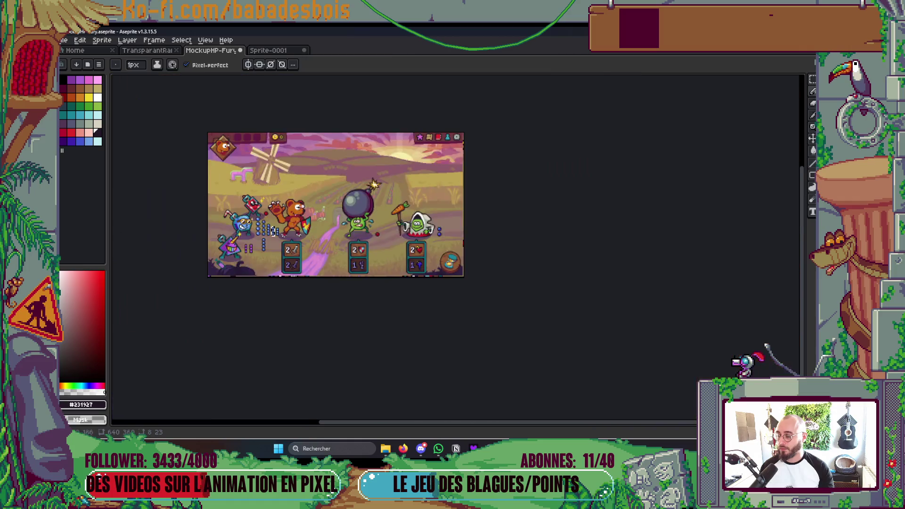
scroll(377, 212, "up", 2)
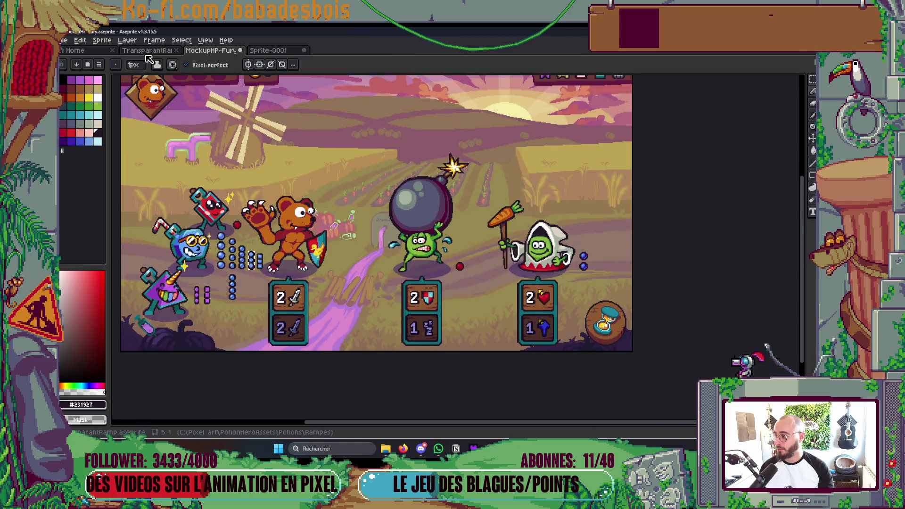
left_click(271, 56)
scroll(413, 250, "down", 1)
left_click_drag(431, 299, 439, 265)
key("ctrl+alt+c")
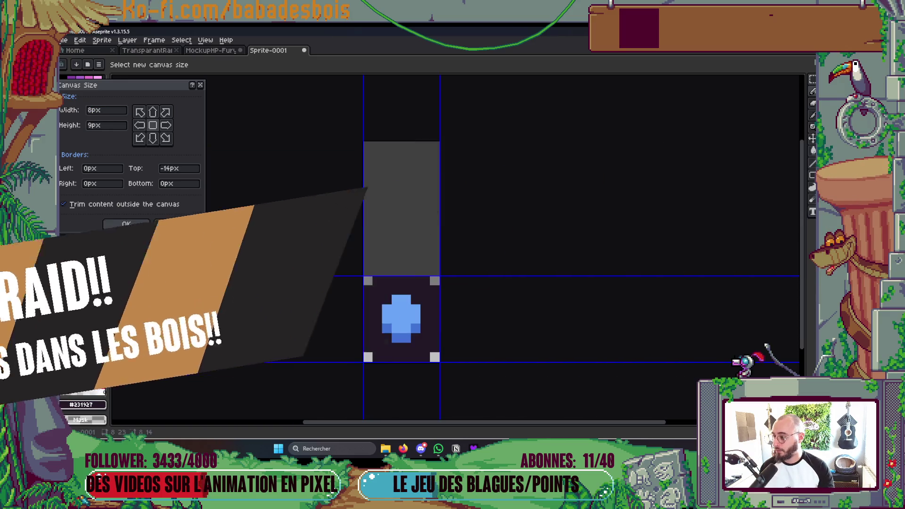
Step: Apply the crop to 8x9 pixels and add a darker-blue pixel at the gem's lower right
left_click(126, 225)
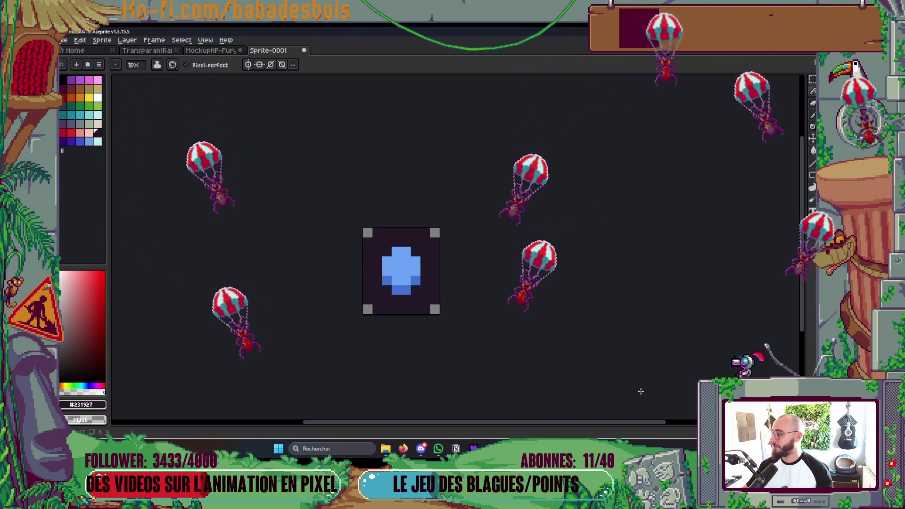
scroll(418, 274, "up", 2)
left_click(418, 274)
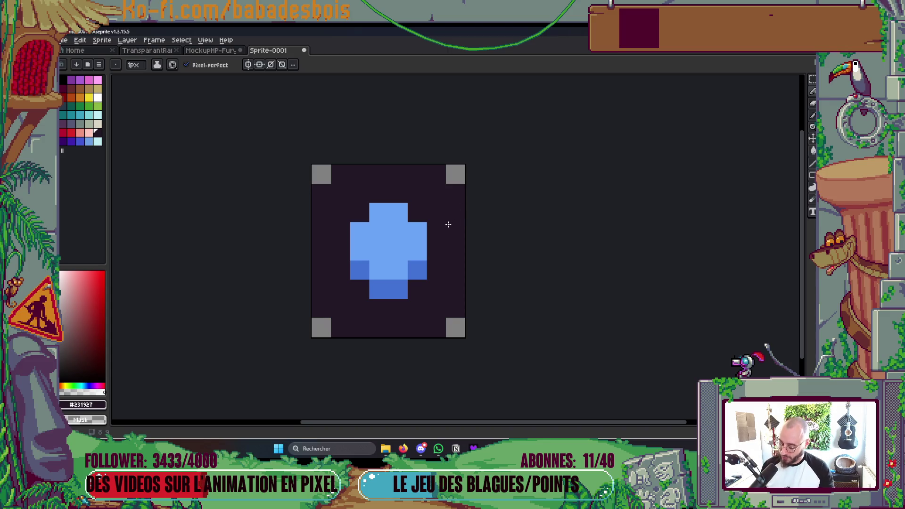
Step: Magic Wand-select the light-blue gem cross plus its bottom dark-blue pixel
key("w")
left_click(376, 253)
left_click(386, 287, "shift")
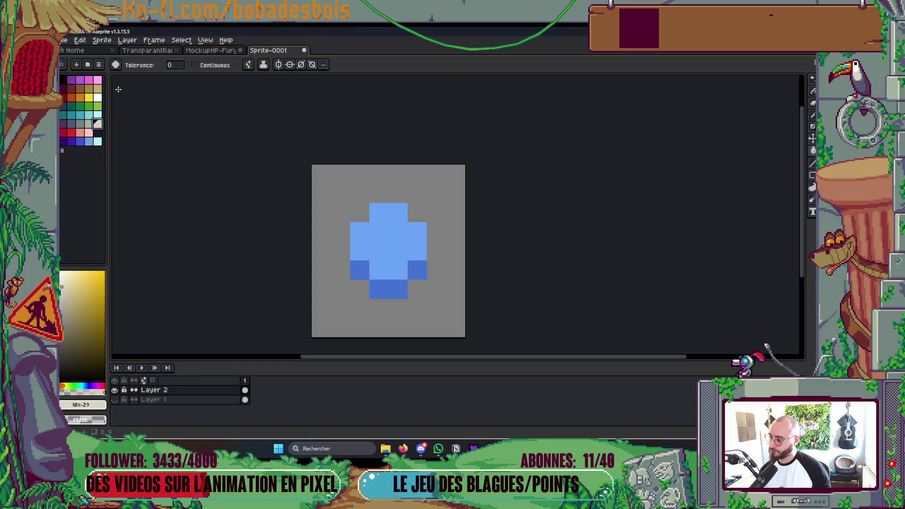
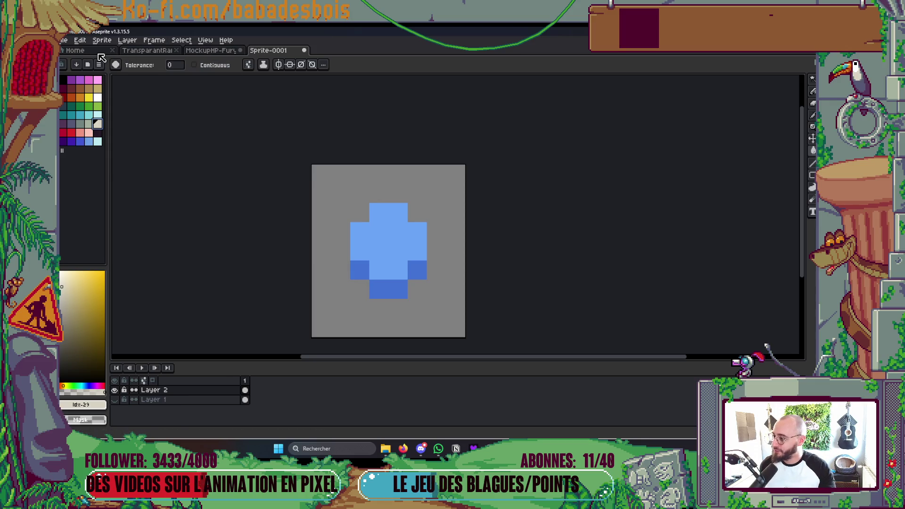
Step: Open PotionDropIcon.aseprite from the PotionHeroAssets\UI\Icons folder
left_click(96, 50)
left_click(100, 75)
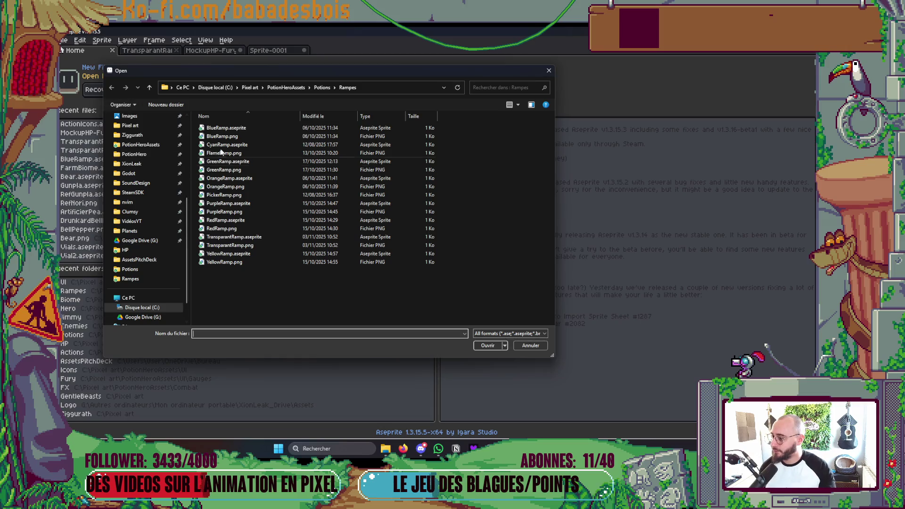
left_click(322, 87)
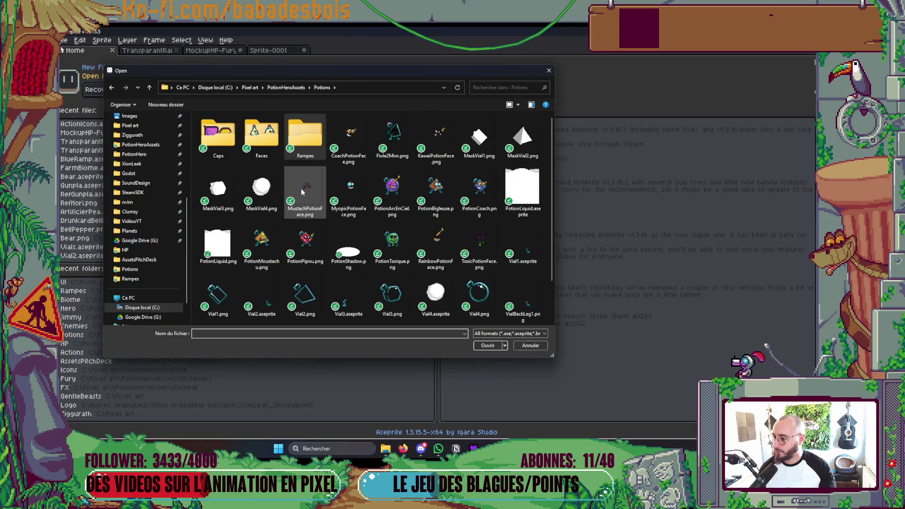
scroll(451, 266, "down", 1)
scroll(424, 249, "up", 1)
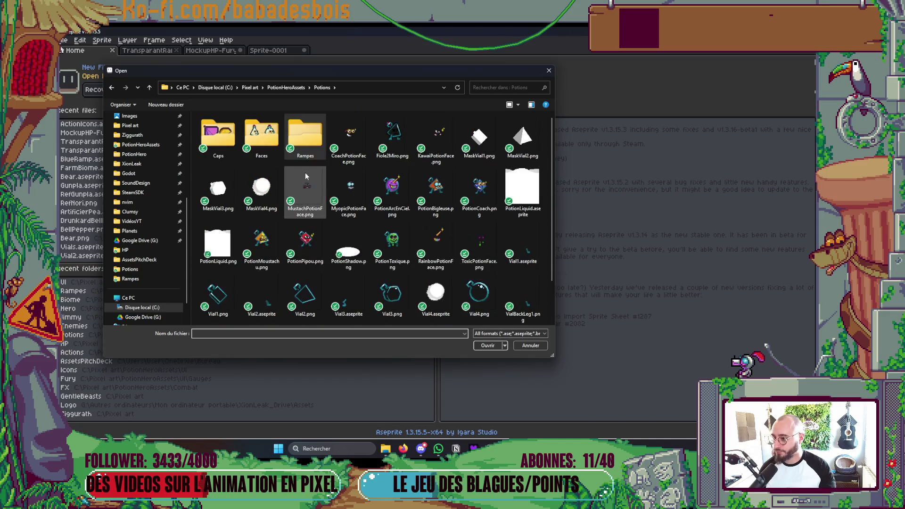
left_click(287, 88)
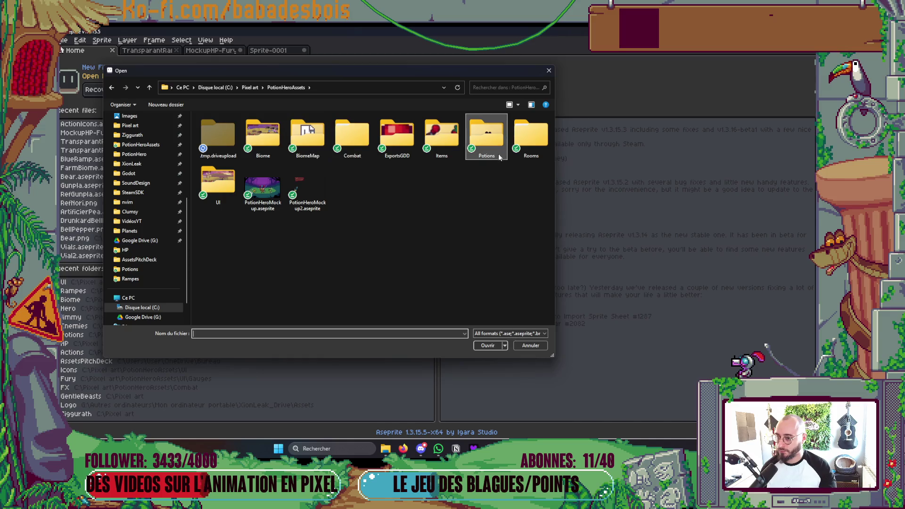
double_click(230, 177)
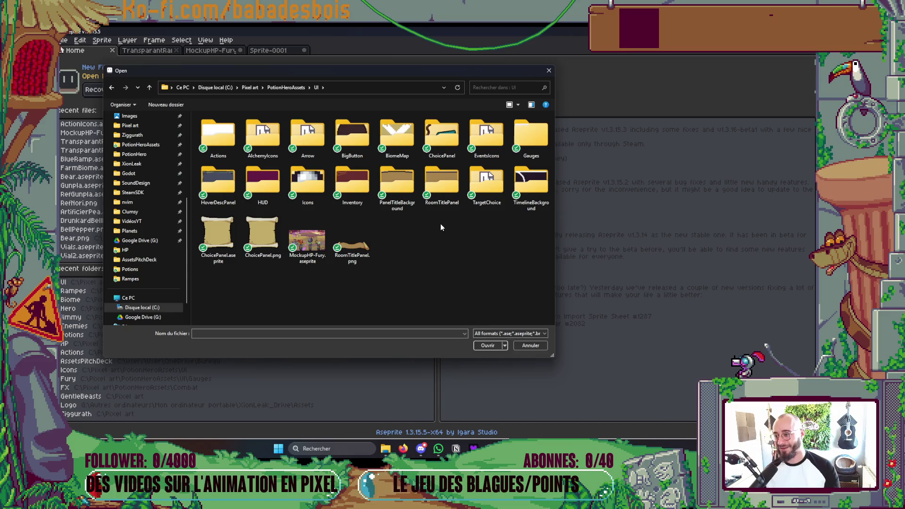
double_click(307, 182)
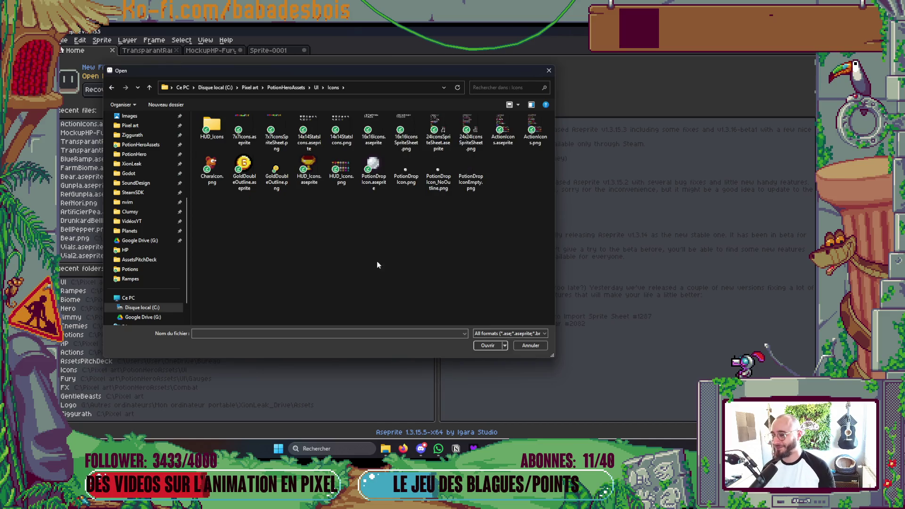
double_click(374, 170)
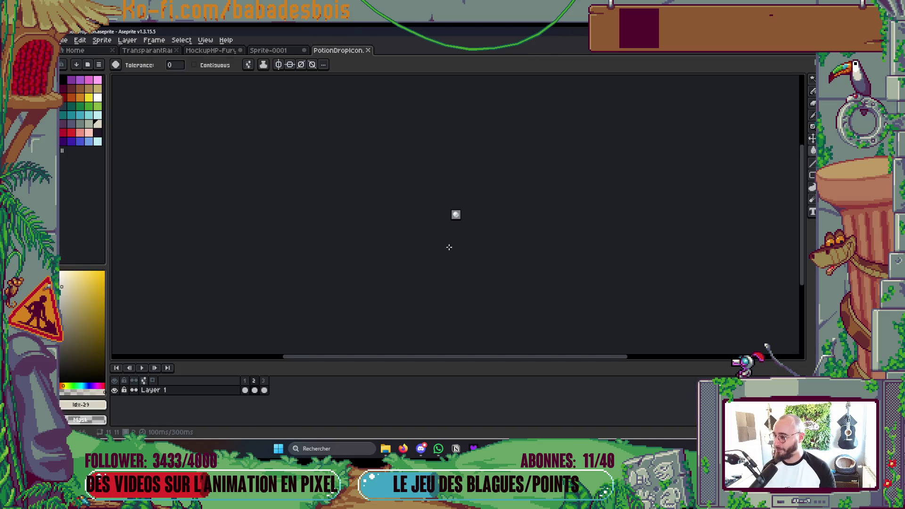
Step: Fill Sprite-0001's blue centre with the potion icon's light grey #dce3e7
scroll(460, 205, "up", 3)
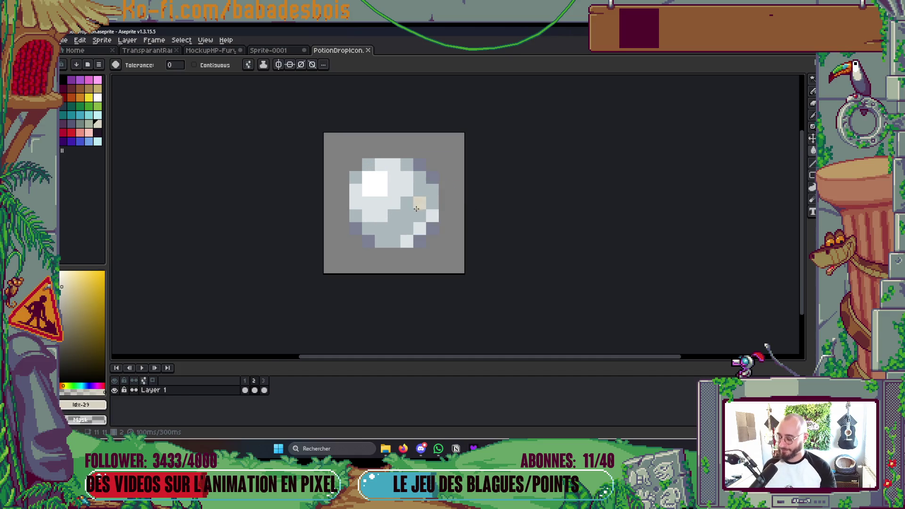
key("i")
left_click(376, 199)
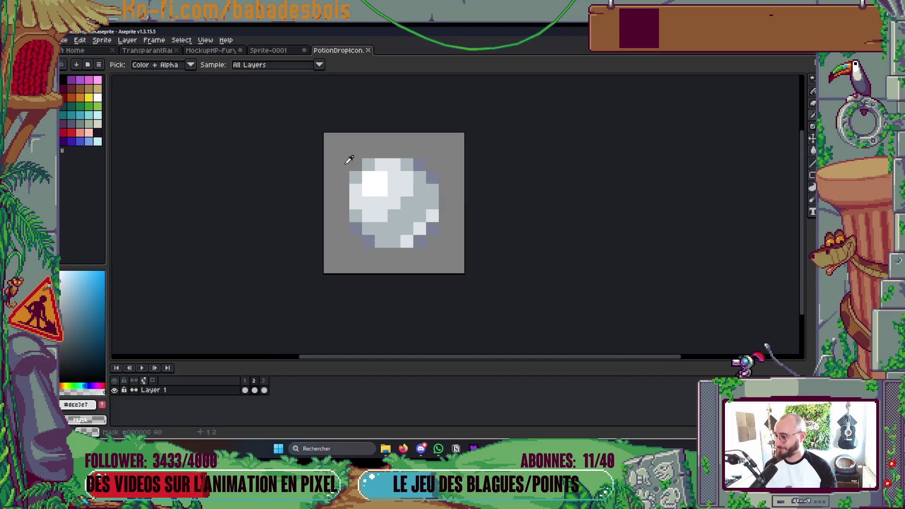
left_click(282, 50)
key("g")
left_click(386, 225)
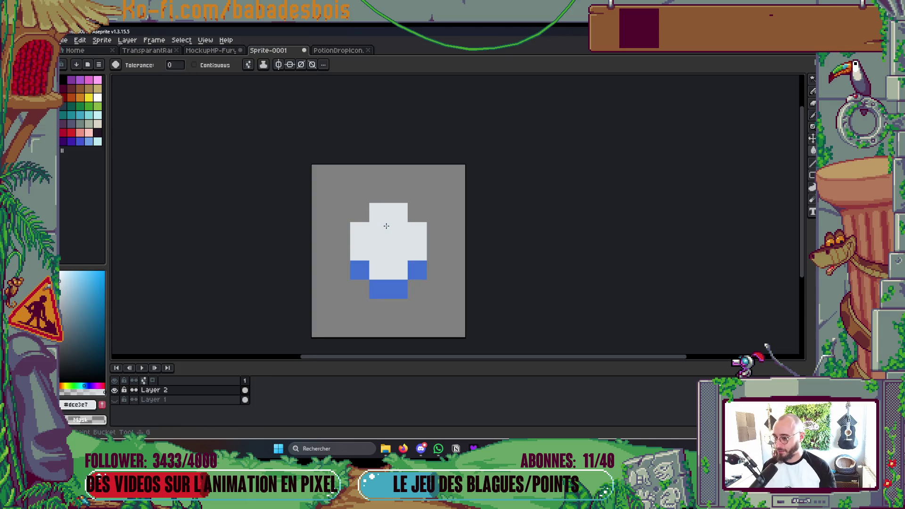
Step: Recolour the remaining blue lower pixels with darker grey #abb8bc and start saving
left_click(338, 50)
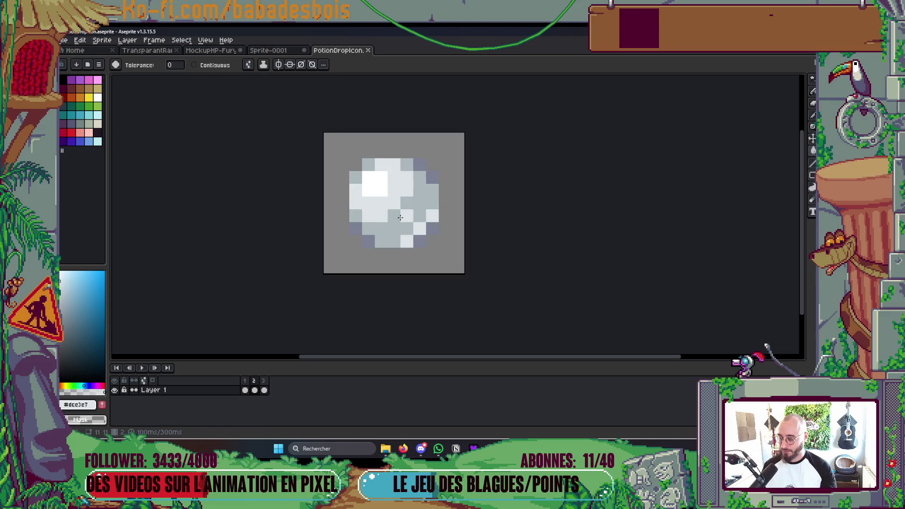
key("i")
left_click(405, 213)
left_click(269, 51)
key("g")
left_click(398, 285)
left_click(417, 271)
left_click(440, 261)
scroll(441, 261, "down", 3)
key("ctrl+s")
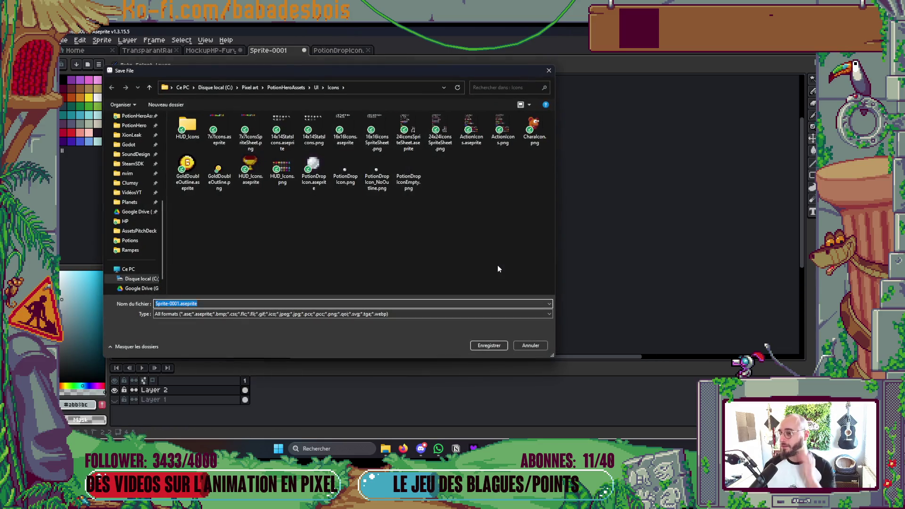
Step: Hide Layer 2, show Layer 1's dark purple frame, and open the export output choices
key("Escape")
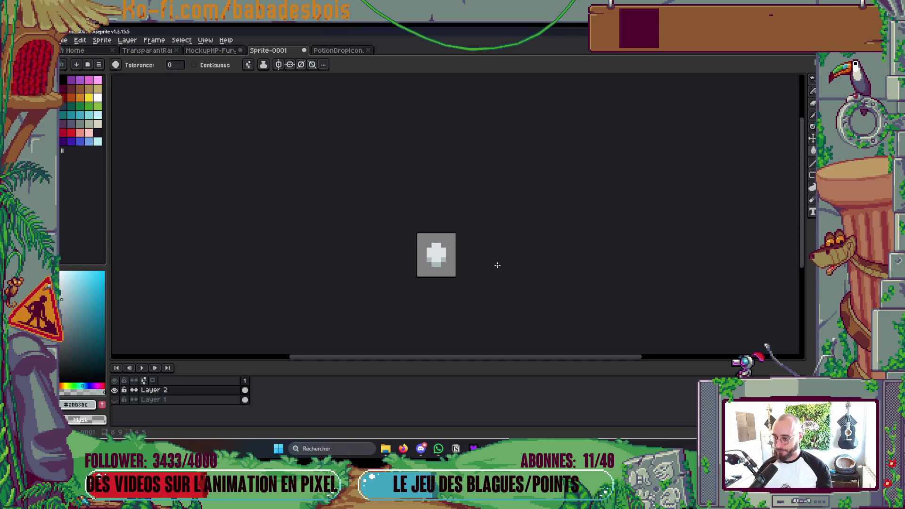
scroll(496, 258, "up", 2)
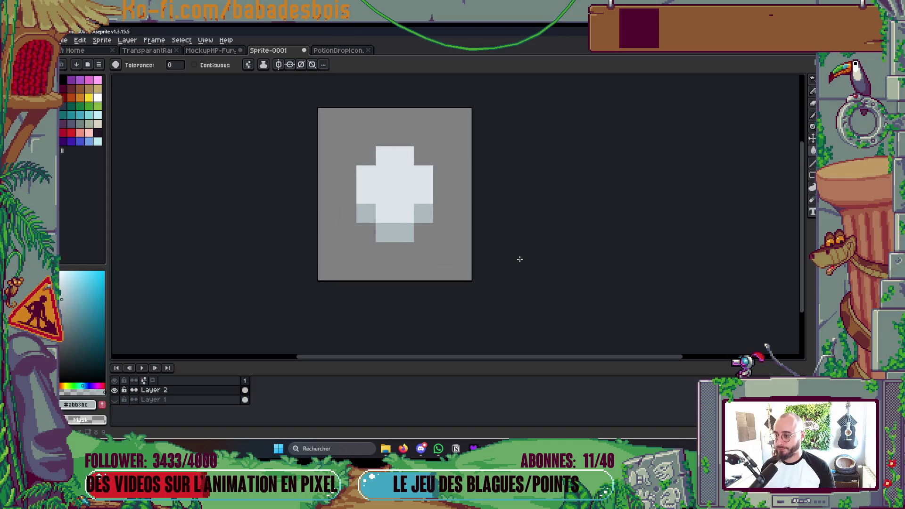
left_click(114, 390)
left_click(114, 399)
left_click(114, 400)
left_click(114, 399)
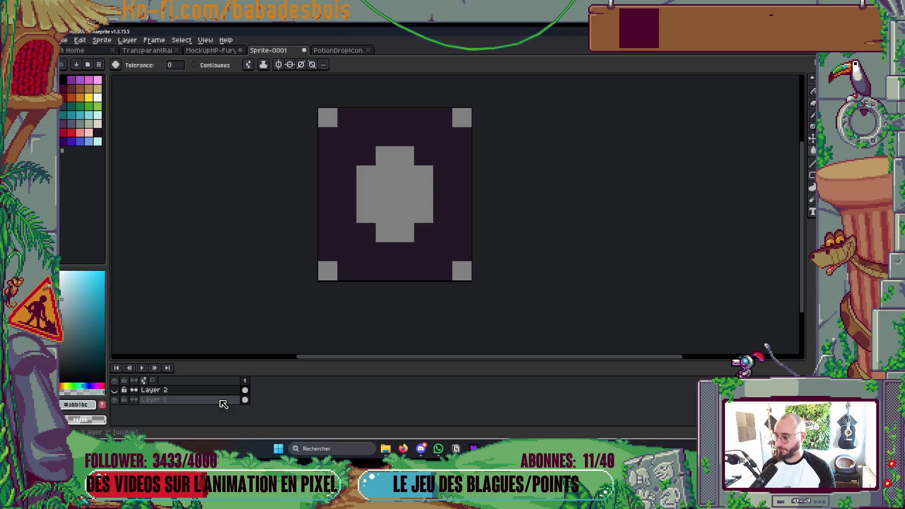
key("ctrl+alt+shift+s")
left_click(419, 127)
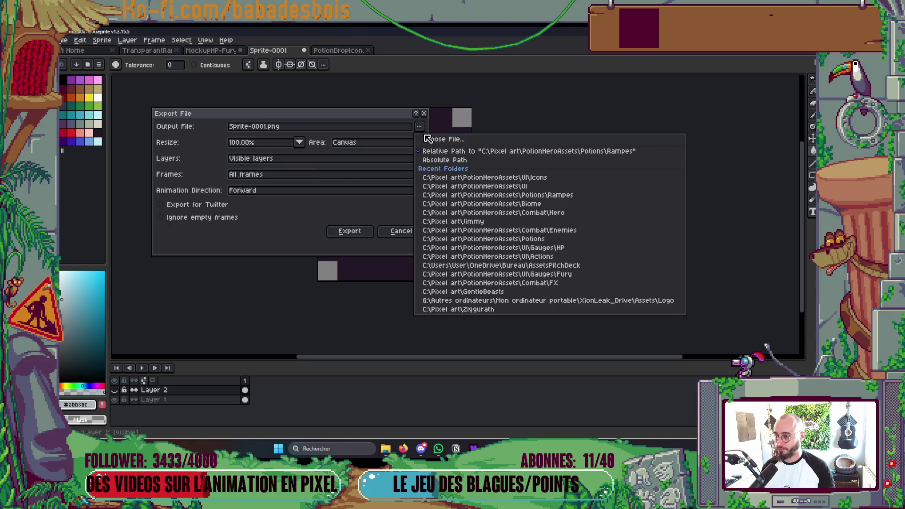
Step: Browse the save location to the UI\Gauges\PotionFillGauge folder
left_click(568, 137)
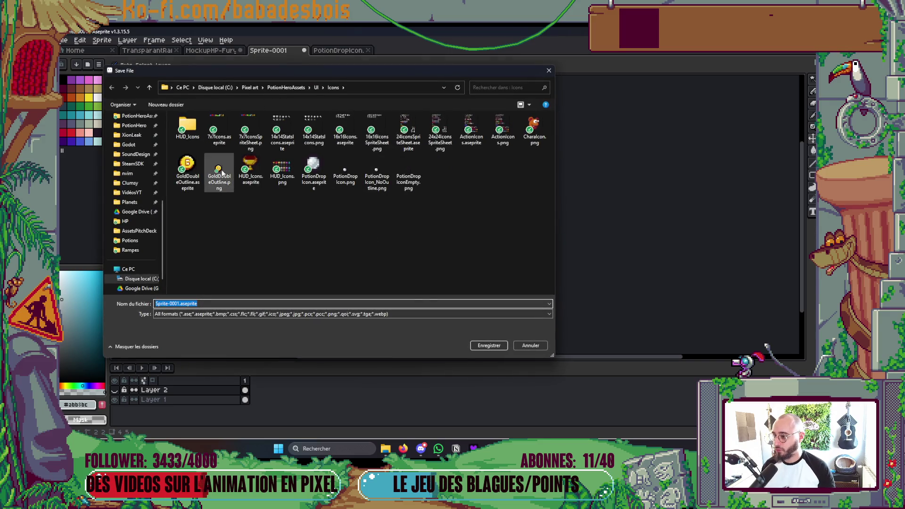
left_click(316, 88)
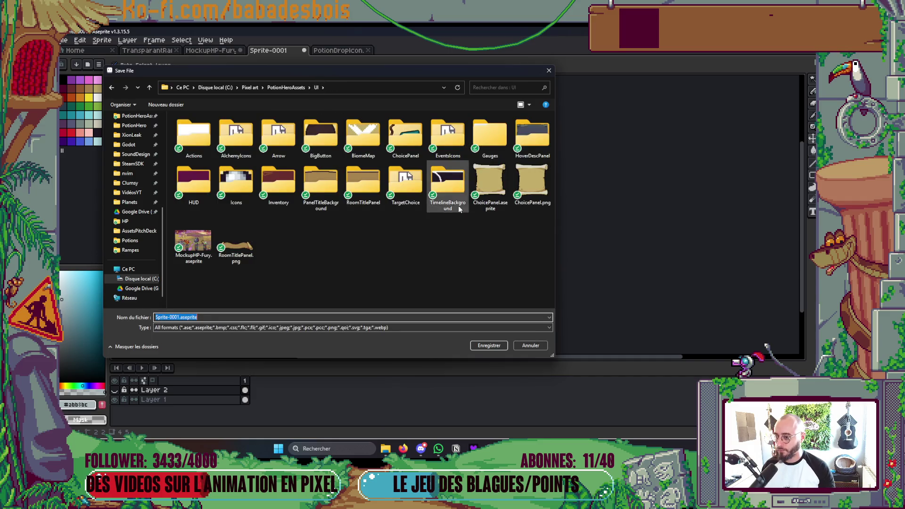
double_click(488, 144)
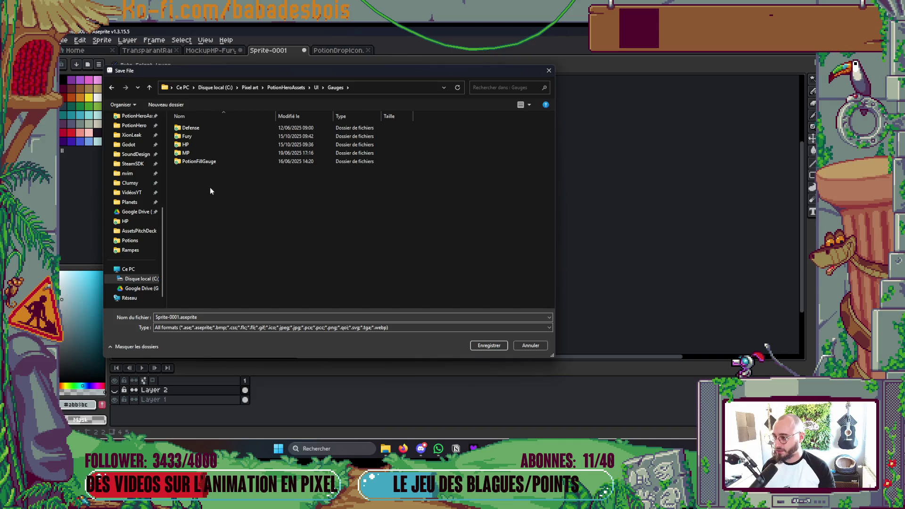
double_click(214, 162)
Step: Save the sprite as PotionGaugeSlot.aseprite, reloading the changed scene in Godot meanwhile
left_click(184, 304)
left_click(181, 304)
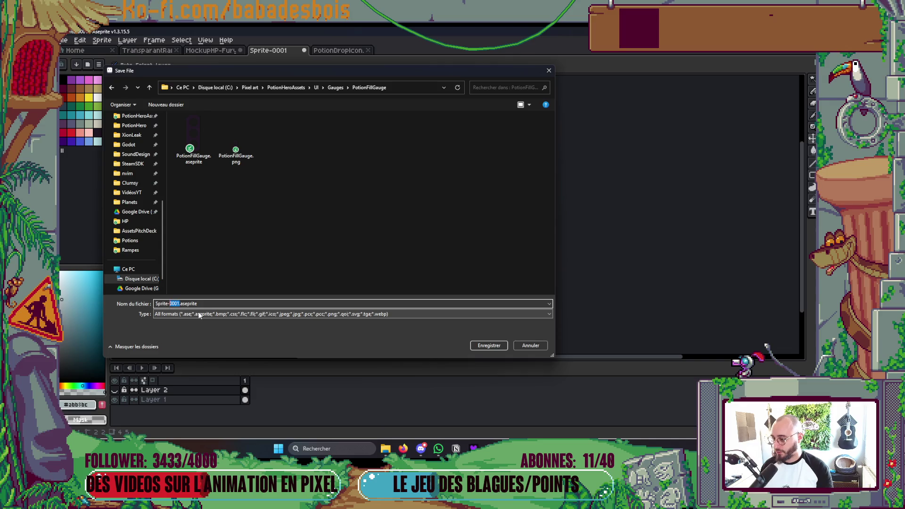
type("Potion")
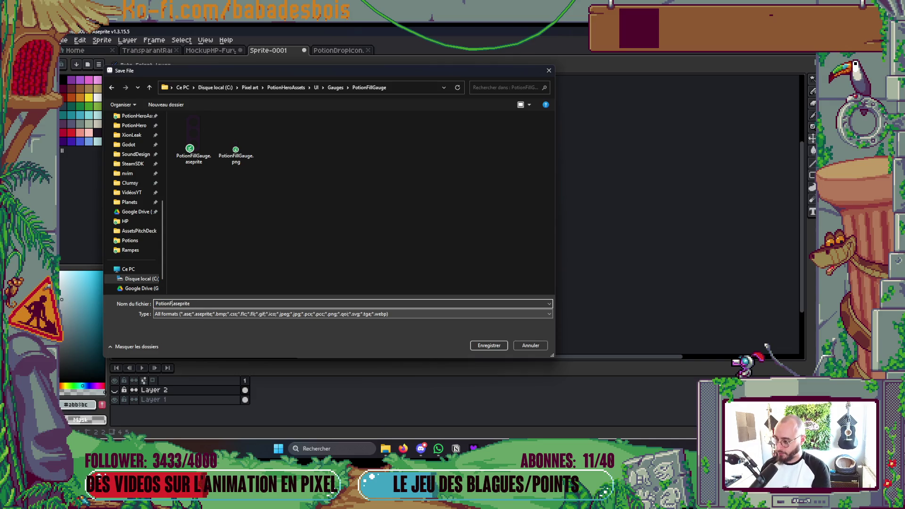
key("alt+Tab")
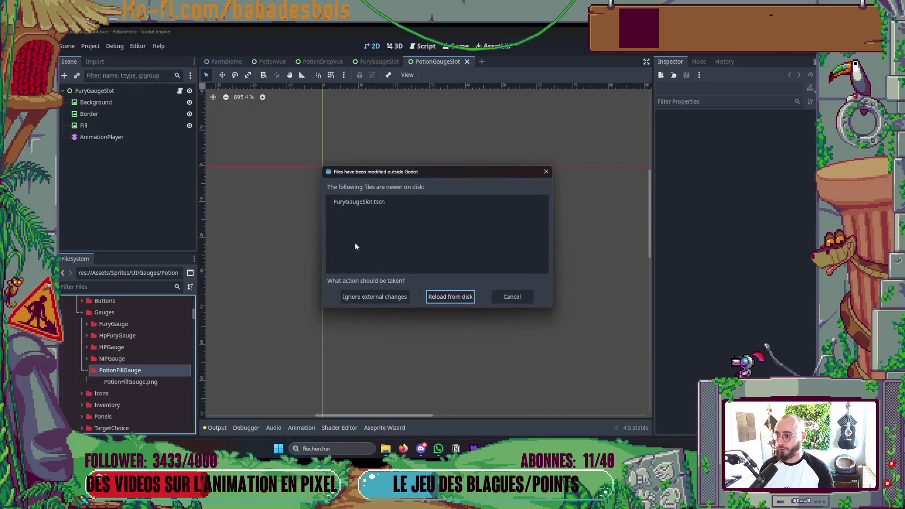
left_click(449, 293)
key("alt+Tab")
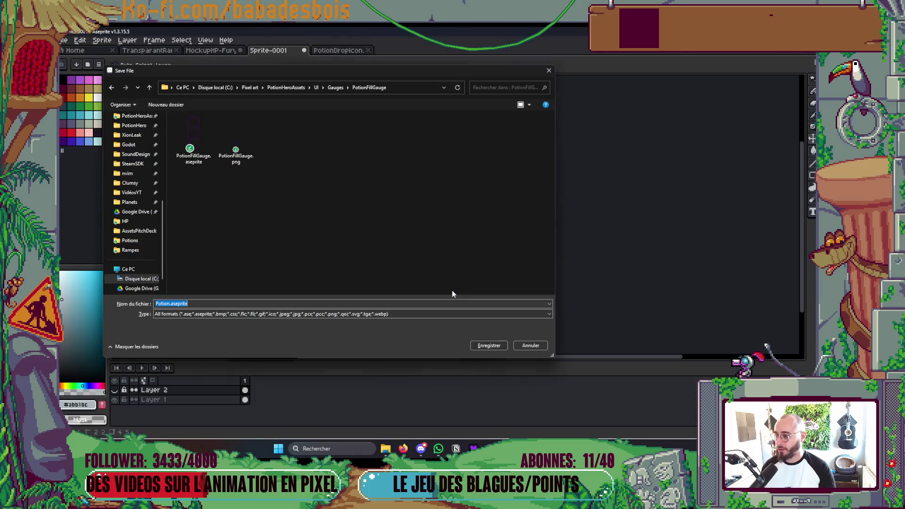
left_click(170, 304)
type("GasugeSlot")
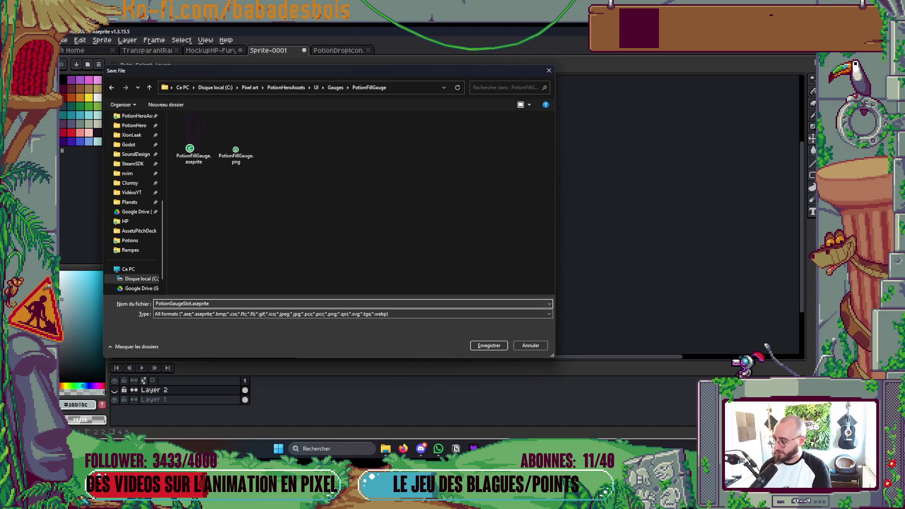
key("Return")
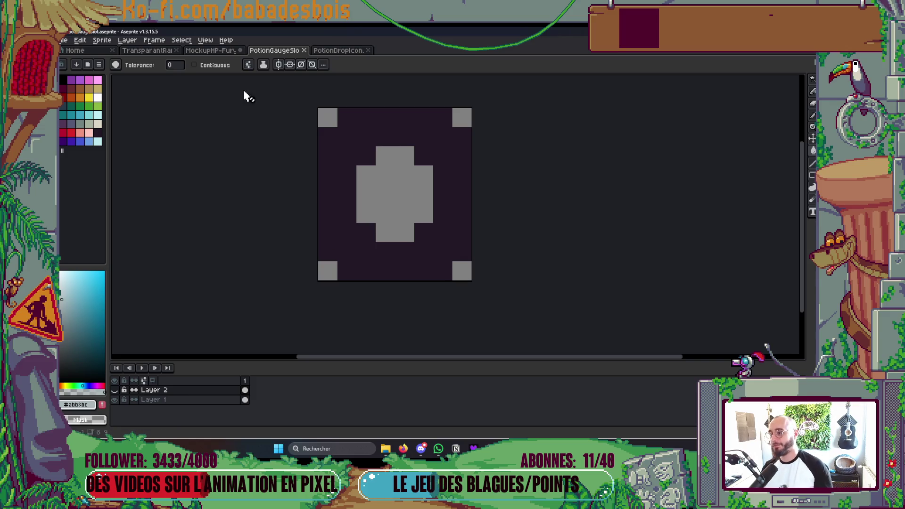
Step: Save the MockupHP-Fury mockup
left_click(210, 50)
key("ctrl+s")
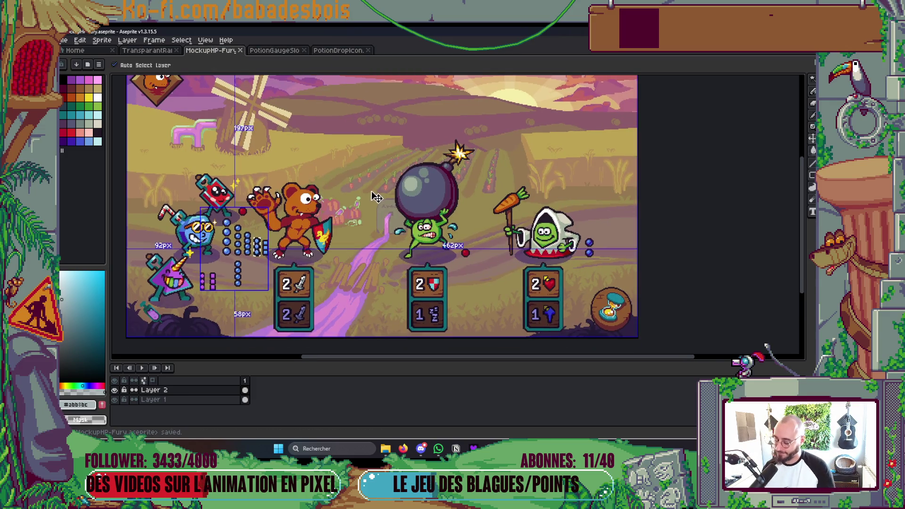
left_click_drag(368, 181, 405, 163)
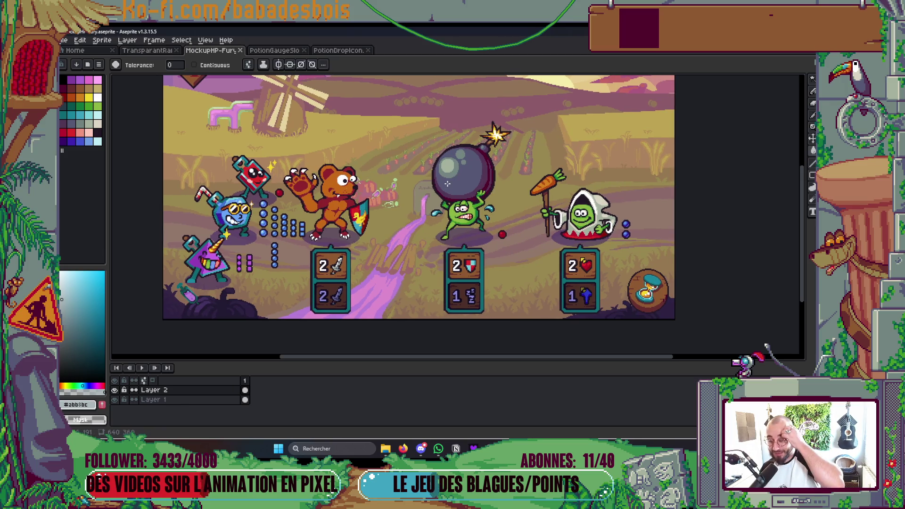
Step: In PotionGaugeSlot, hide Layer 1 so only Layer 2's light shape shows
left_click(276, 50)
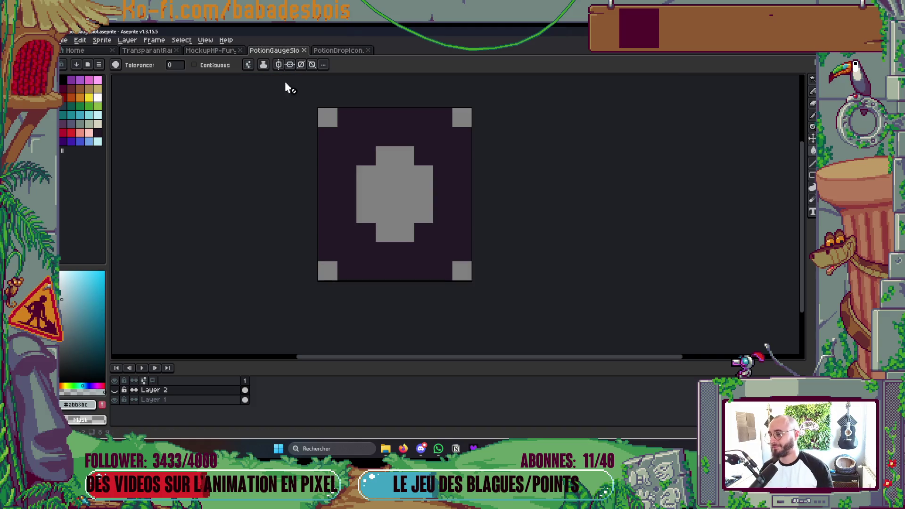
left_click(114, 400)
left_click(115, 389)
left_click(115, 389)
left_click(114, 390)
left_click(116, 399)
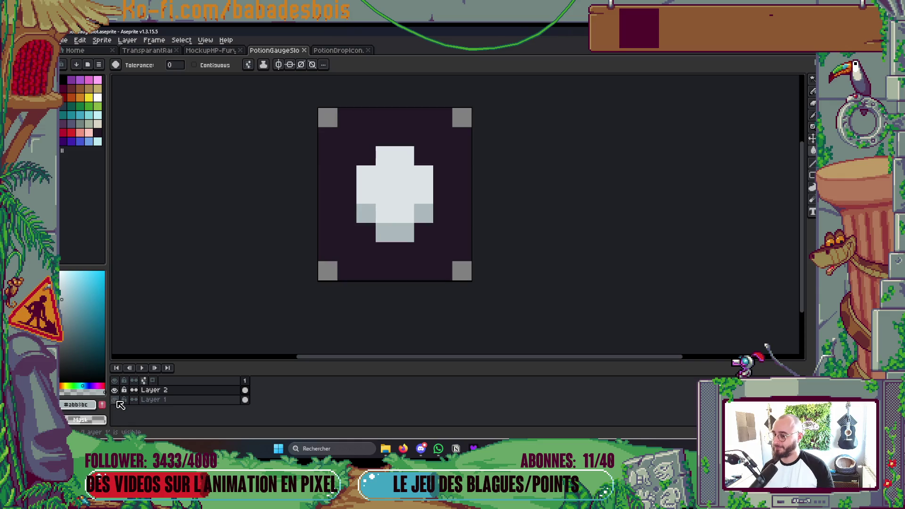
left_click(116, 400)
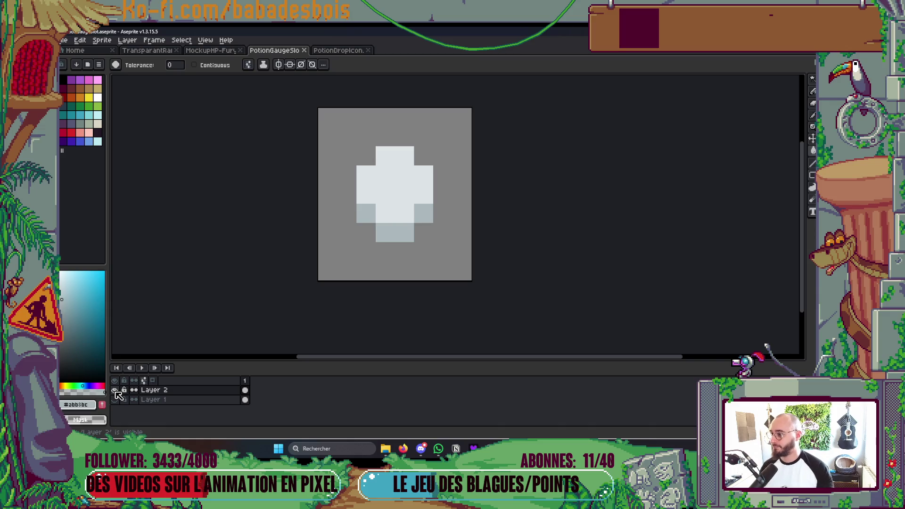
key("alt+Tab")
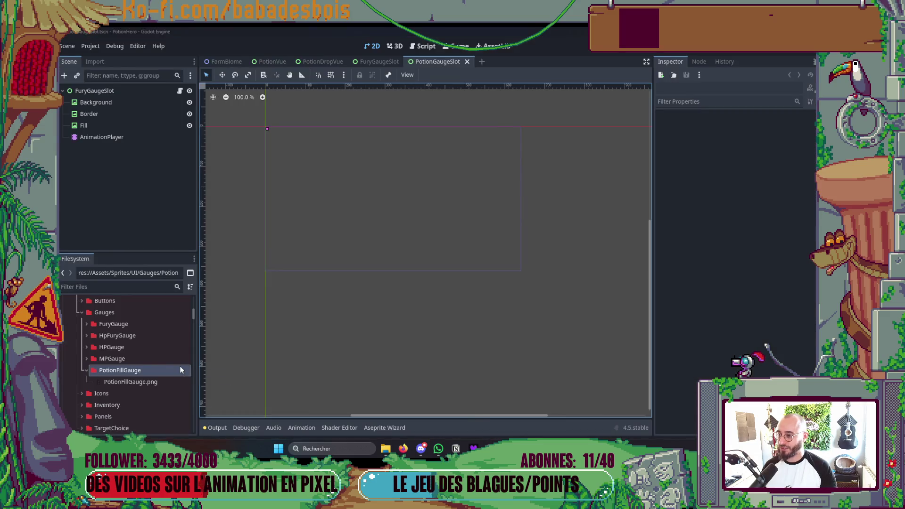
Step: Hide the Fill node in Godot's PotionGaugeSlot scene and save the scene
key("alt+Tab")
scroll(268, 129, "up", 5)
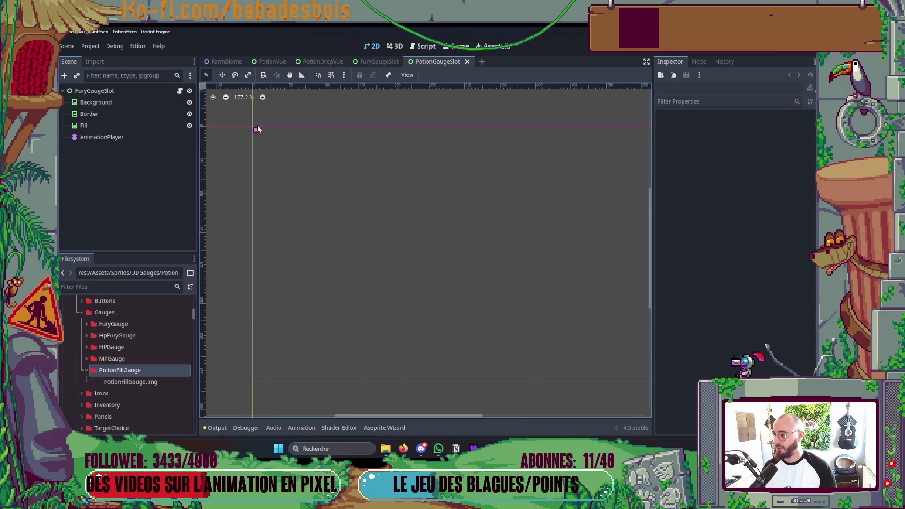
left_click(189, 126)
scroll(264, 135, "up", 10)
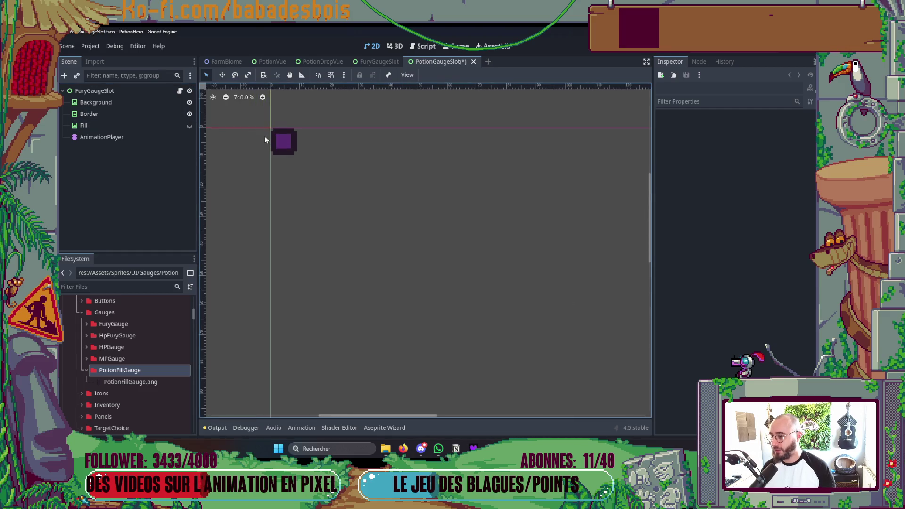
scroll(330, 180, "up", 3)
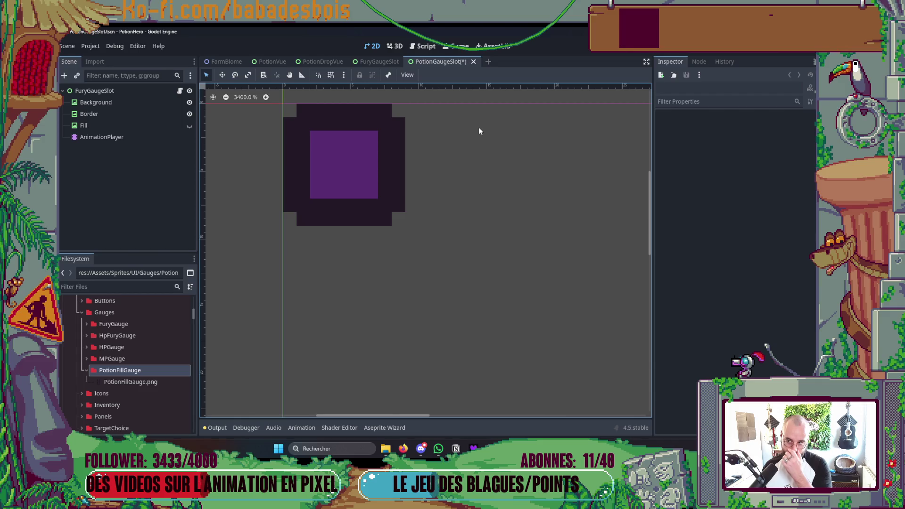
key("ctrl+s")
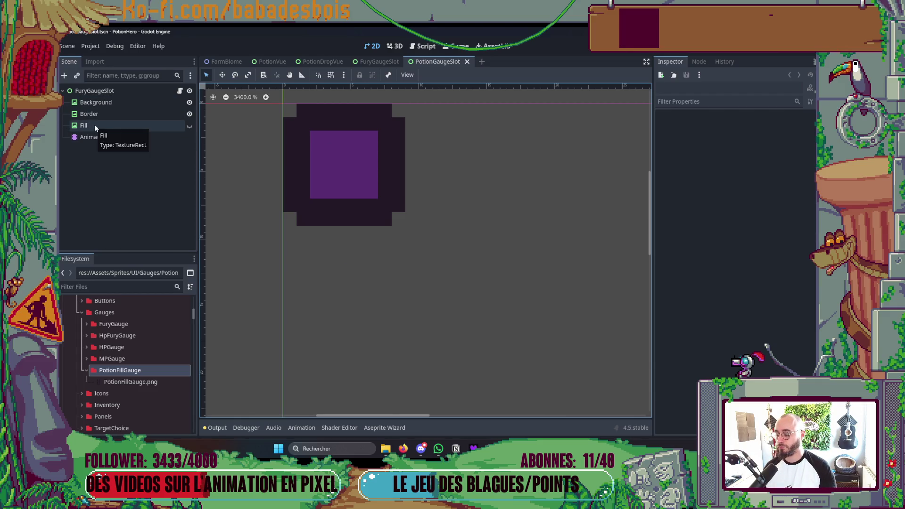
key("alt+Tab")
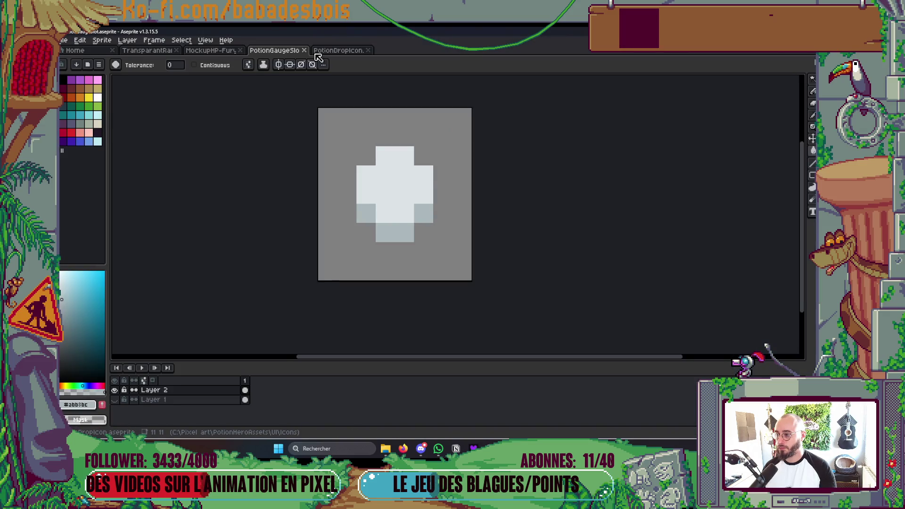
Step: Review the open sprites, then browse the Gauges folder's HP and MP subfolders
left_click(325, 53)
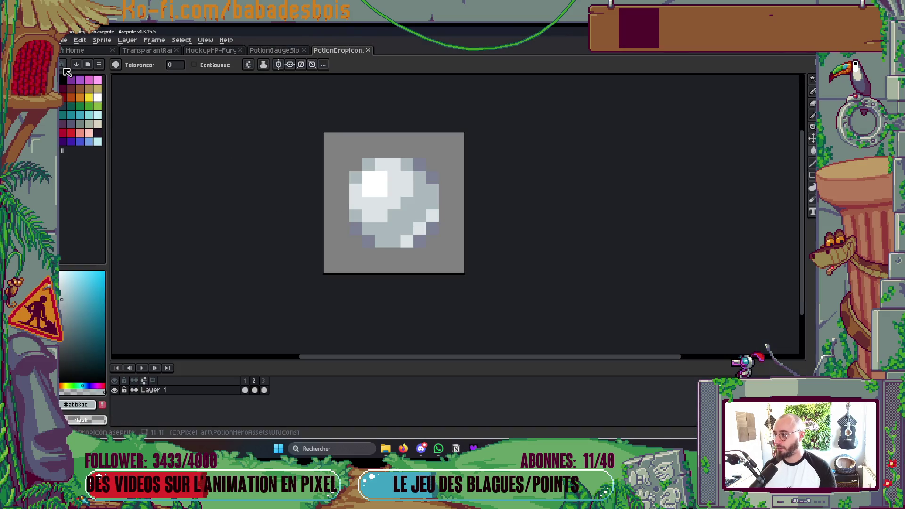
left_click(282, 52)
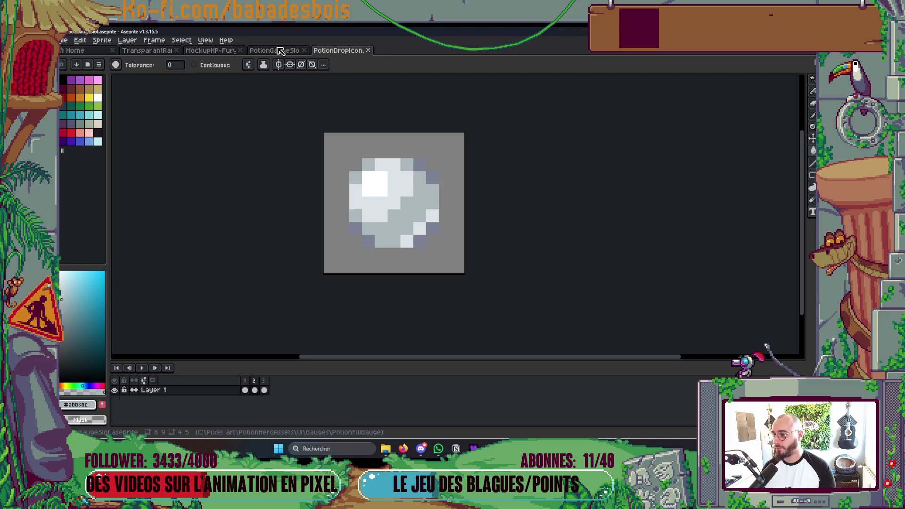
left_click(346, 52)
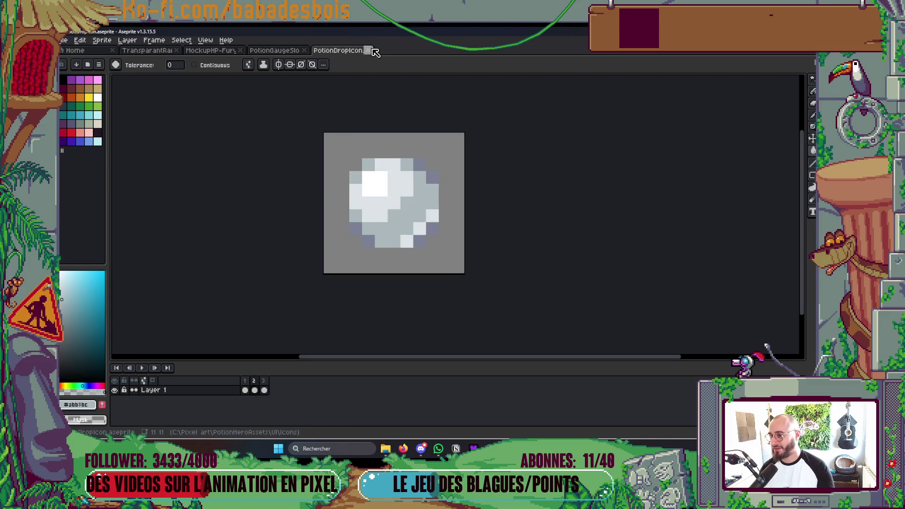
left_click(74, 51)
left_click(90, 76)
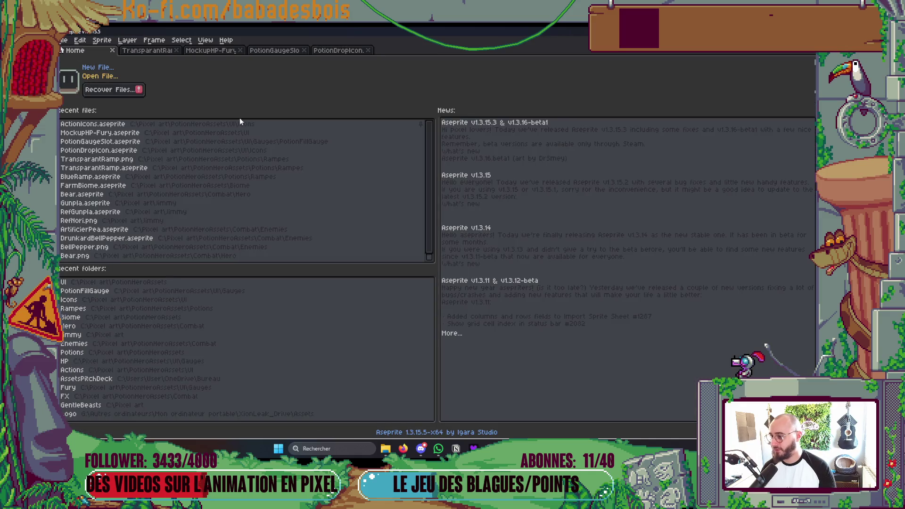
left_click(336, 89)
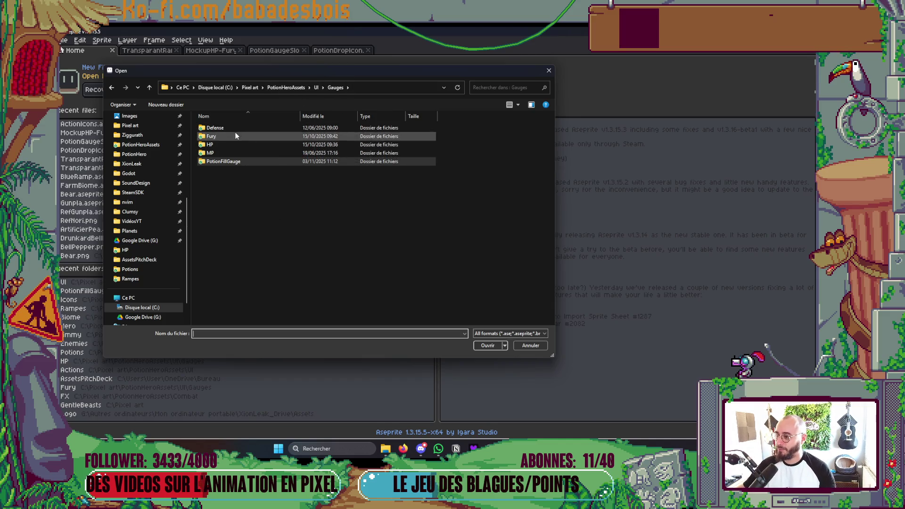
double_click(226, 144)
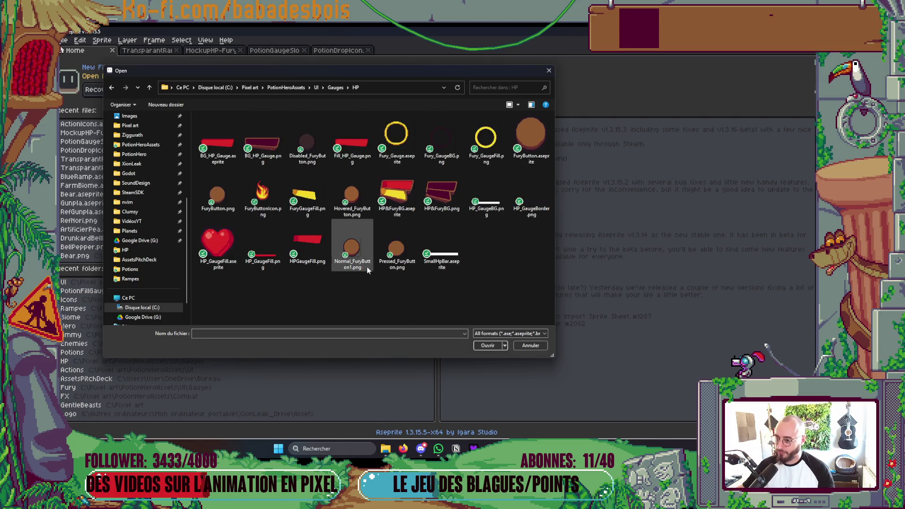
left_click(335, 87)
double_click(232, 154)
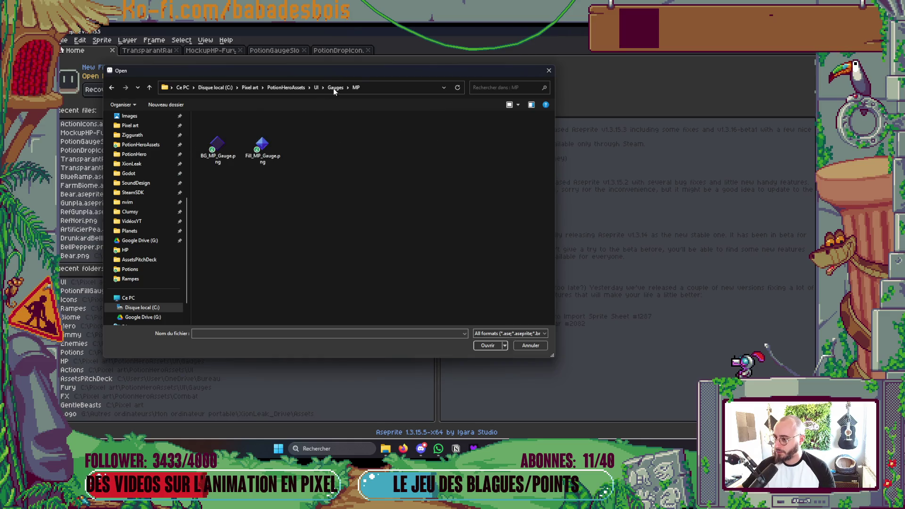
left_click(333, 87)
Step: Open FuryBG.png from the Gauges\Fury folder and eyedrop its purple square
double_click(222, 136)
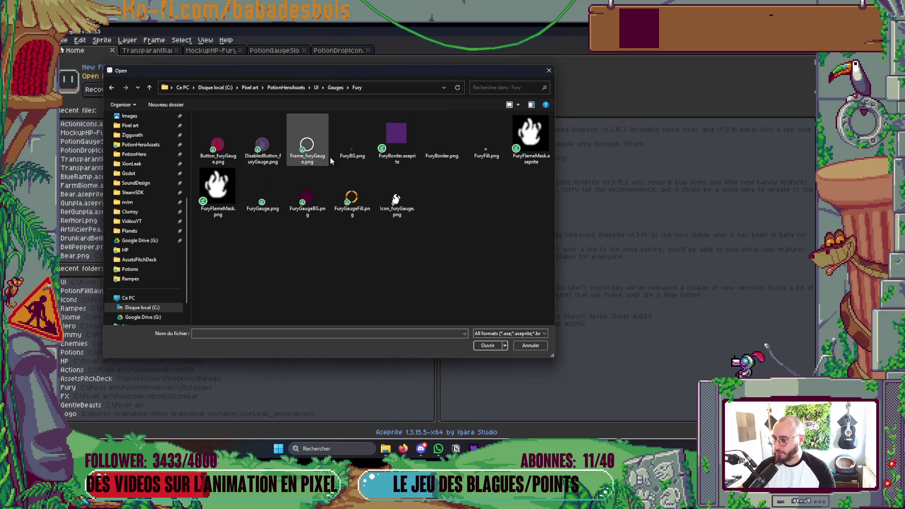
double_click(352, 146)
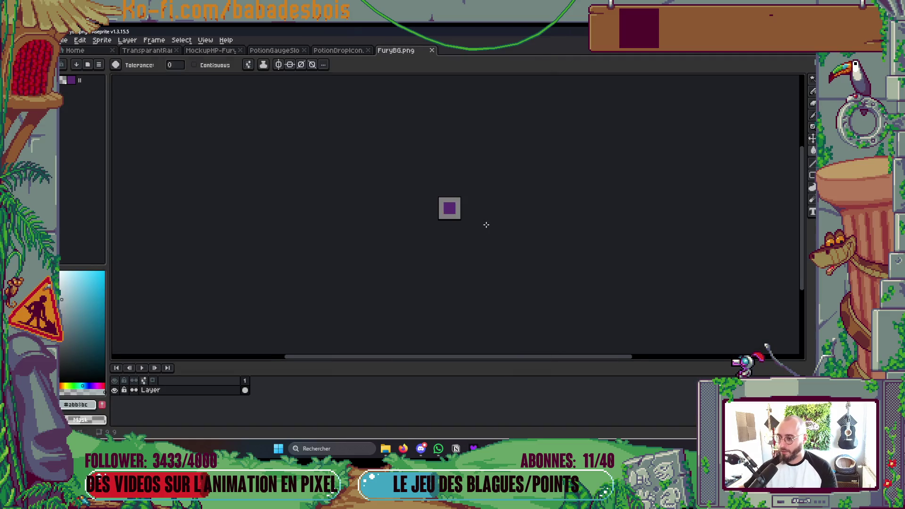
key("i")
left_click(396, 175)
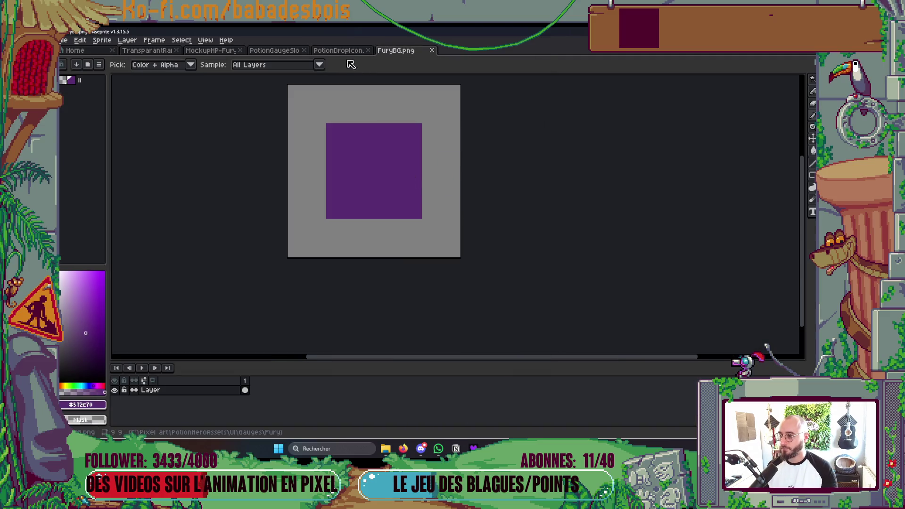
Step: Pick purple #572c70, then in PotionGaugeSlot hide Layer 2 and show Layer 1
left_click(342, 50)
left_click(274, 50)
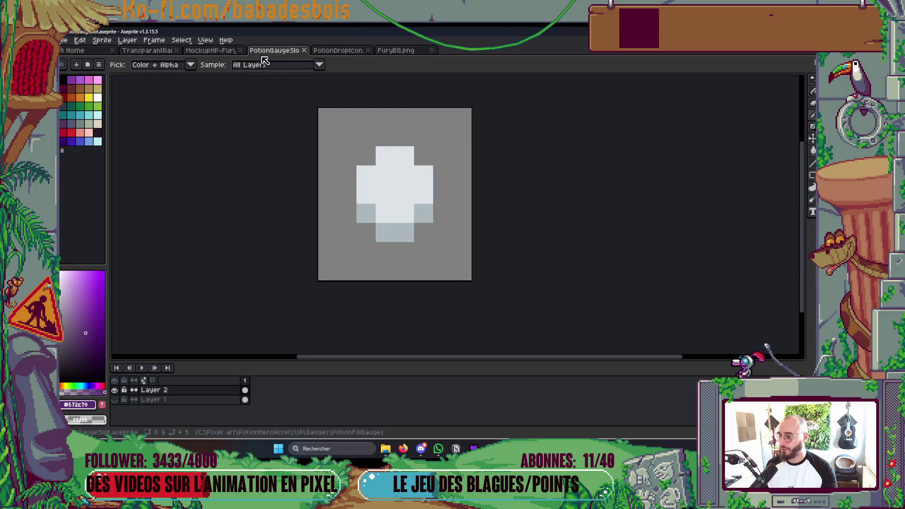
left_click(115, 390)
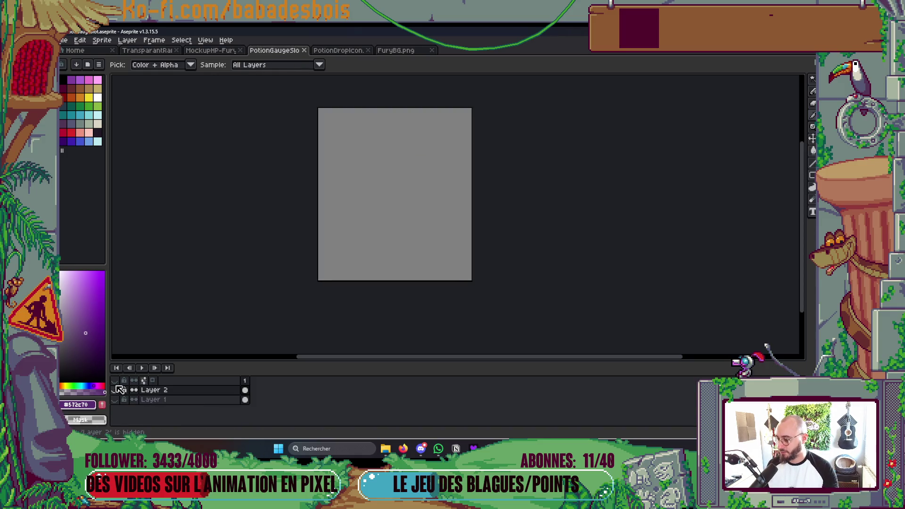
left_click(115, 399)
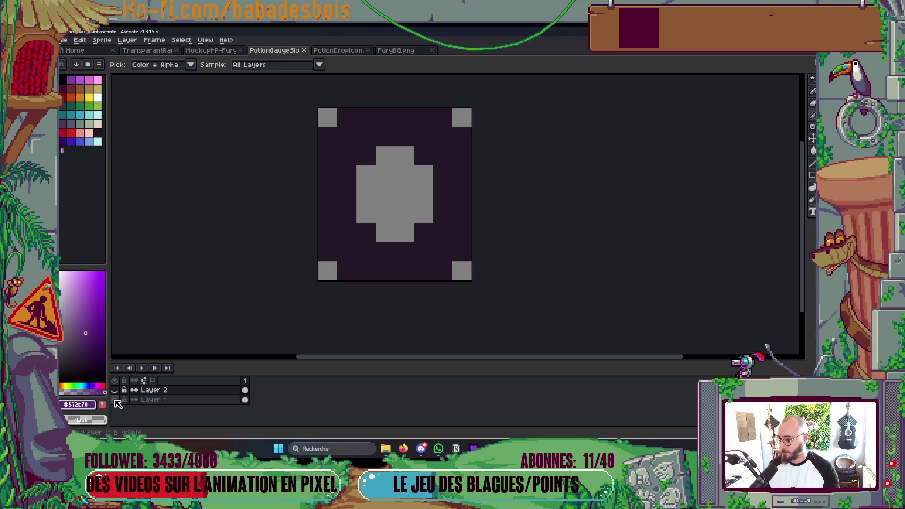
Step: Test purple fills of Layer 1's centre, then clear the centre back to grey
key("g")
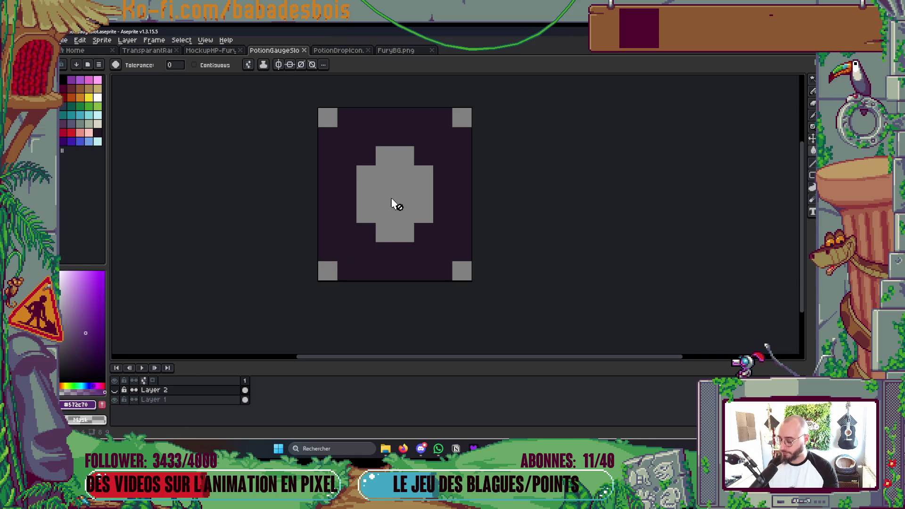
left_click(172, 399)
left_click(385, 200)
key("ctrl+z")
left_click(194, 65)
left_click(387, 184)
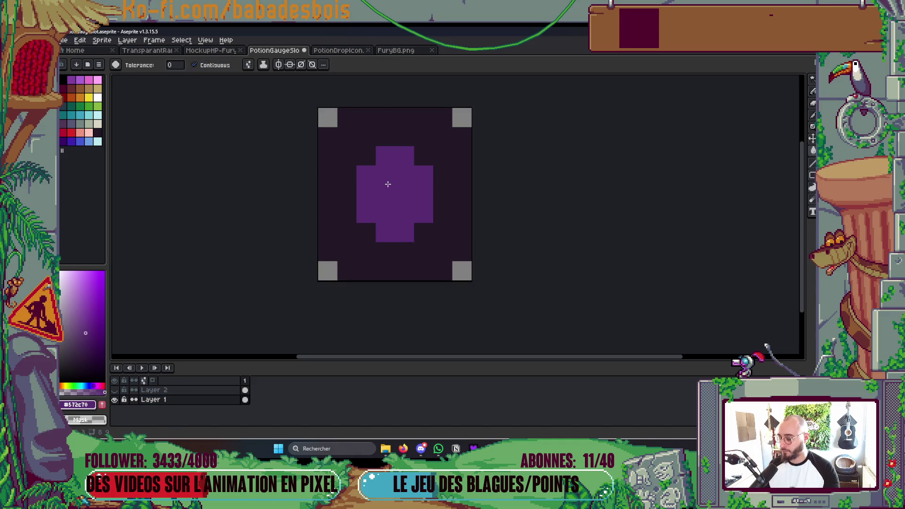
key("w")
left_click(387, 184)
key("Delete")
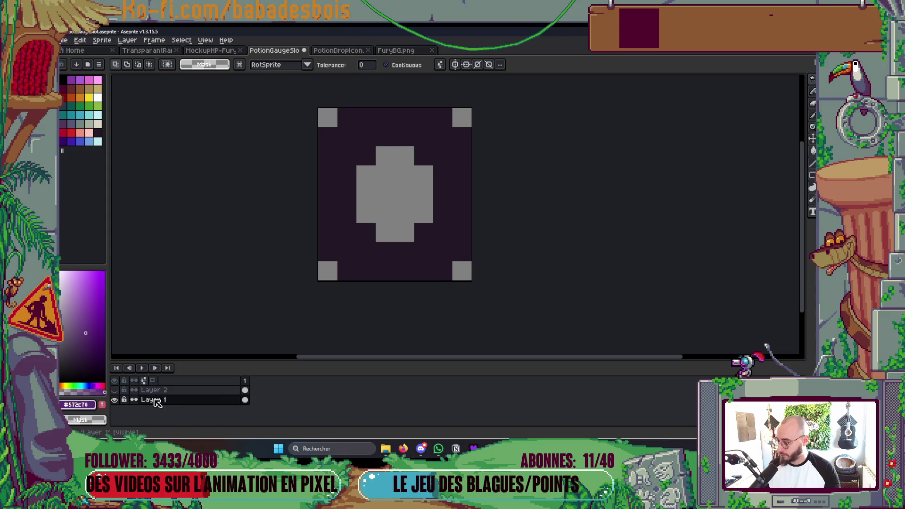
Step: Add a new Layer 3, fill the centre shape purple on it, then hide it
right_click(156, 402)
mouse_move(189, 375)
left_click(238, 376)
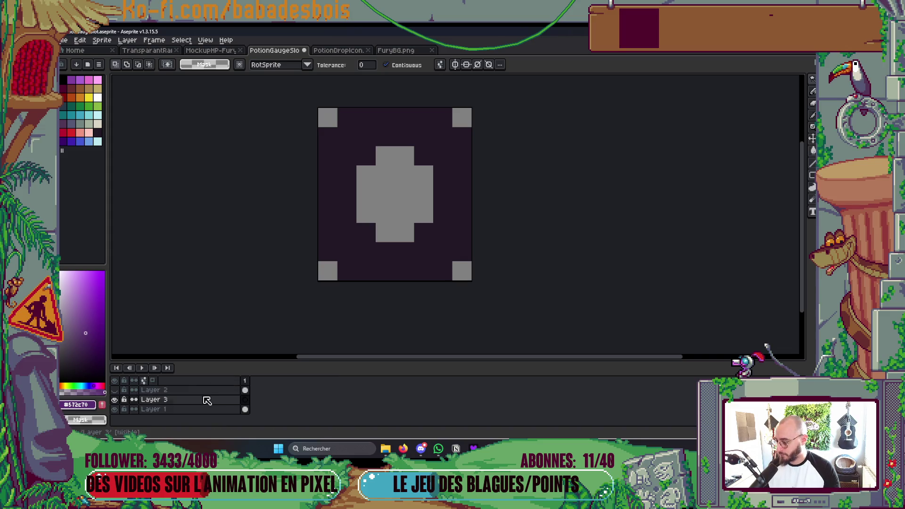
key("ctrl+shift+d")
key("f")
key("ctrl+d")
key("ctrl+f")
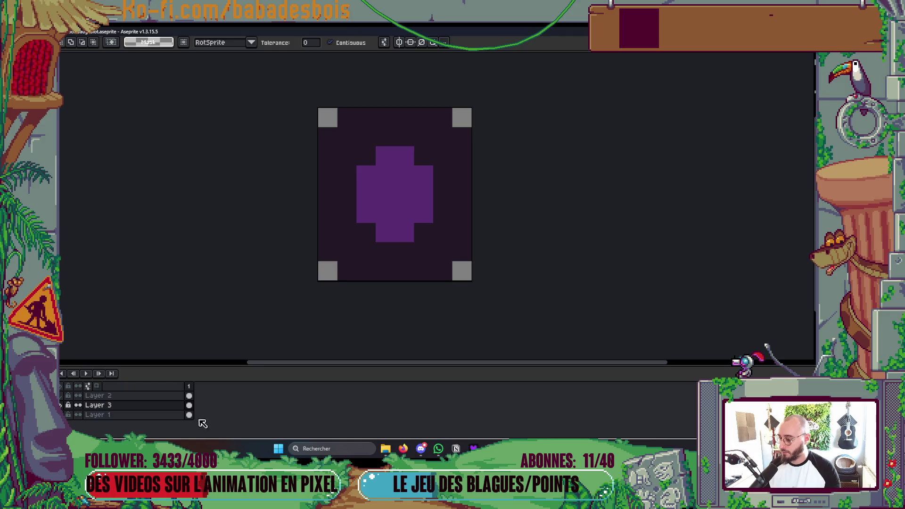
left_click(61, 405)
Step: Rename Layers 1, 2 and 3 to Border, Fill and Background
double_click(99, 416)
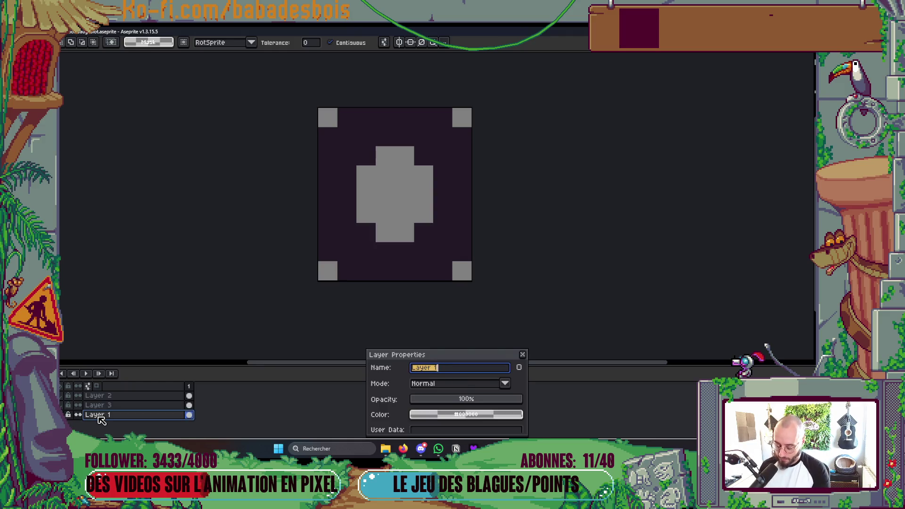
type("Bord")
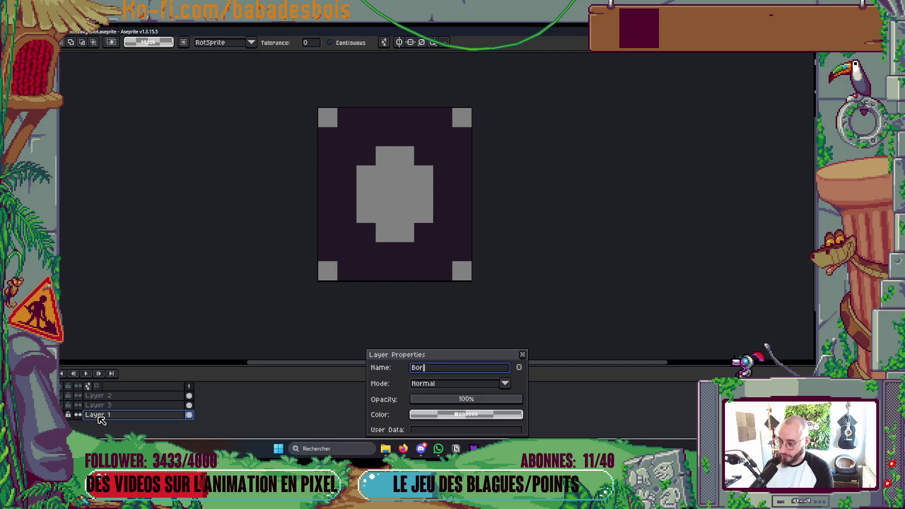
type("er")
key("Return")
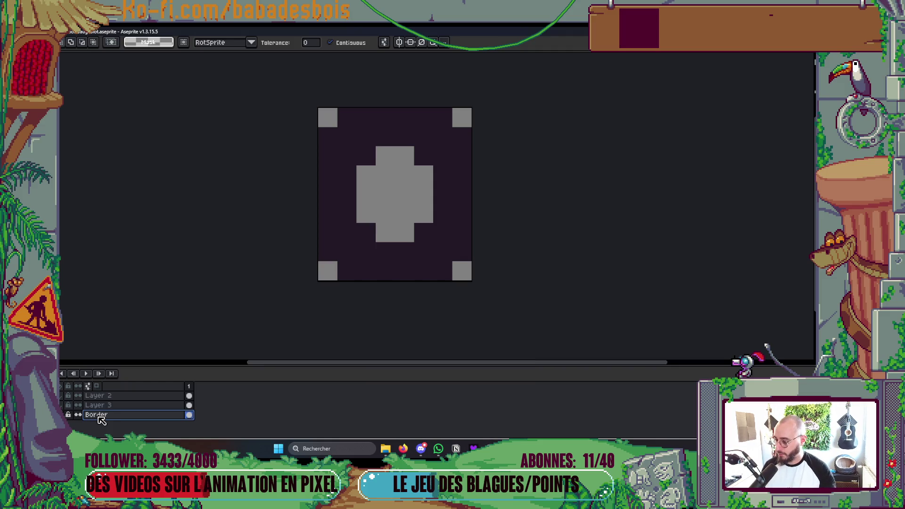
double_click(123, 397)
type("Fil")
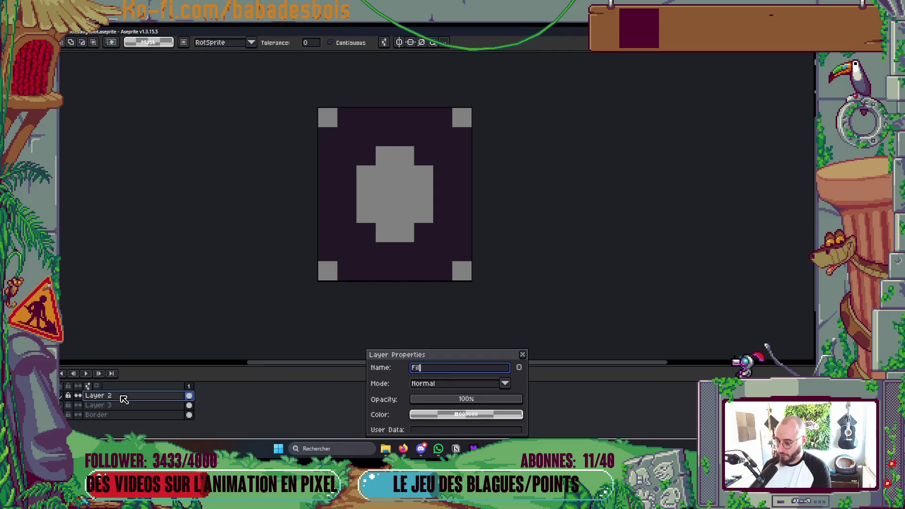
type("l")
key("Return")
double_click(113, 405)
key("BackSpace")
type("Background")
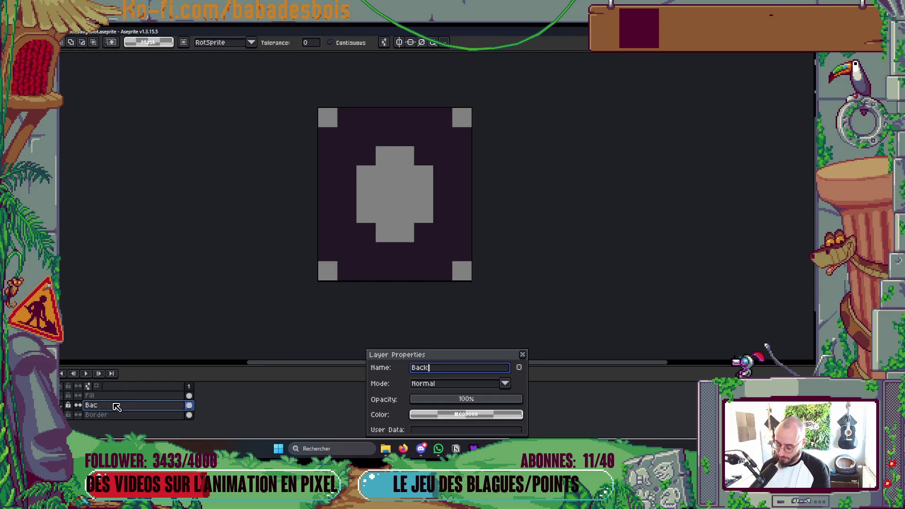
key("Return")
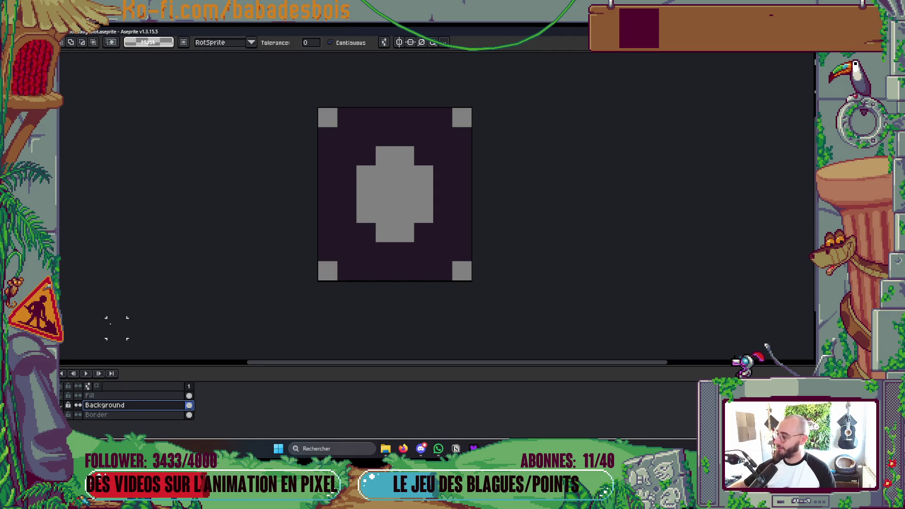
key("alt+Tab")
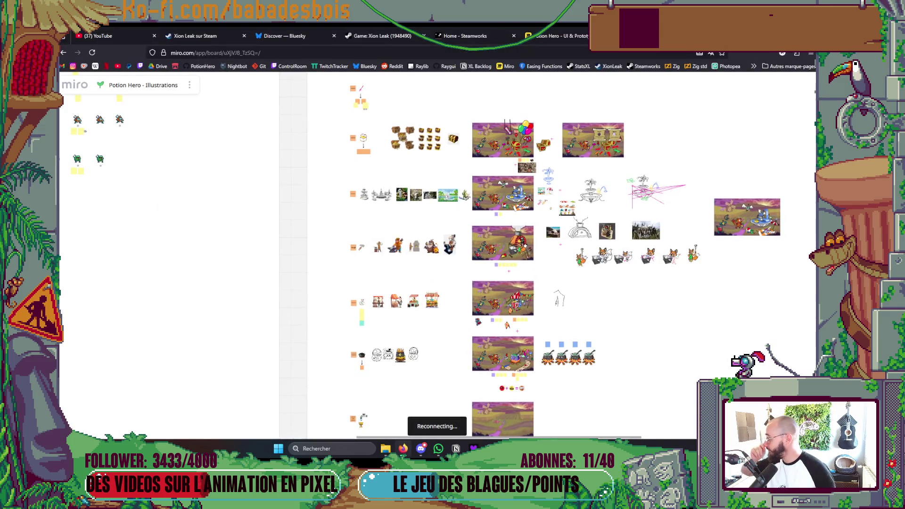
key("alt+Tab")
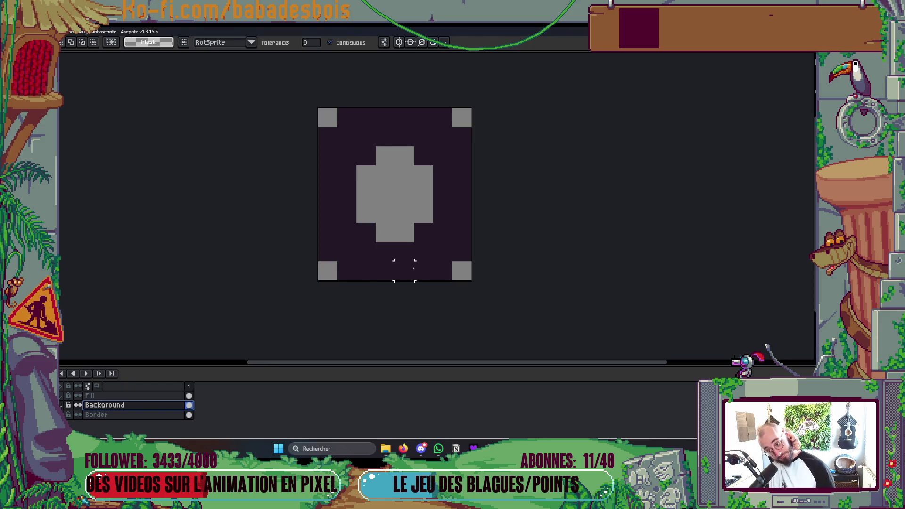
left_click(403, 448)
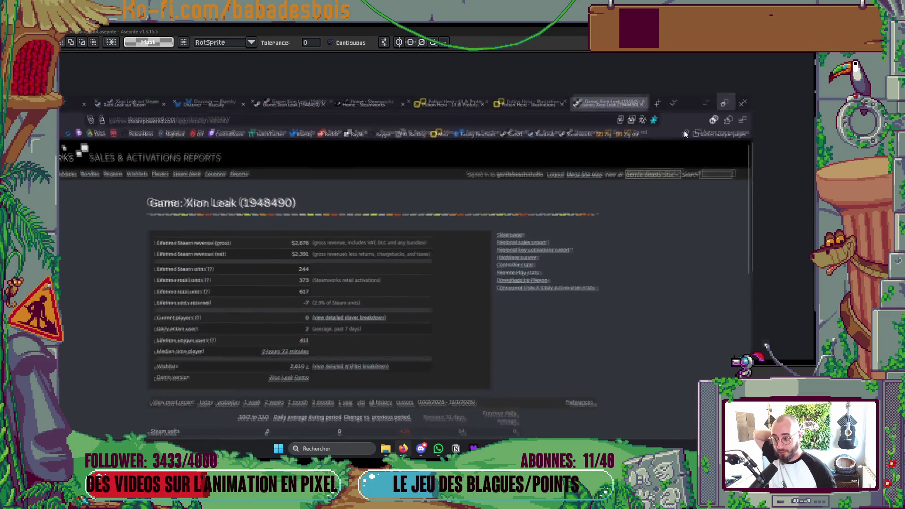
scroll(513, 257, "down", 10)
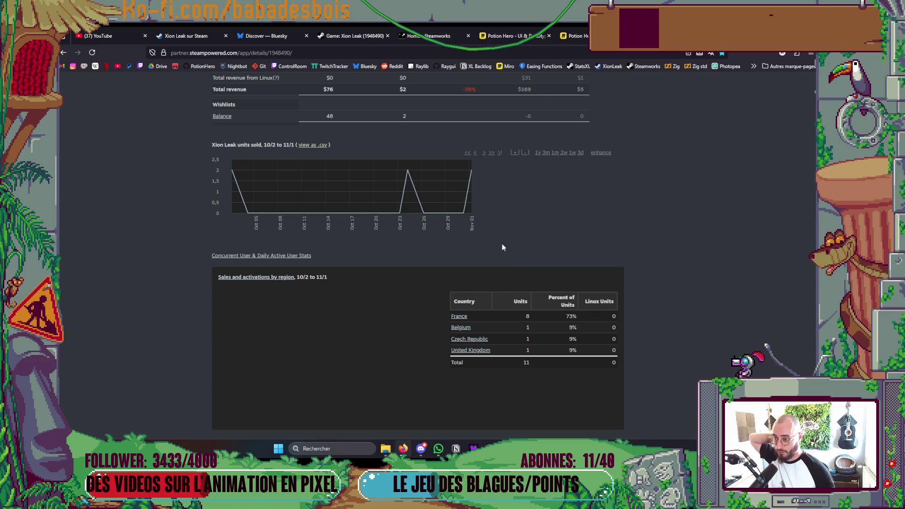
scroll(502, 247, "up", 5)
left_click(404, 140)
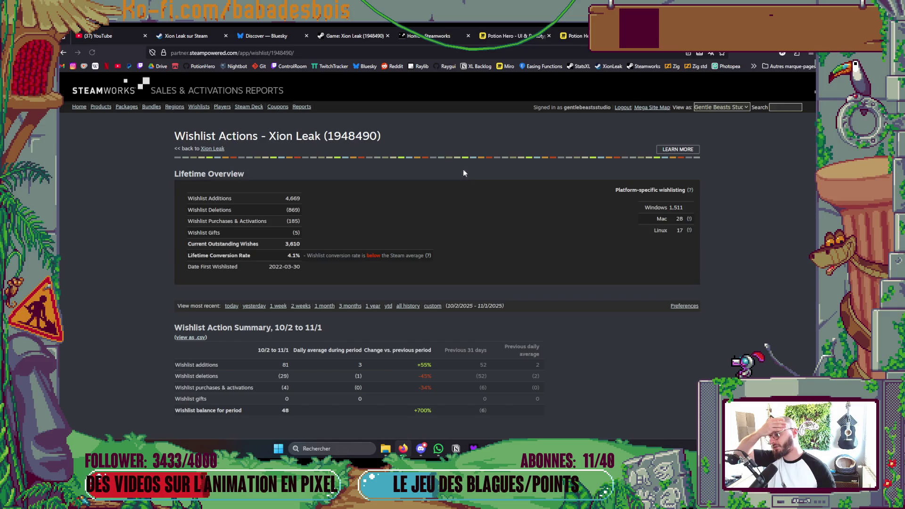
scroll(467, 171, "down", 10)
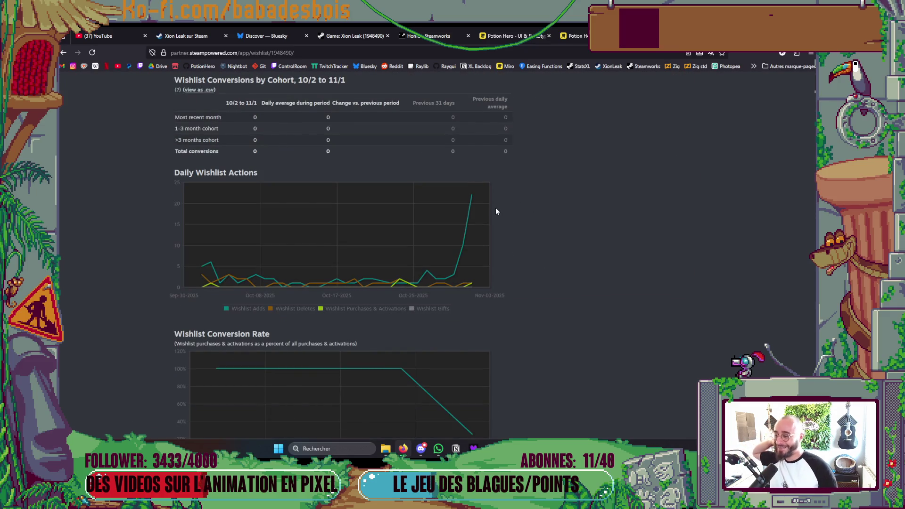
scroll(499, 207, "up", 8)
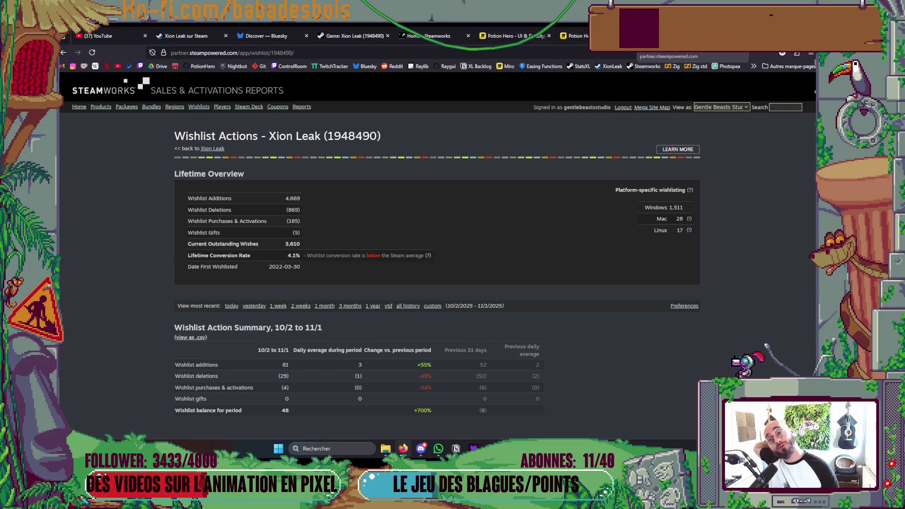
left_click(610, 67)
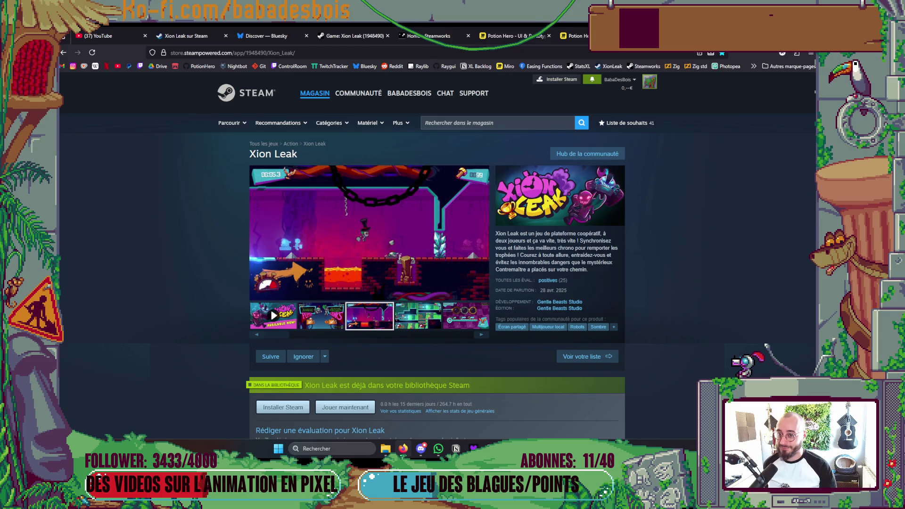
key("alt+Tab")
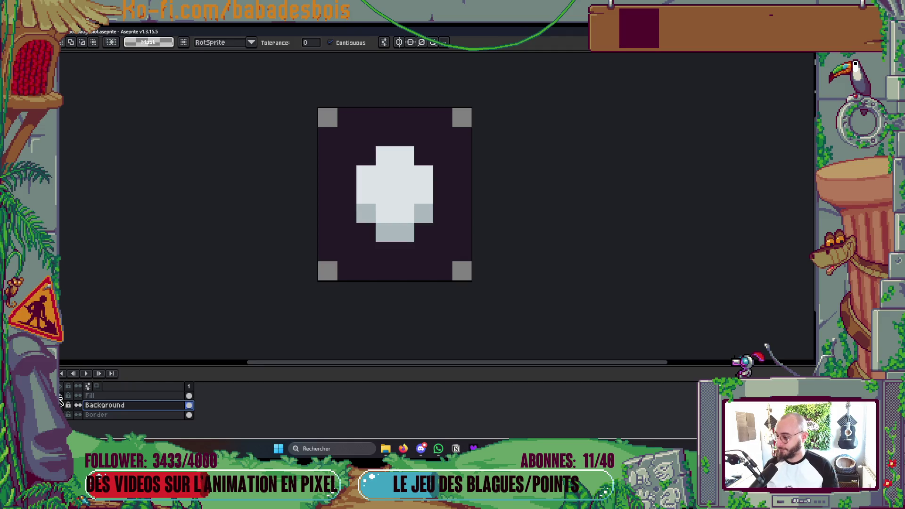
key("alt+Tab")
key("Tab")
key("Tab")
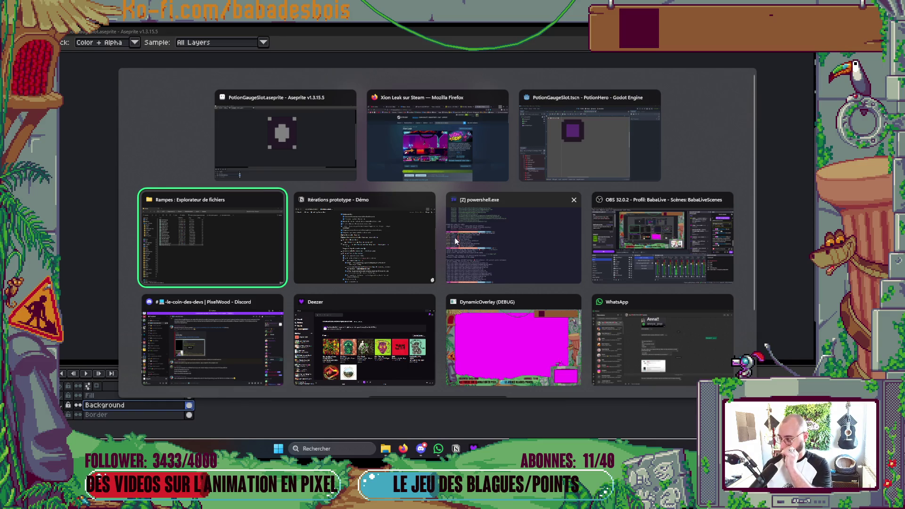
key("Tab")
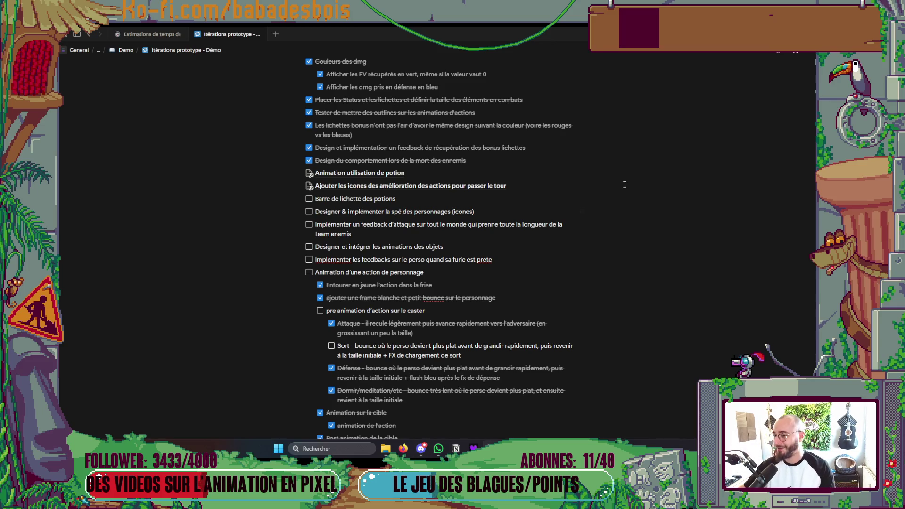
key("alt+Tab")
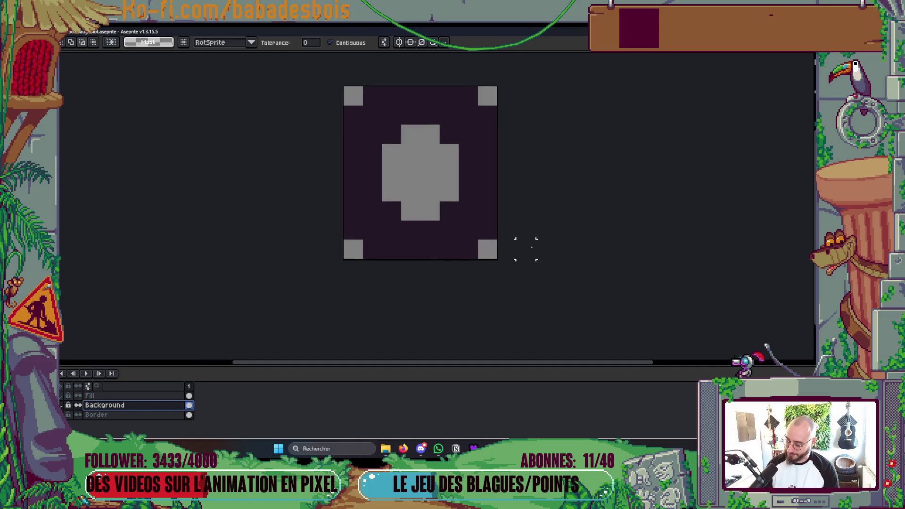
Step: Set the export file to Border_PotionGaugeSlot.png in the PotionFillGauge folder
key("ctrl+shift+e")
left_click(419, 126)
left_click(424, 139)
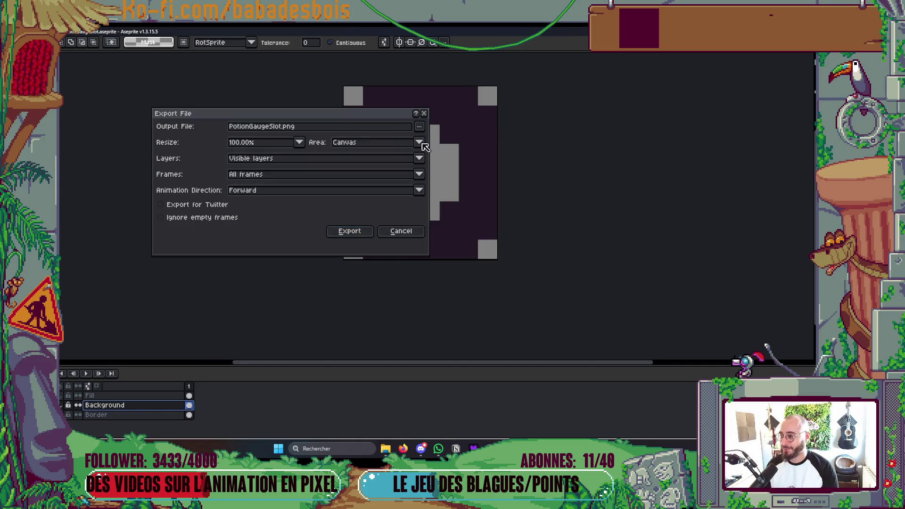
left_click(192, 304)
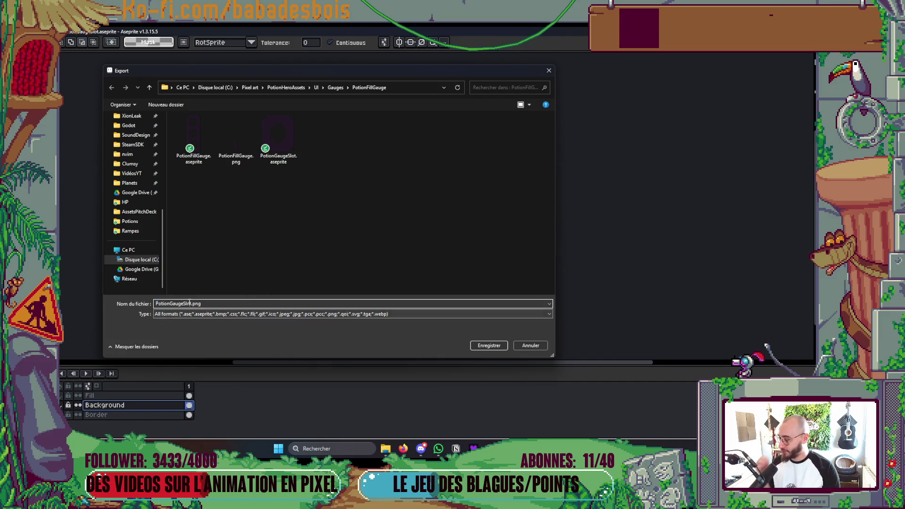
type("_BN")
key("BackSpace")
key("BackSpace")
key("BackSpace")
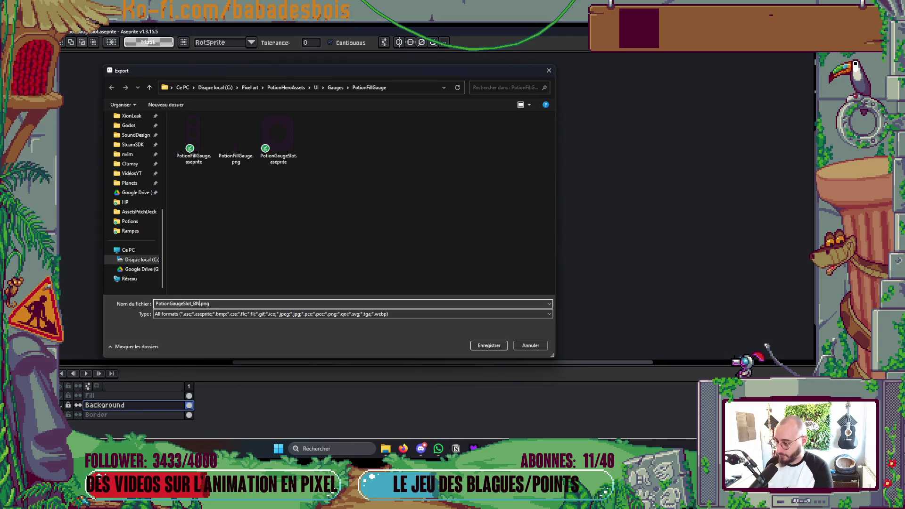
key("Home")
type("_")
type("Border")
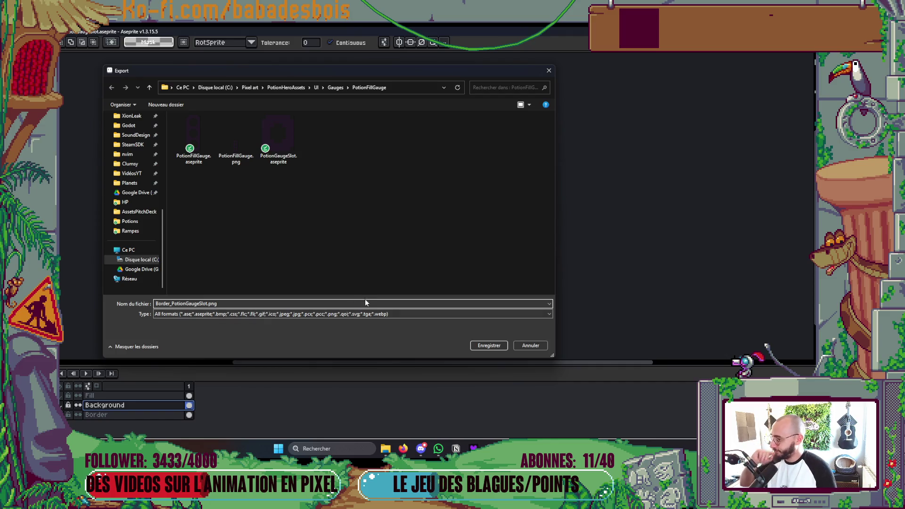
left_click(487, 346)
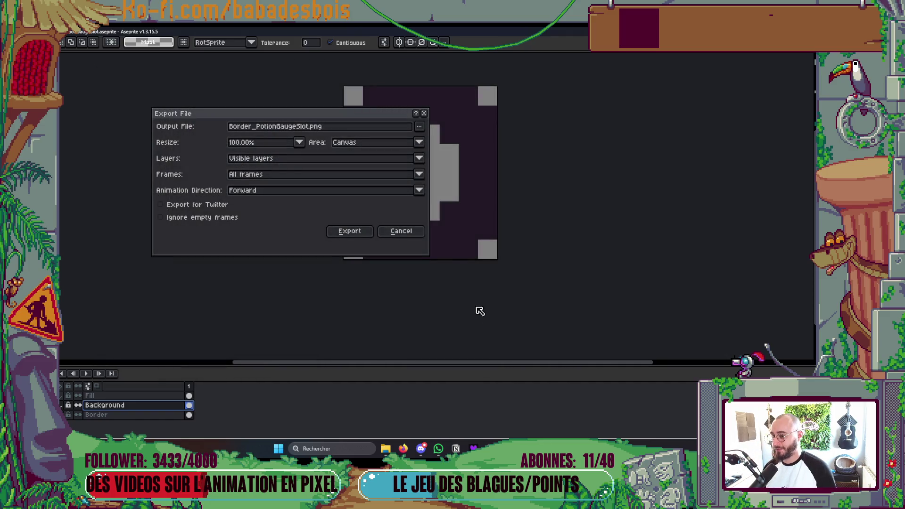
Step: Export the border layer, then re-export the background layer as Background_PotionGaugeSlot.png
left_click(349, 231)
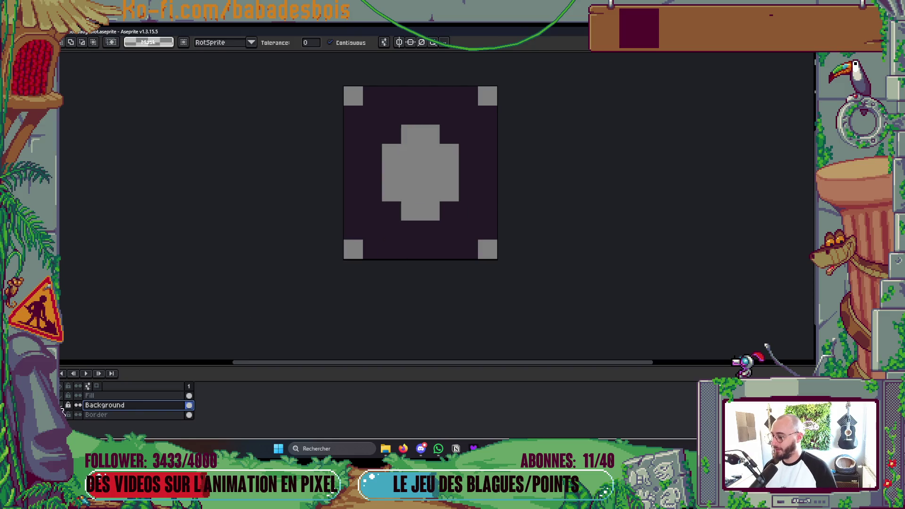
left_click(64, 405)
key("ctrl+alt+shift+s")
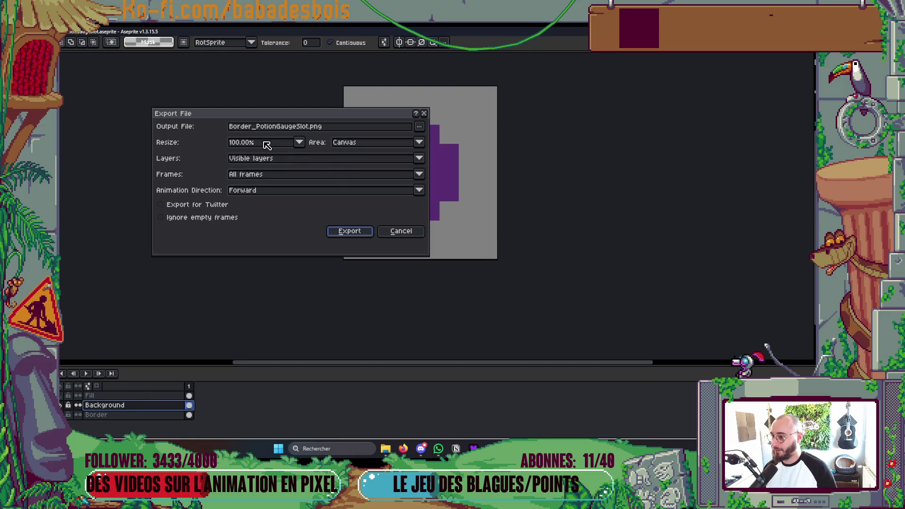
left_click_drag(250, 128, 239, 130)
type("ack")
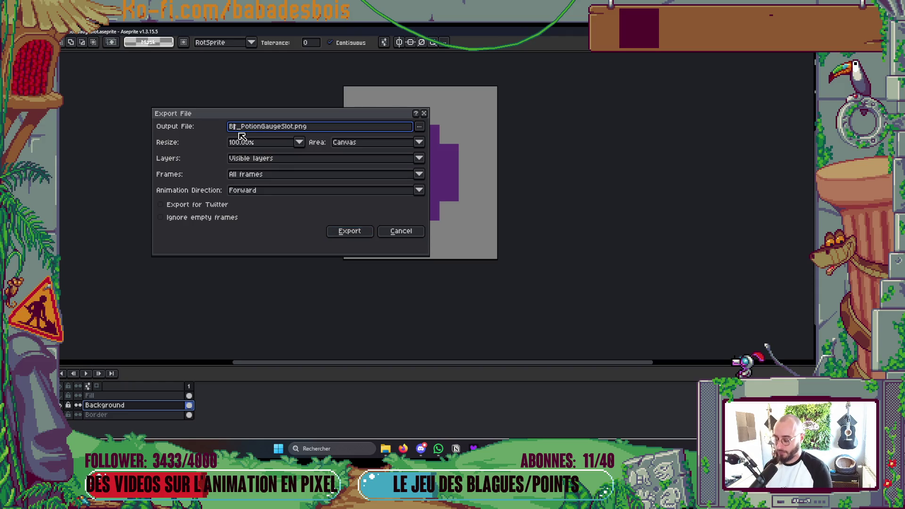
key("BackSpace")
type("kground")
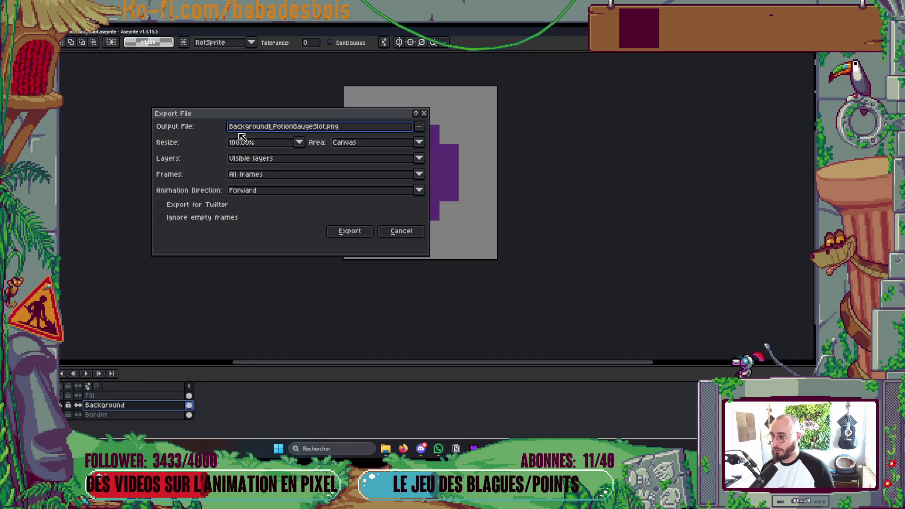
left_click(352, 231)
Step: Show only the fill layer, export it as its own PNG, and switch back to Godot
left_click(61, 405)
left_click(61, 404)
key("ctrl+alt+shift+s")
left_click_drag(271, 127, 255, 129)
key("shift+Home")
type("Border")
key("Return")
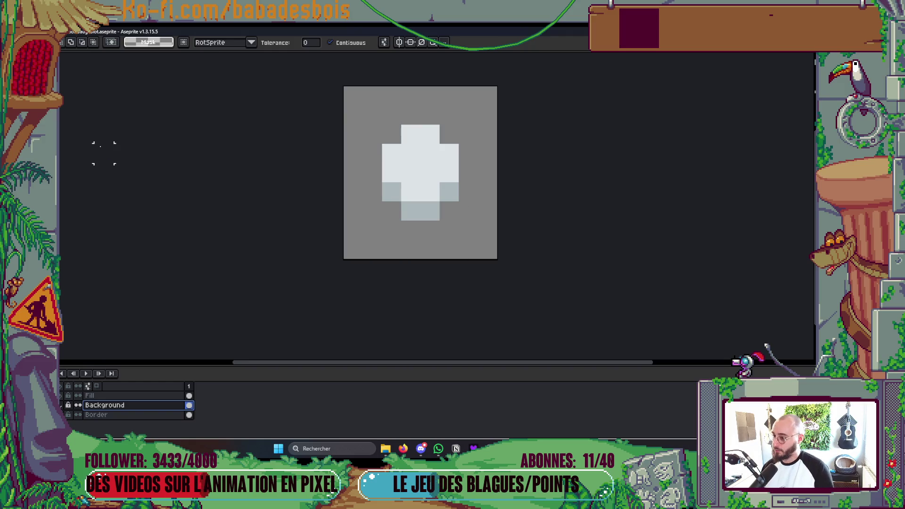
key("alt+Tab")
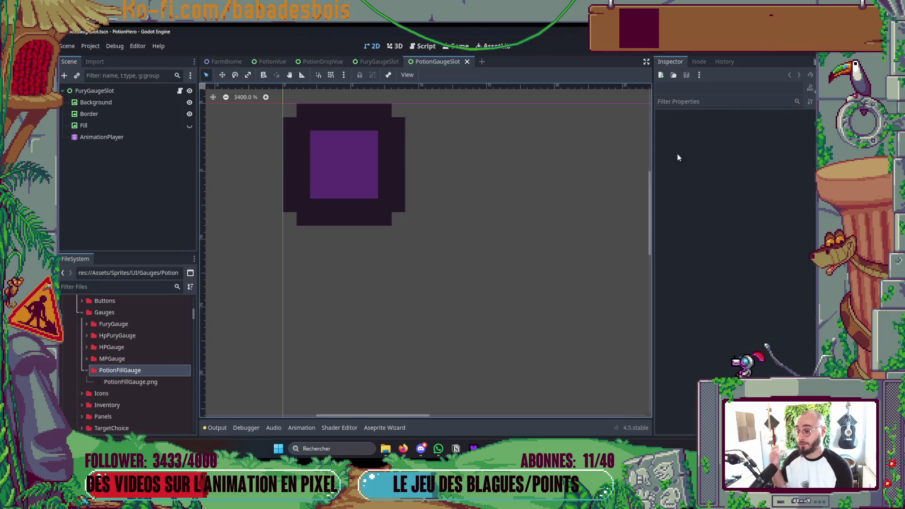
Step: Return from the file browser to the sprite editor in full-canvas view
left_click(385, 450)
left_click(385, 450)
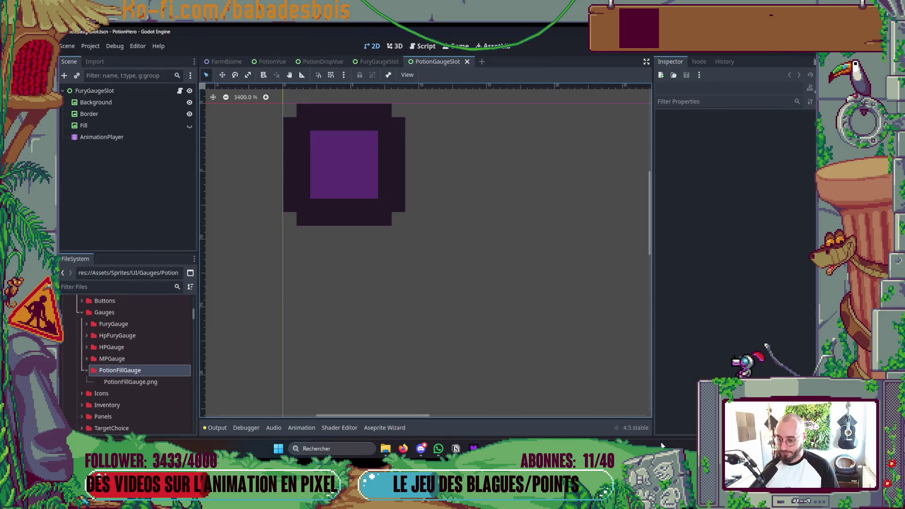
key("alt+Tab")
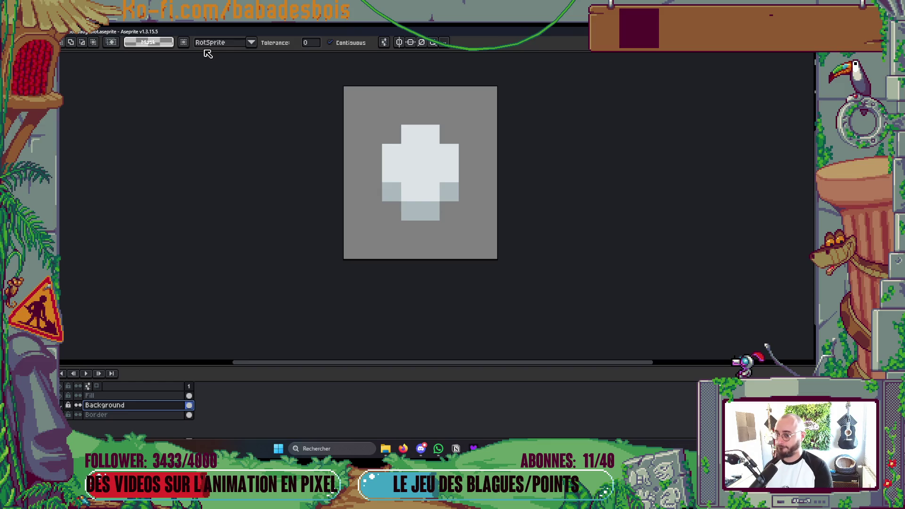
key("super+alt+Print")
key("Escape")
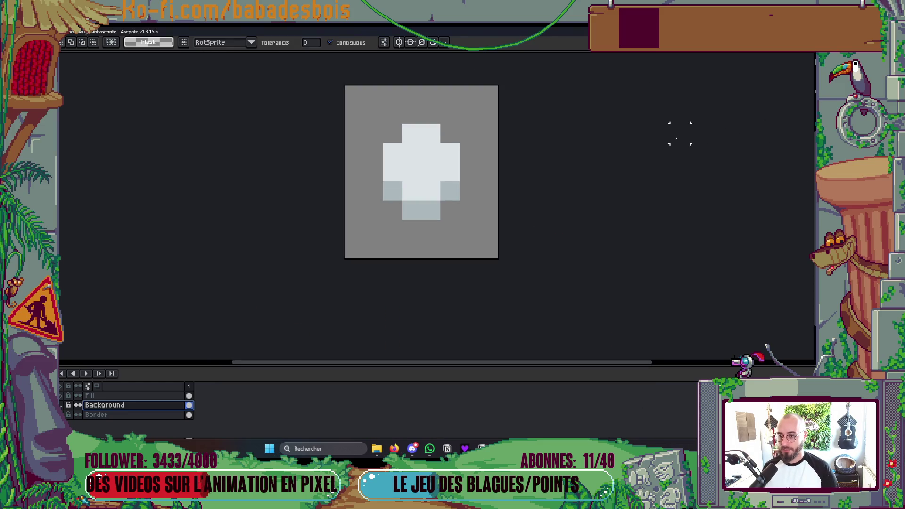
key("F11")
key("F11")
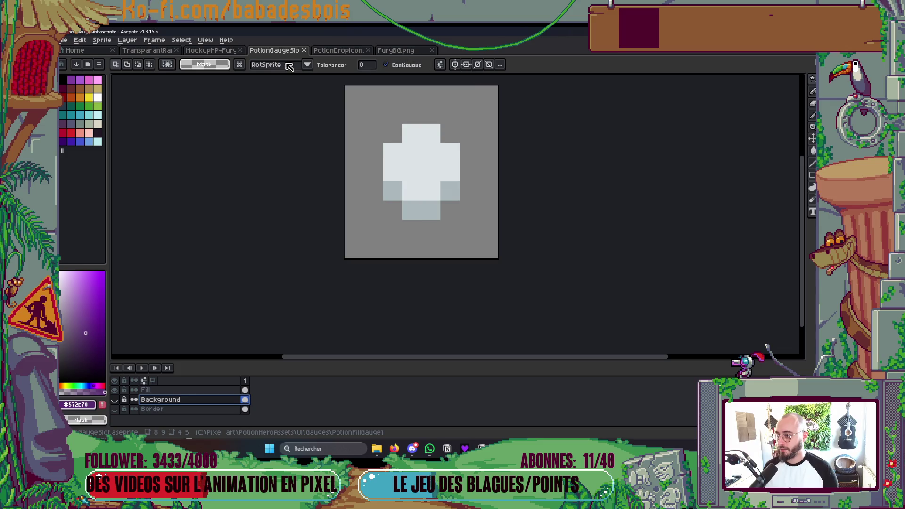
Step: Open the sprite's folder and select the exported fill, border and background PNGs
right_click(289, 53)
left_click(317, 88)
right_click(288, 53)
left_click(316, 88)
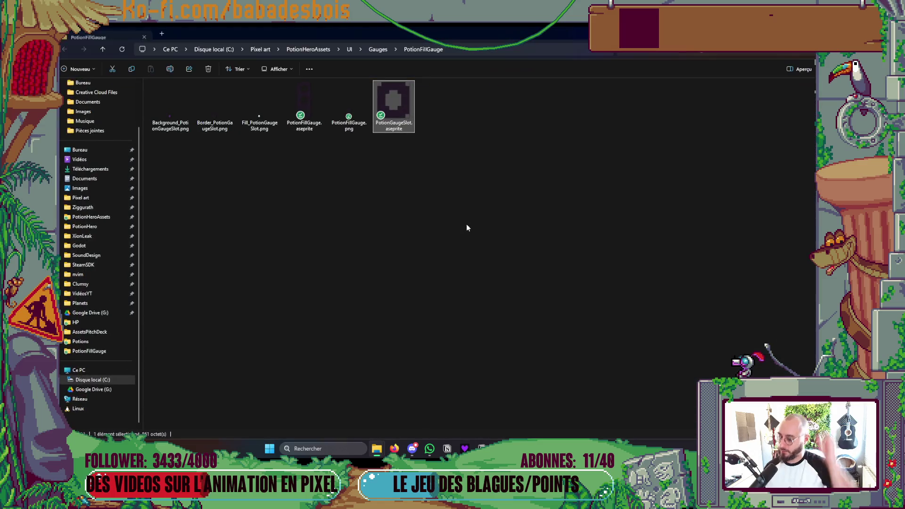
left_click(259, 106)
left_click(202, 110, "ctrl")
left_click(171, 111, "ctrl")
Step: Import the three exported PNGs into Godot's PotionFillGauge folder
key("alt+Tab")
key("Tab")
key("Tab")
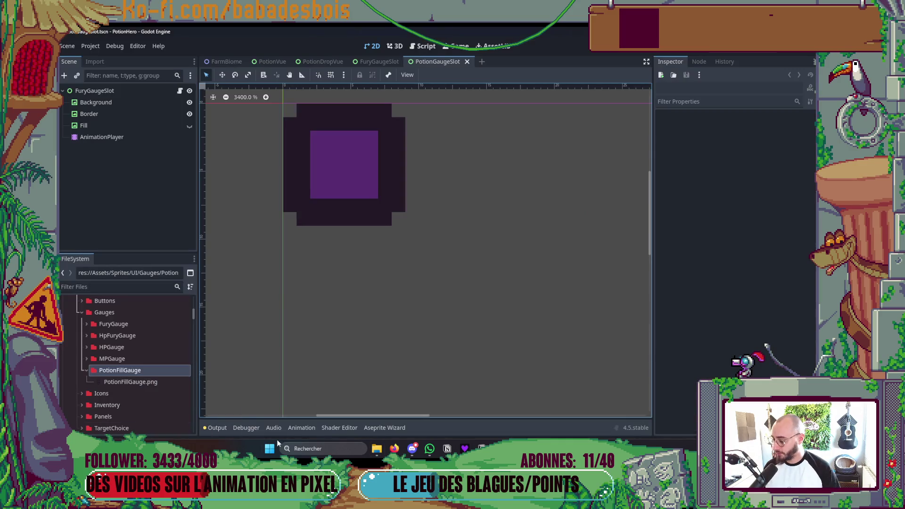
left_click(377, 448)
left_click(419, 405)
mouse_move(259, 109)
left_mouse_down()
mouse_move(264, 150)
mouse_move(168, 392)
left_mouse_up()
key("alt+Tab")
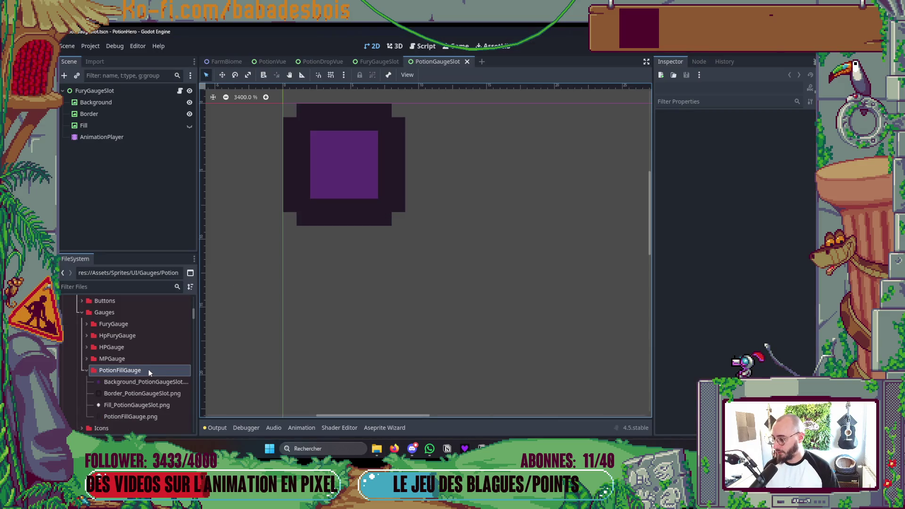
Step: Assign the new background, Border_PotionGaugeSlot and Fill_PotionGaugeSlot textures to their nodes and save
left_click(99, 102)
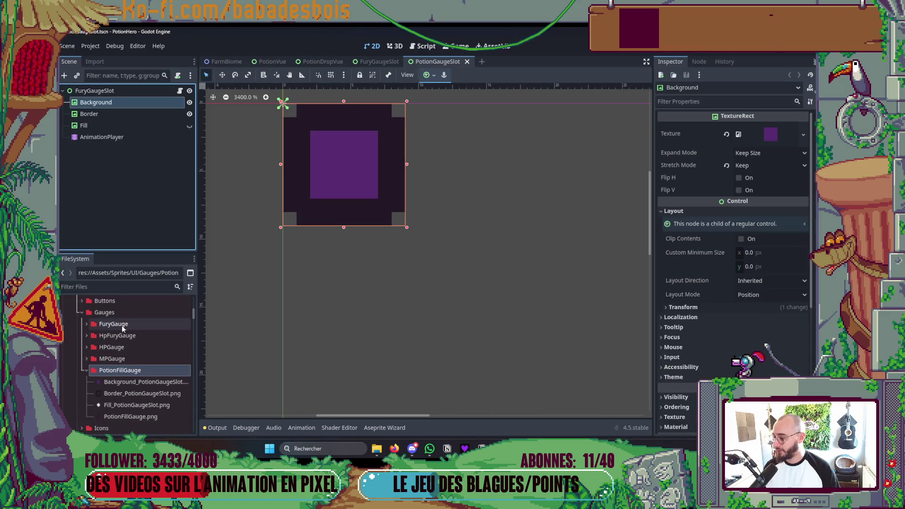
mouse_move(125, 382)
left_mouse_down()
mouse_move(139, 387)
mouse_move(471, 301)
mouse_move(770, 134)
left_mouse_up()
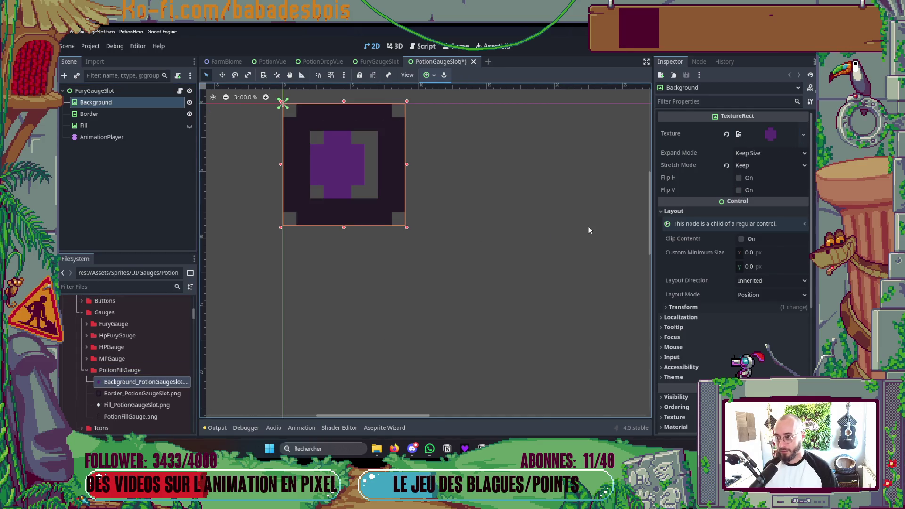
left_click(88, 114)
mouse_move(142, 393)
left_mouse_down()
mouse_move(146, 400)
mouse_move(726, 195)
mouse_move(771, 134)
left_mouse_up()
left_click(84, 125)
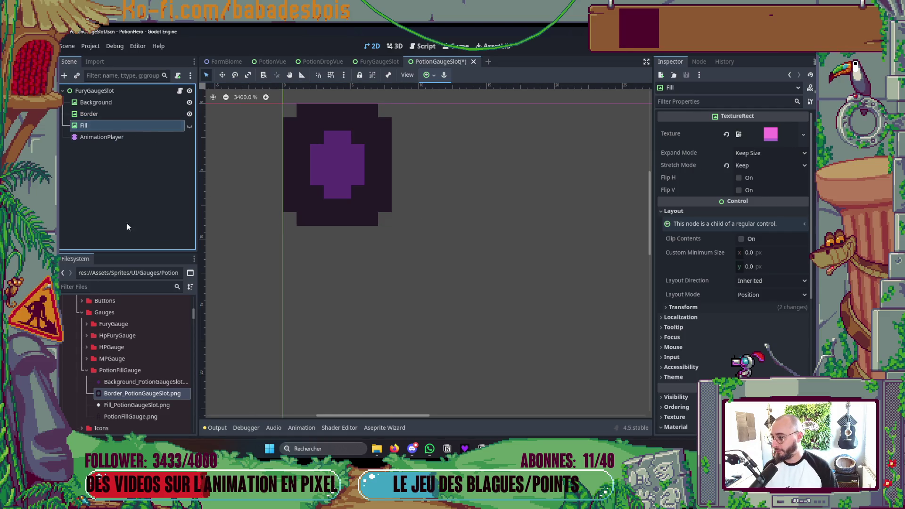
left_click(136, 406)
mouse_move(148, 409)
left_mouse_down()
mouse_move(802, 134)
mouse_move(771, 134)
left_mouse_up()
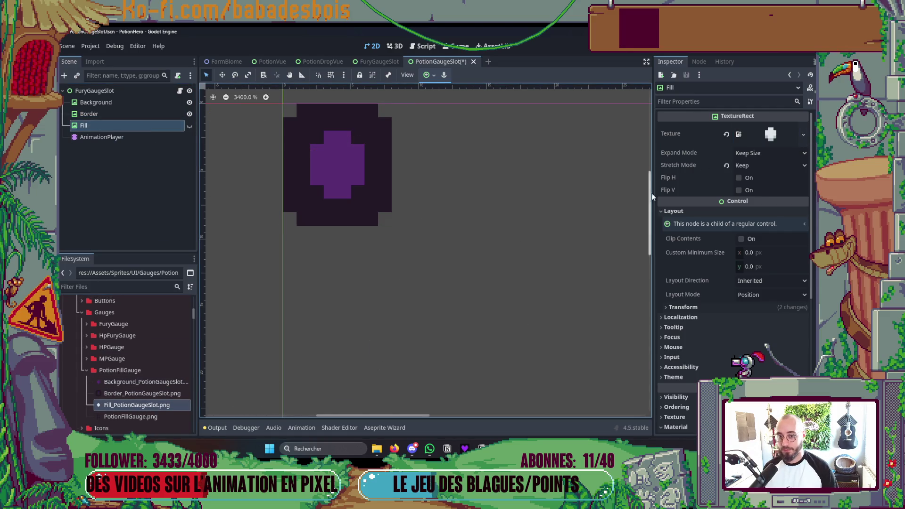
key("ctrl+s")
Step: Confirm the Fill layer stays visible and resize Background to match the sprite's width
left_click(190, 129)
left_click(189, 129)
left_click(189, 129)
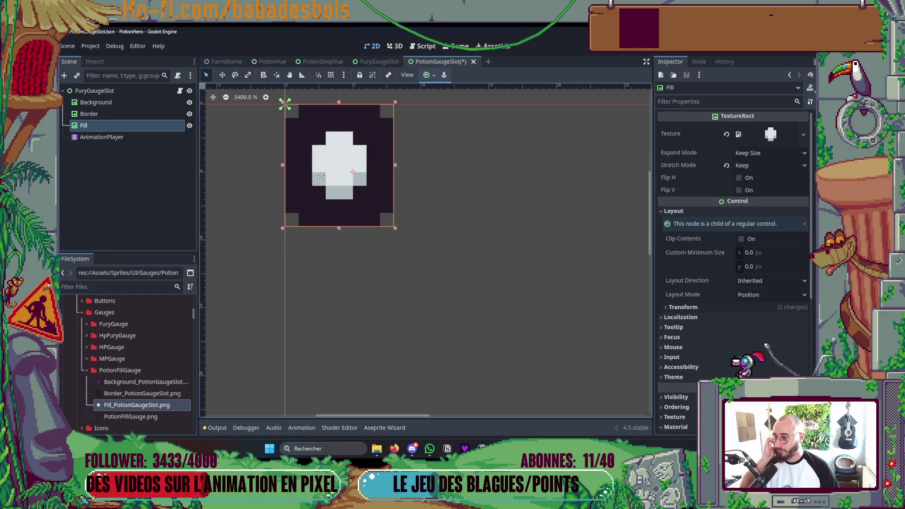
key("Up")
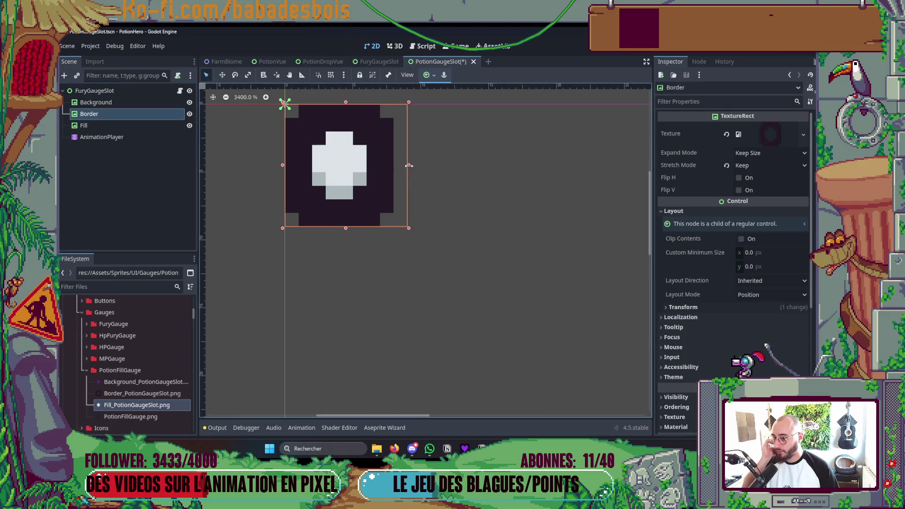
key("Up")
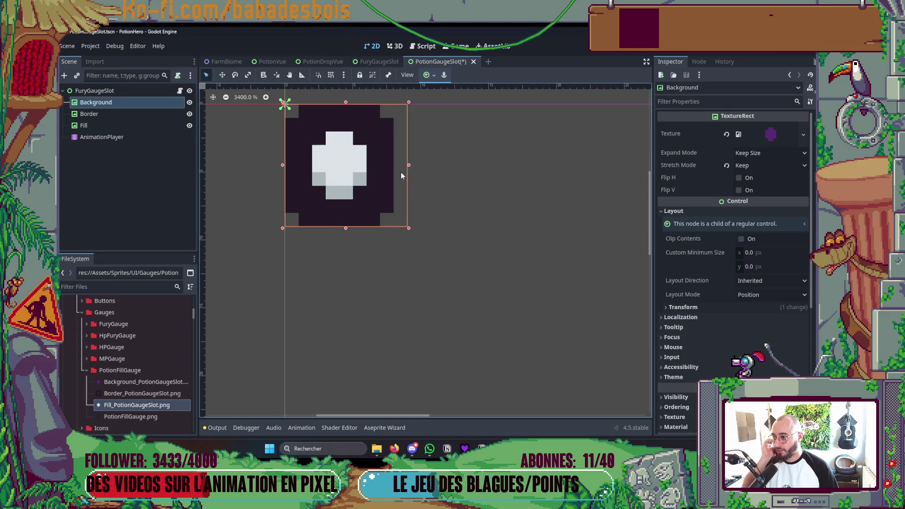
left_click_drag(406, 166, 395, 166)
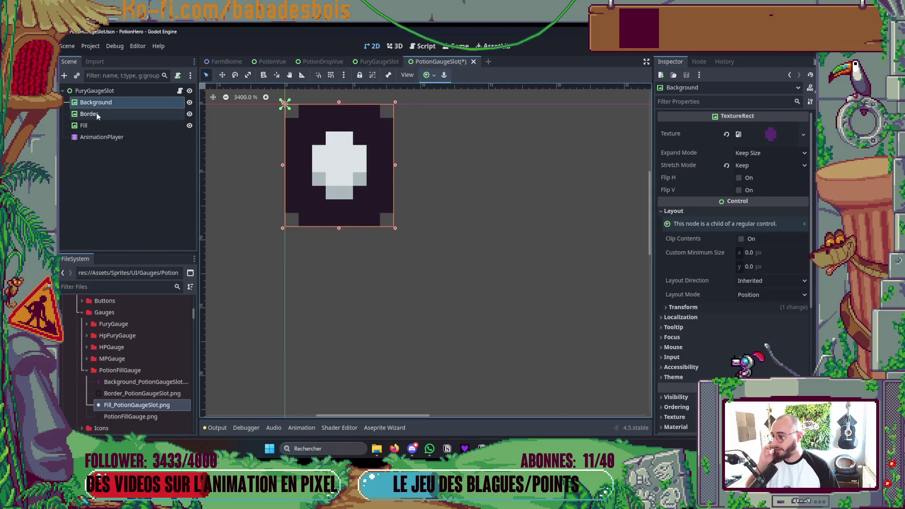
Step: Reposition the Fill node's pivot, save, and display the AnimationPlayer's RESET tracks
left_click(110, 125)
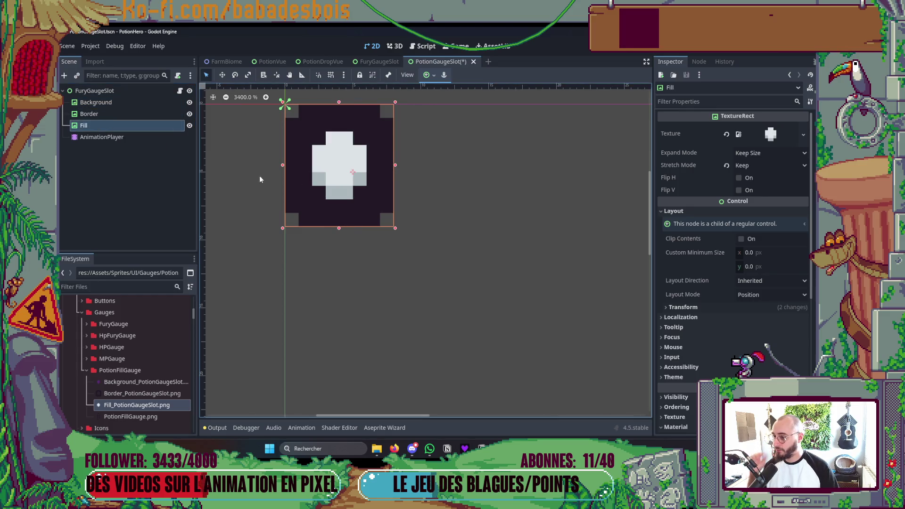
key("v")
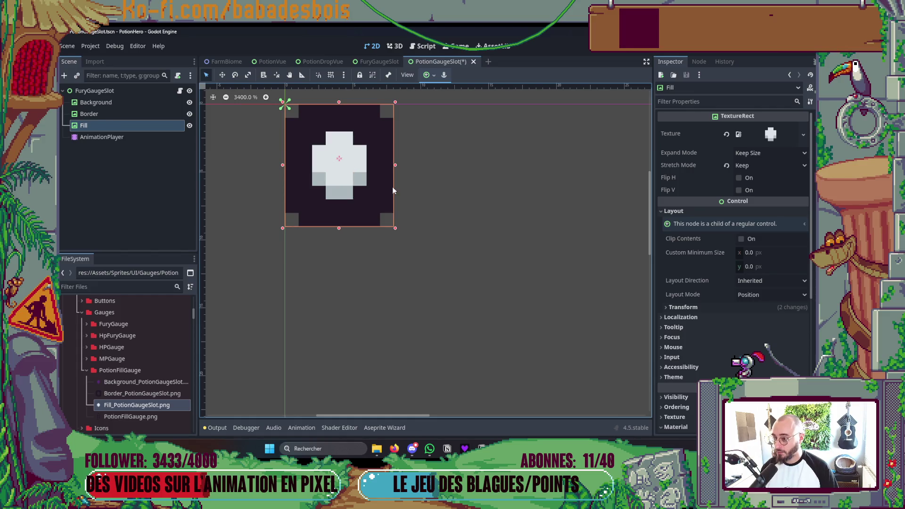
scroll(394, 190, "down", 5)
key("ctrl+s")
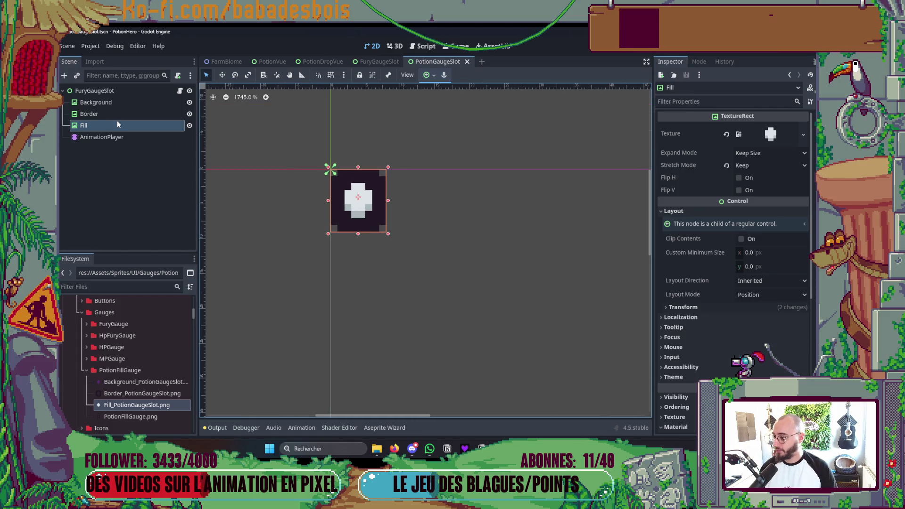
left_click(131, 99)
scroll(332, 207, "up", 2)
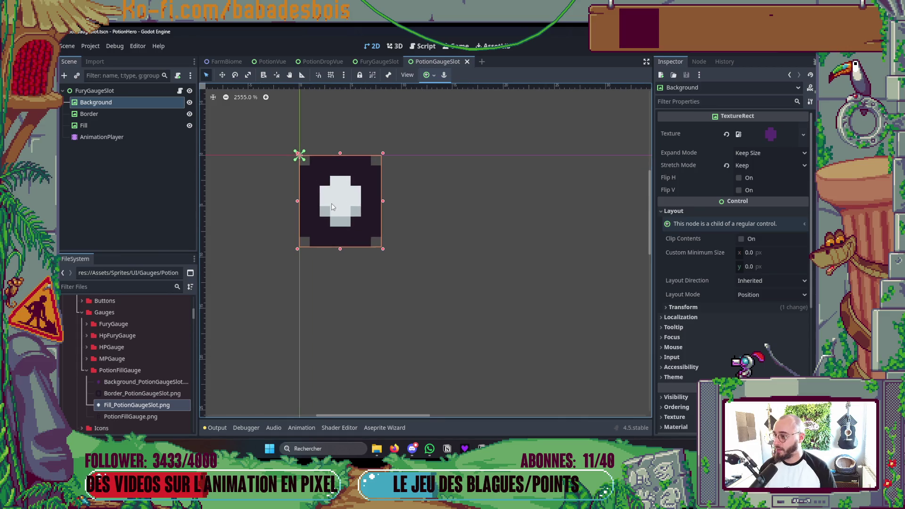
left_click(144, 136)
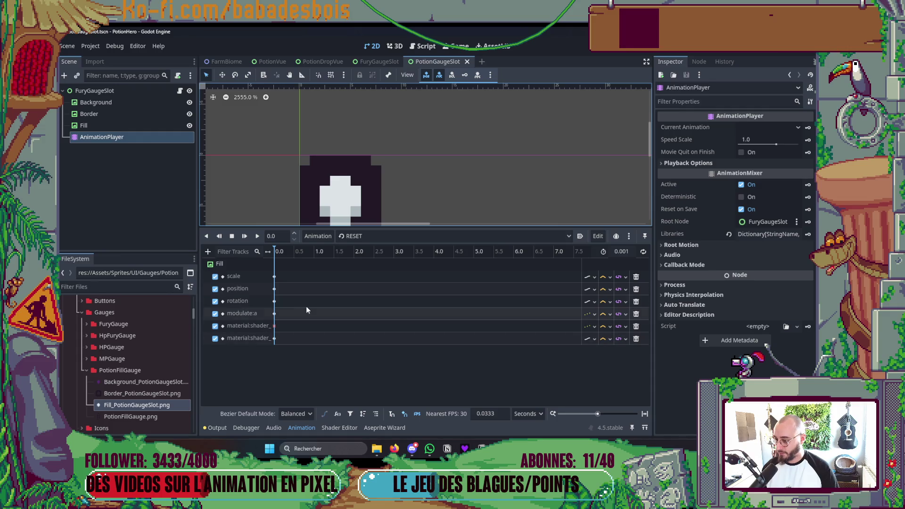
Step: Inspect the root and Fill materials and open Fill's ColorBlend shader code
mouse_move(267, 251)
left_mouse_down()
mouse_move(390, 251)
mouse_move(322, 251)
left_mouse_up()
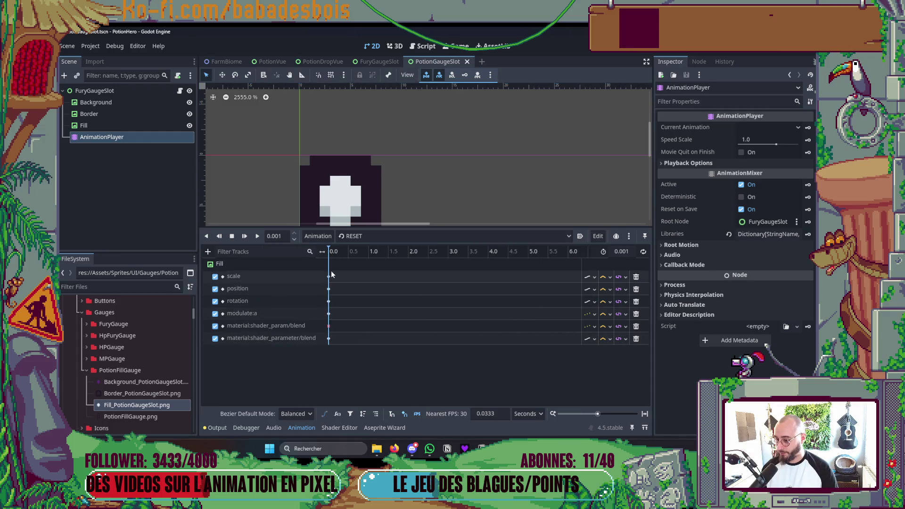
left_click(306, 428)
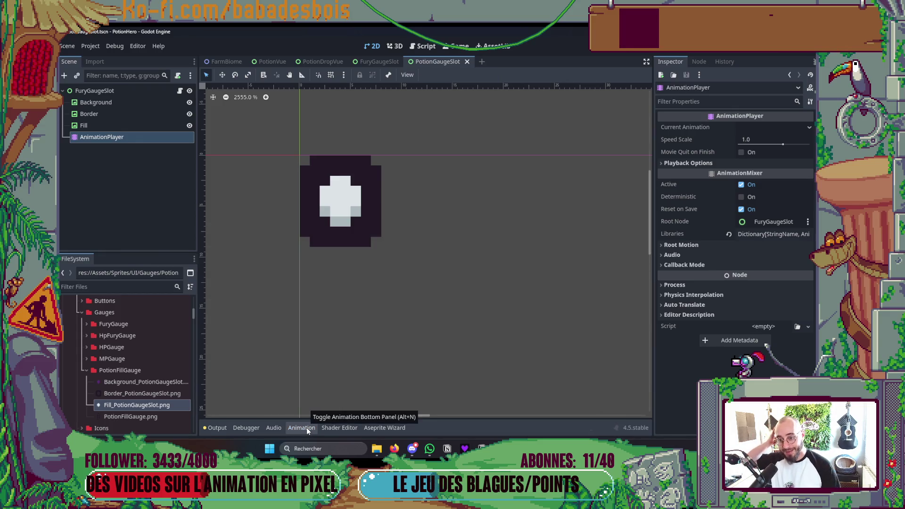
left_click(142, 90)
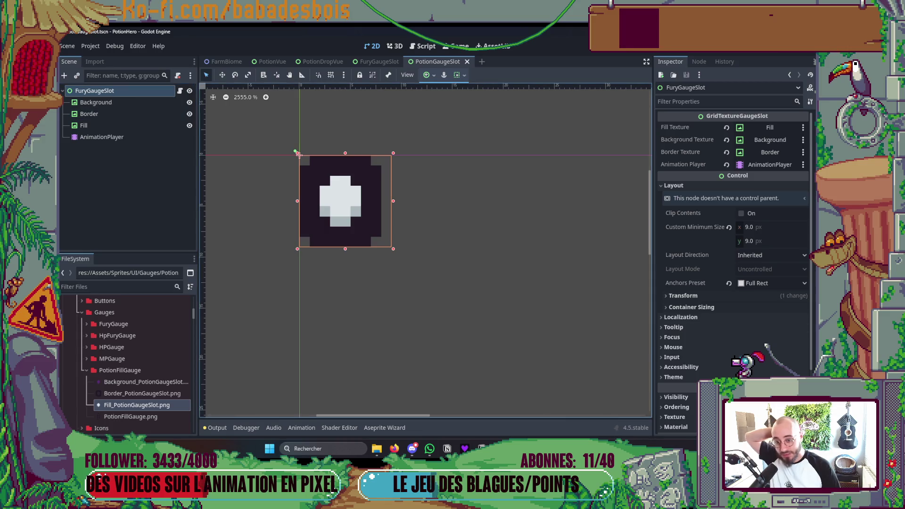
scroll(724, 340, "down", 2)
left_click(717, 351)
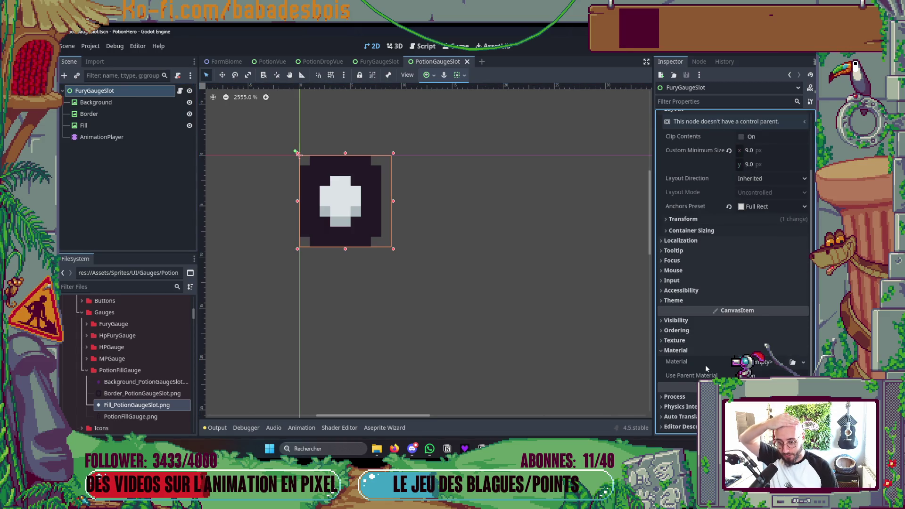
left_click(96, 124)
scroll(734, 297, "down", 3)
left_click(764, 313)
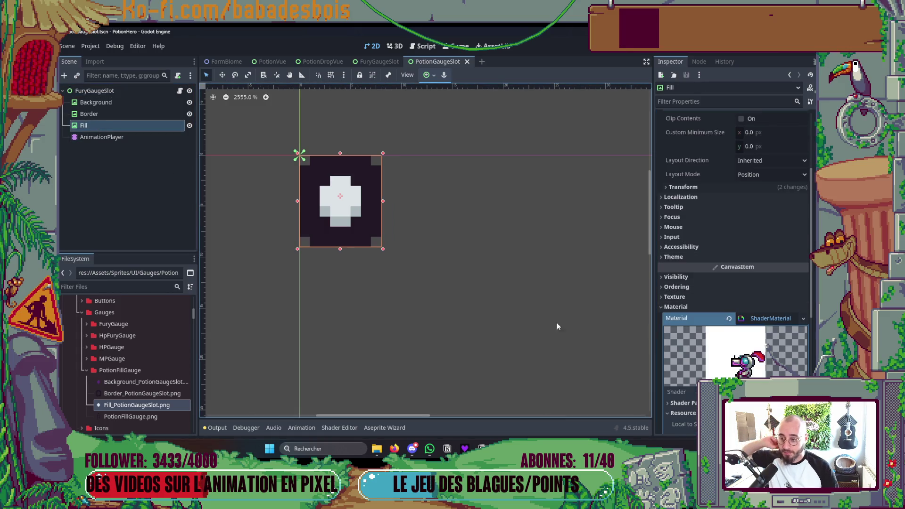
scroll(755, 365, "down", 3)
left_click(762, 278)
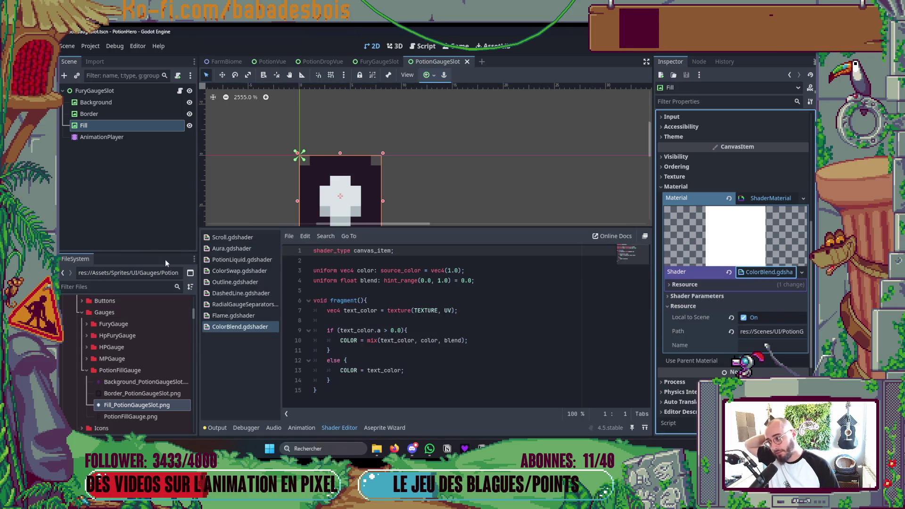
Step: Delete the outdated material:shader_param/blend track from RESET and save the scene
left_click(132, 137)
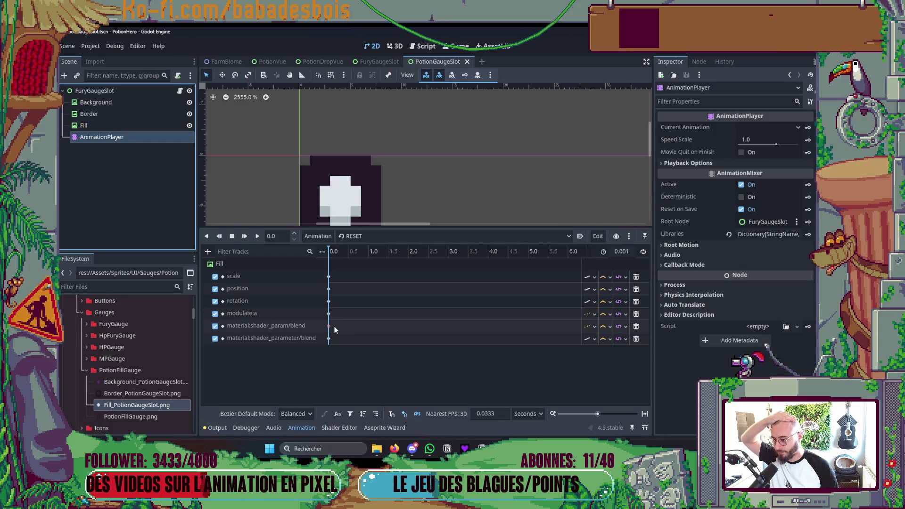
double_click(274, 328)
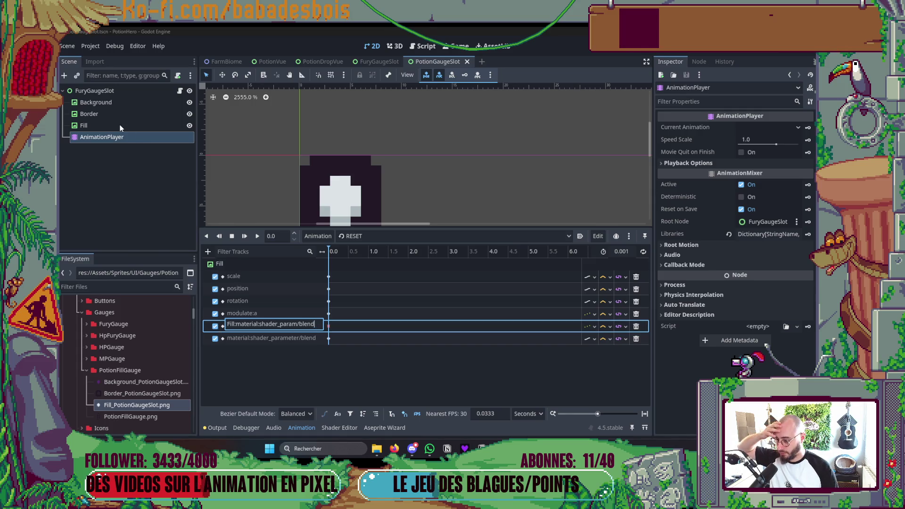
key("Return")
double_click(308, 341)
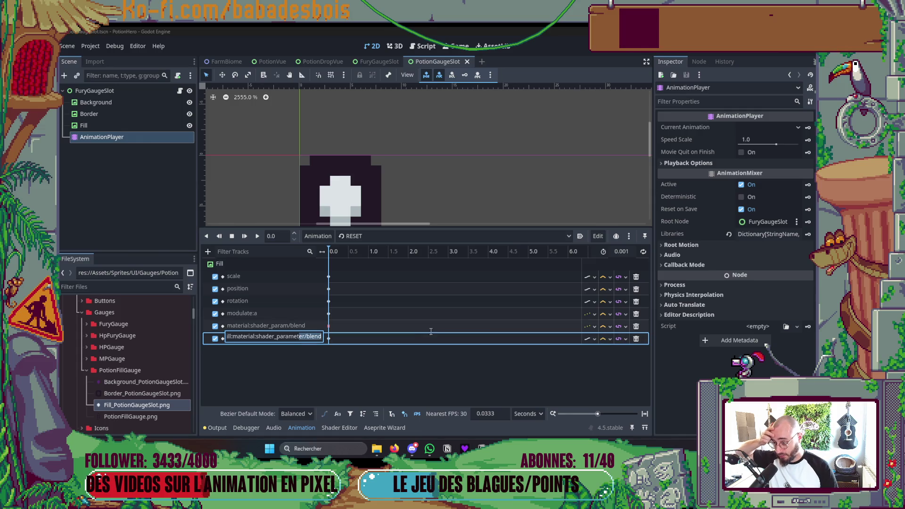
key("shift+Home")
key("Return")
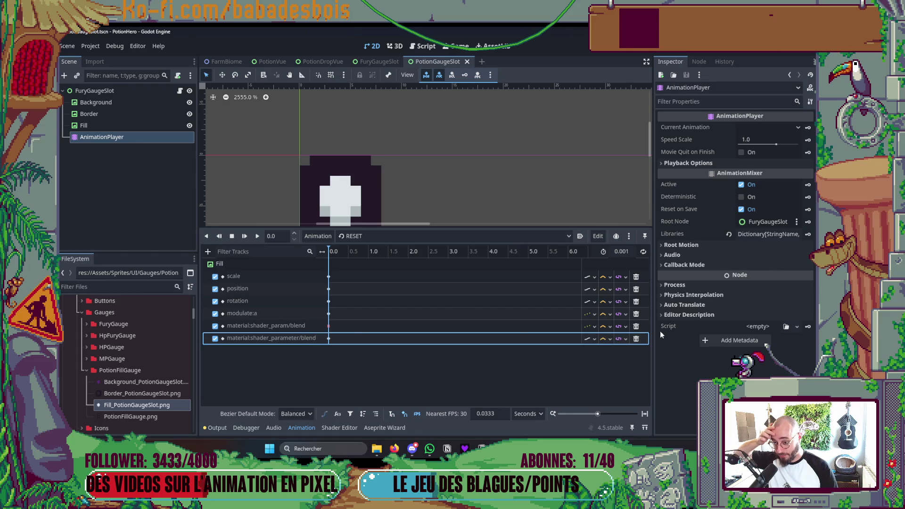
left_click(636, 326)
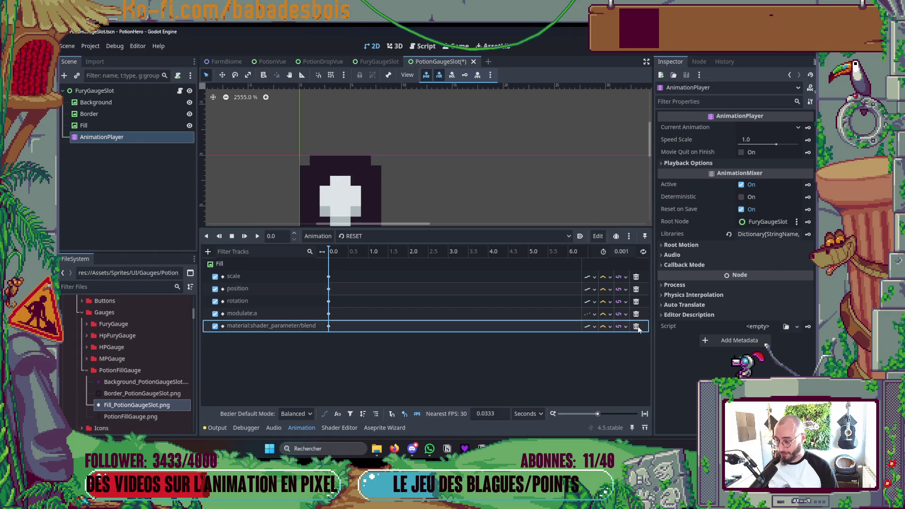
key("ctrl+s")
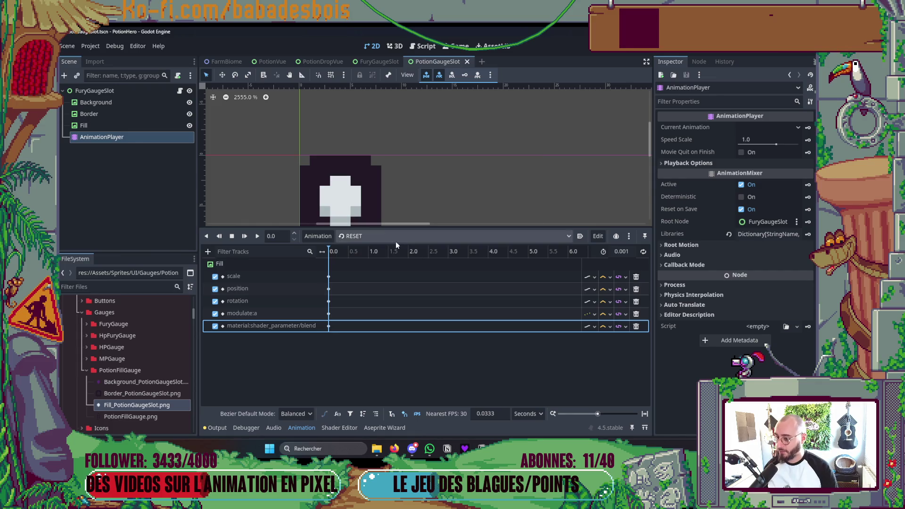
Step: Switch to the empty animation, play it from the start and scrub its frames
left_click(394, 237)
left_click(373, 260)
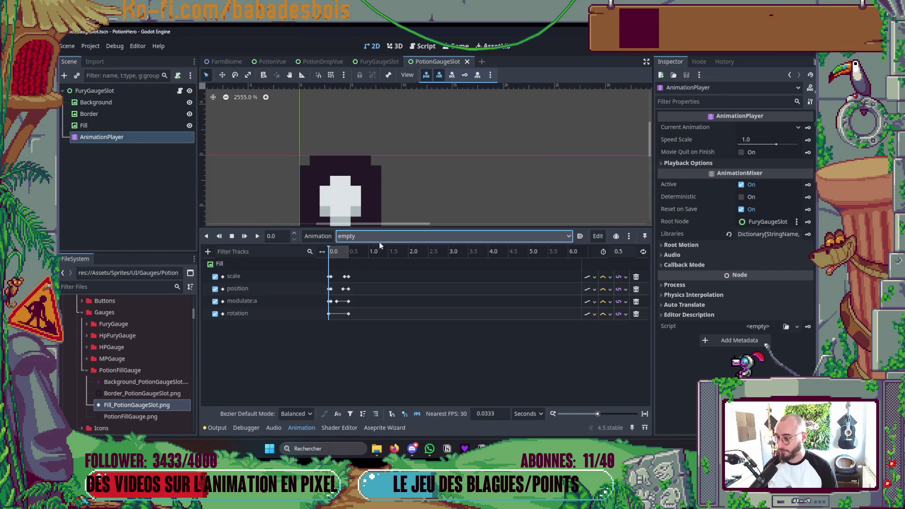
scroll(346, 182, "down", 3)
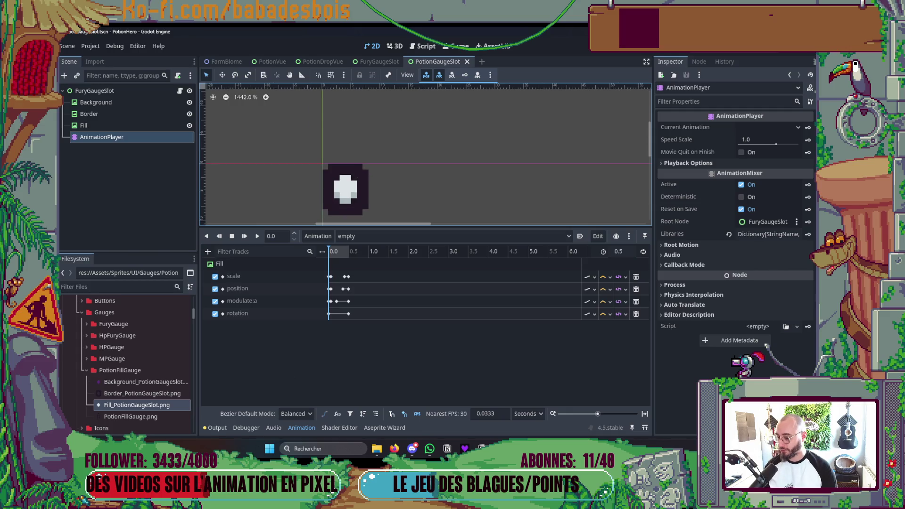
left_click(256, 236)
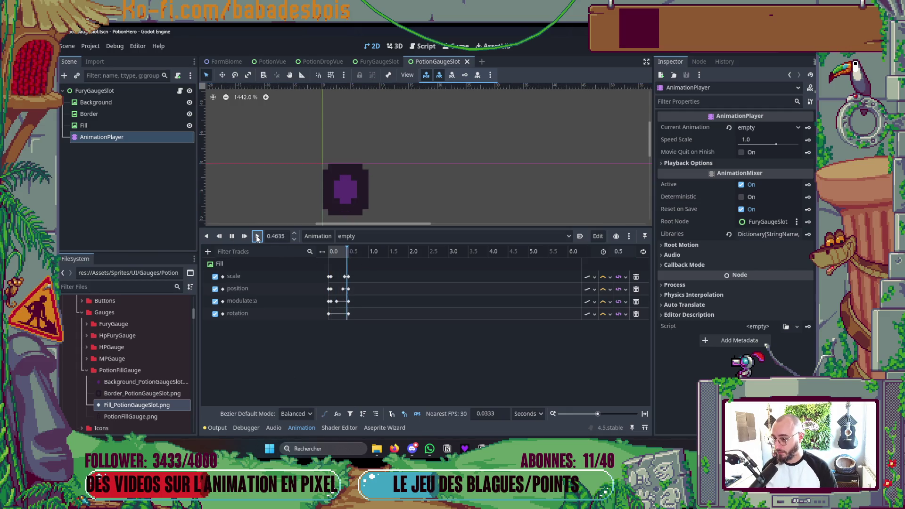
mouse_move(325, 256)
left_mouse_down()
mouse_move(351, 255)
mouse_move(323, 258)
left_mouse_up()
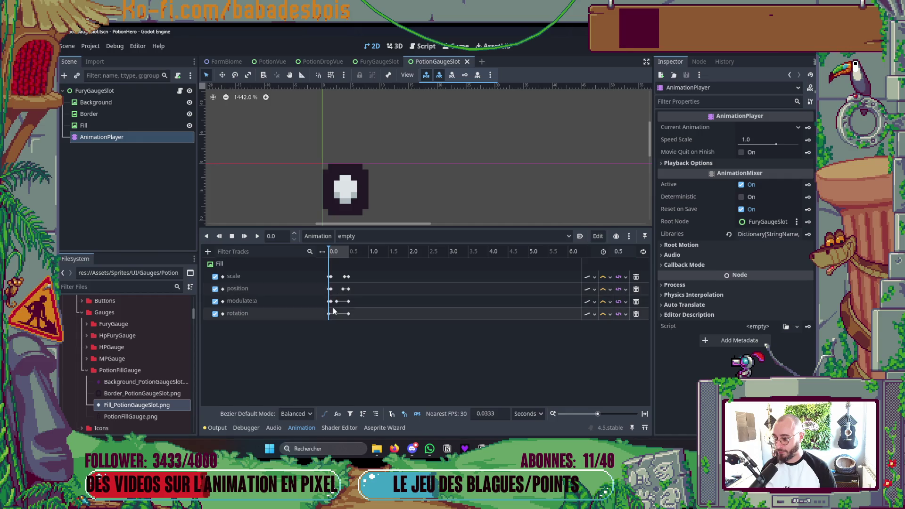
Step: Inspect the modulate:a track's full path, then select the Fill node
double_click(259, 300)
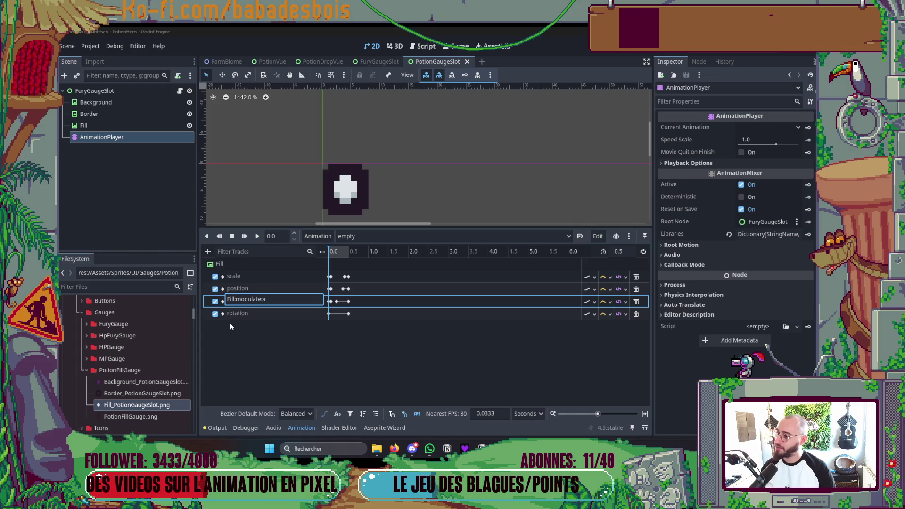
key("Return")
left_click(310, 333)
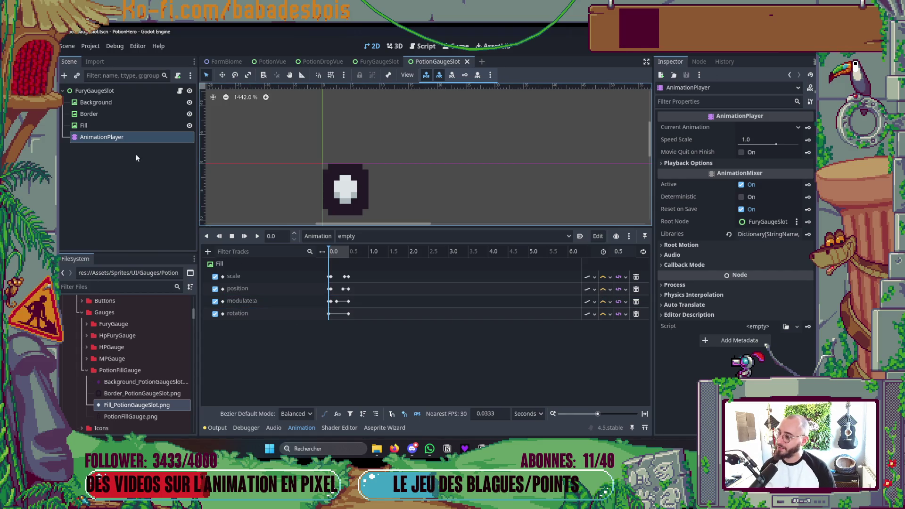
left_click(135, 127)
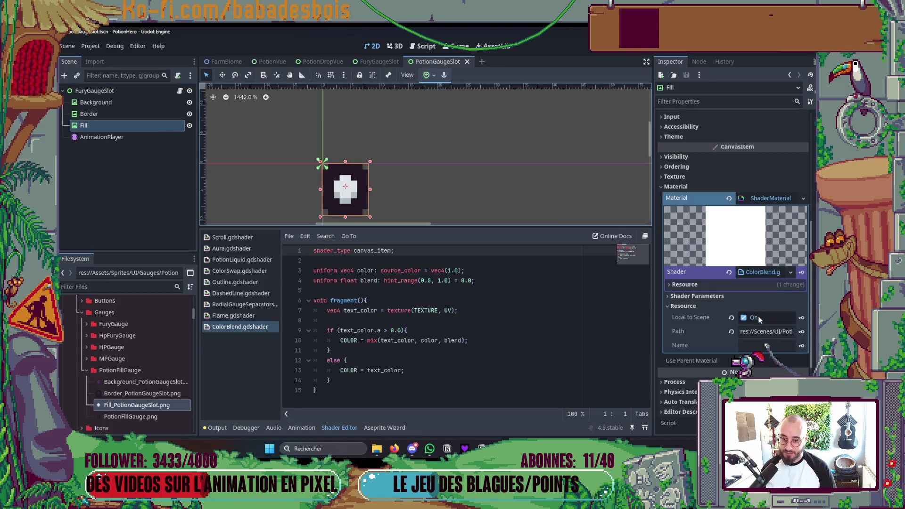
Step: Expand Fill's shader parameters to show the color and blend values
left_click(700, 304)
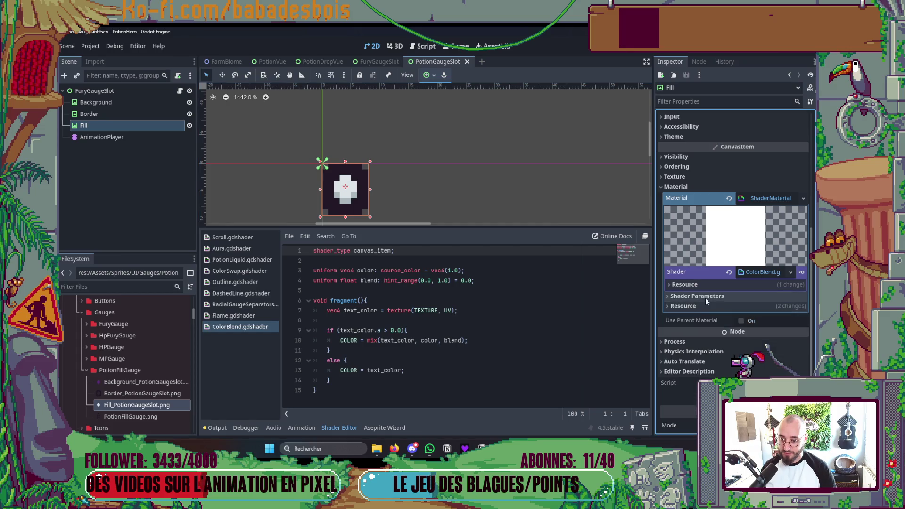
left_click(705, 296)
left_click(706, 295)
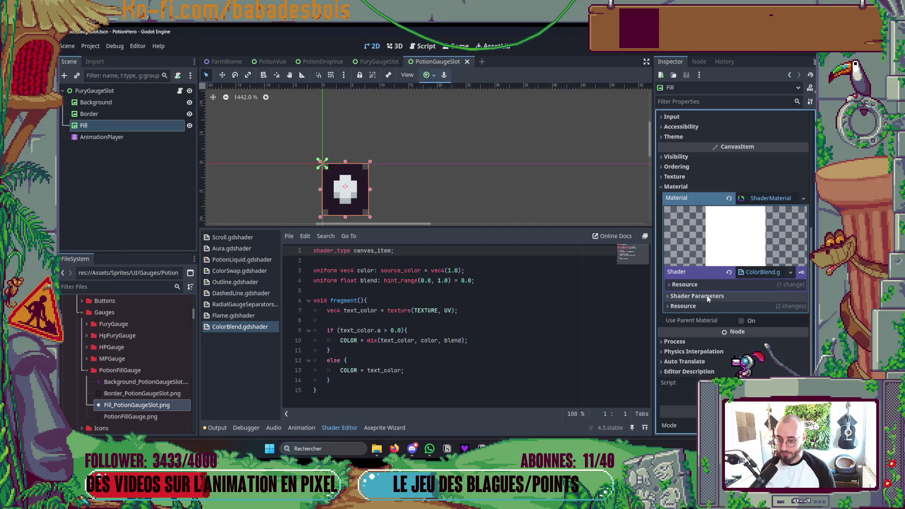
left_click(706, 295)
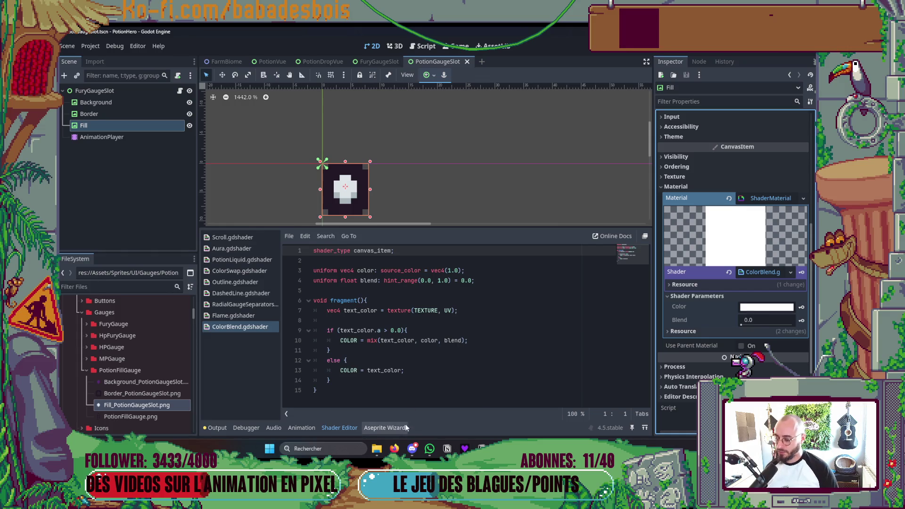
Step: Join the else onto the closing-brace line in ColorBlend and return to the animation tracks
mouse_move(398, 451)
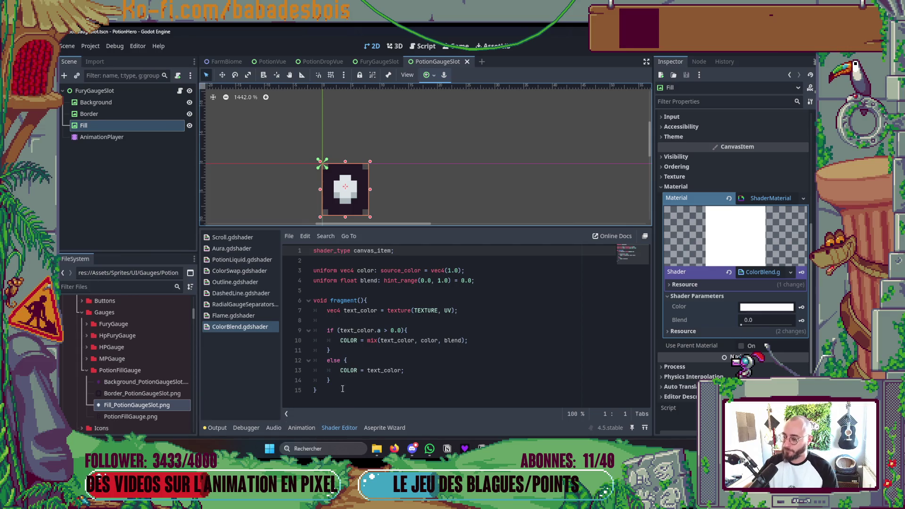
left_click(328, 360)
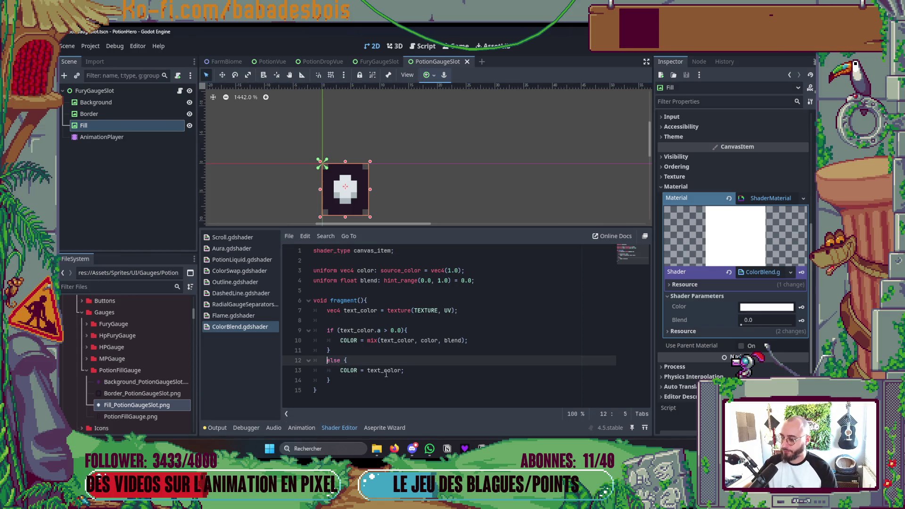
key("BackSpace")
key("BackSpace")
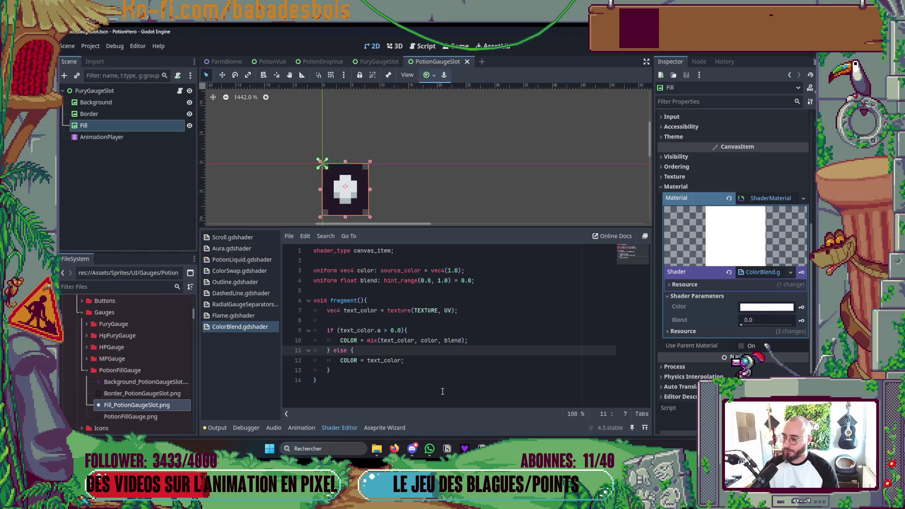
left_click(441, 390)
left_click(343, 423)
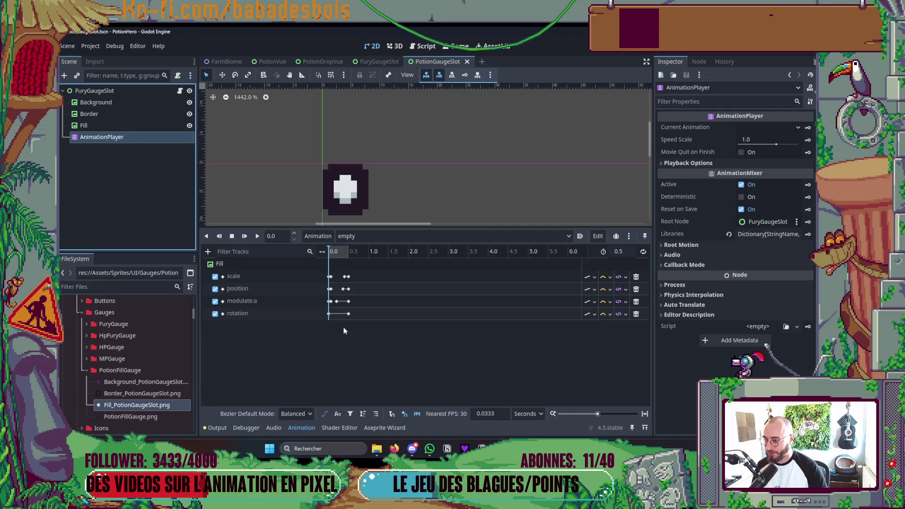
Step: Insert a scale key near 0.2 and move the modulate:a key to about 0.33
left_click(256, 236)
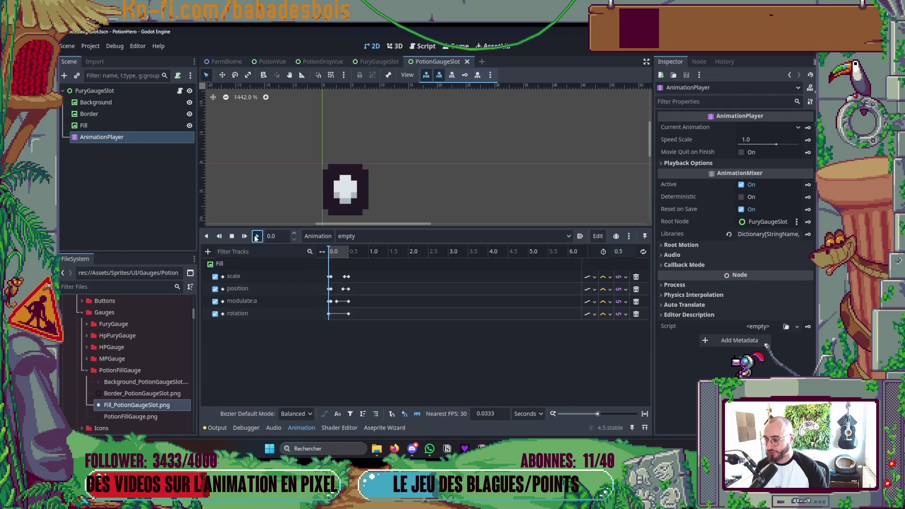
left_click_drag(341, 255, 337, 258)
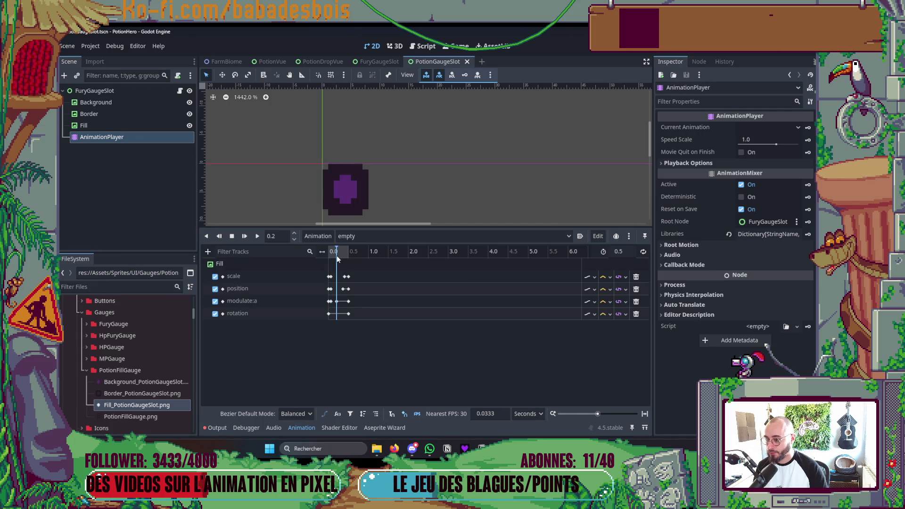
right_click(337, 279)
left_click(356, 283)
mouse_move(337, 278)
left_mouse_down()
mouse_move(327, 253)
mouse_move(336, 250)
left_mouse_up()
left_click(338, 279)
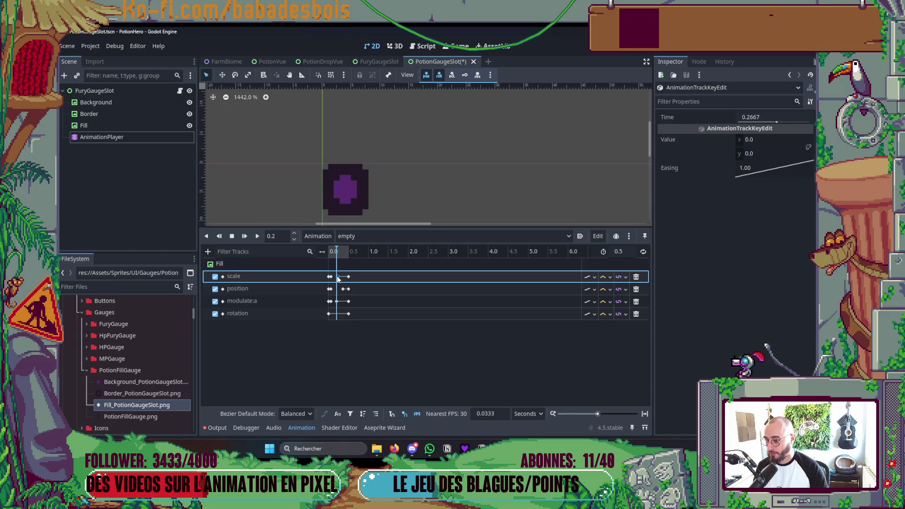
left_click(337, 302)
left_click_drag(336, 301, 342, 302)
mouse_move(337, 252)
left_mouse_down()
mouse_move(326, 251)
mouse_move(343, 254)
mouse_move(330, 255)
mouse_move(346, 278)
mouse_move(341, 255)
mouse_move(320, 251)
left_mouse_up()
left_click(340, 277)
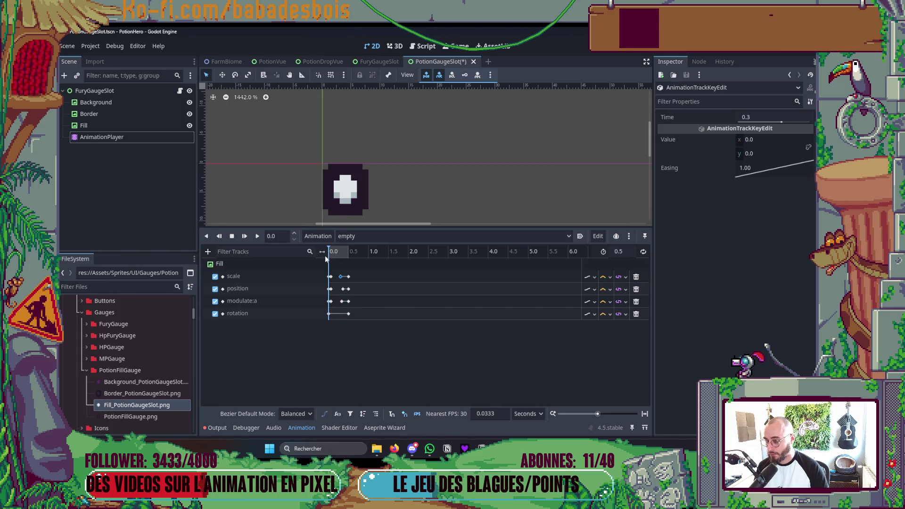
Step: Remove the modulate:a track and replay the empty animation to check it
left_click(257, 235)
scroll(436, 161, "down", 2)
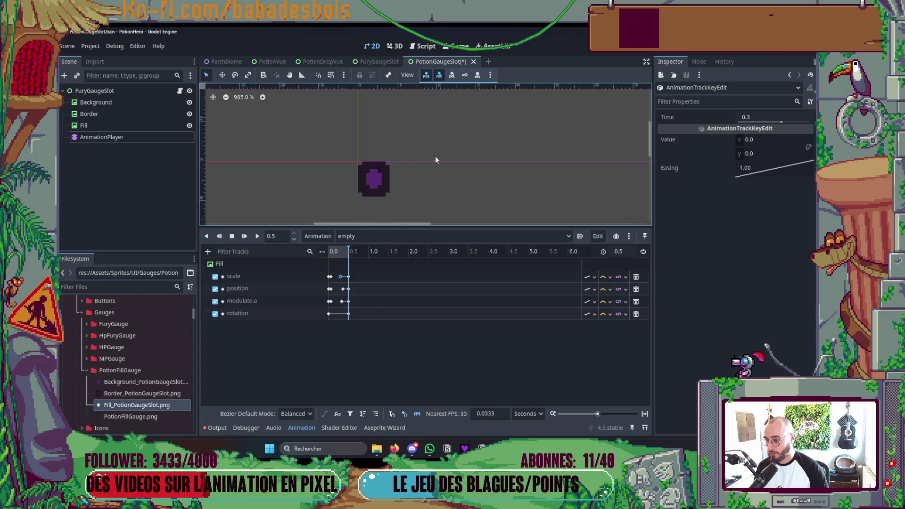
left_click(257, 235)
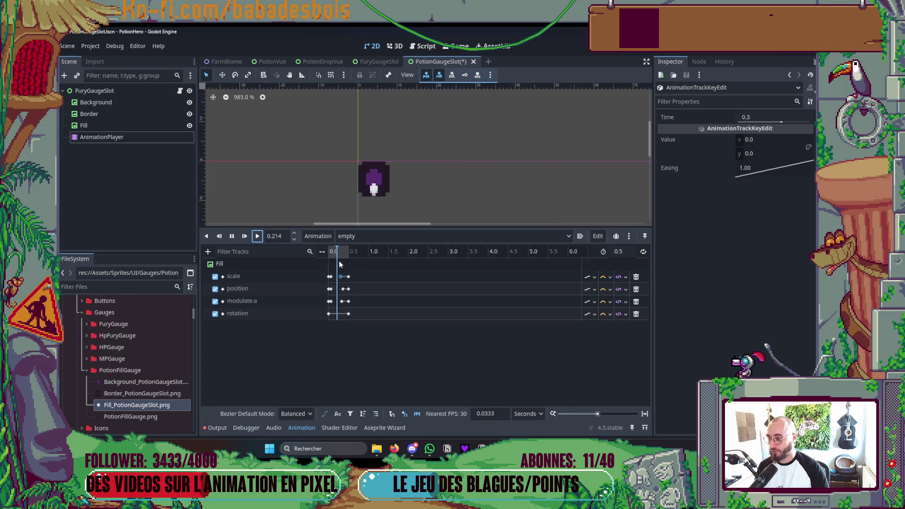
left_click(635, 301)
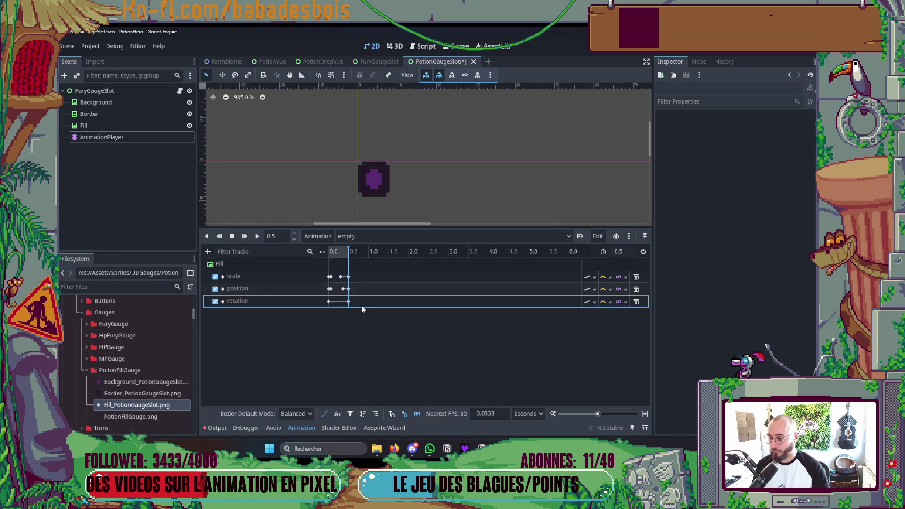
left_click(330, 252)
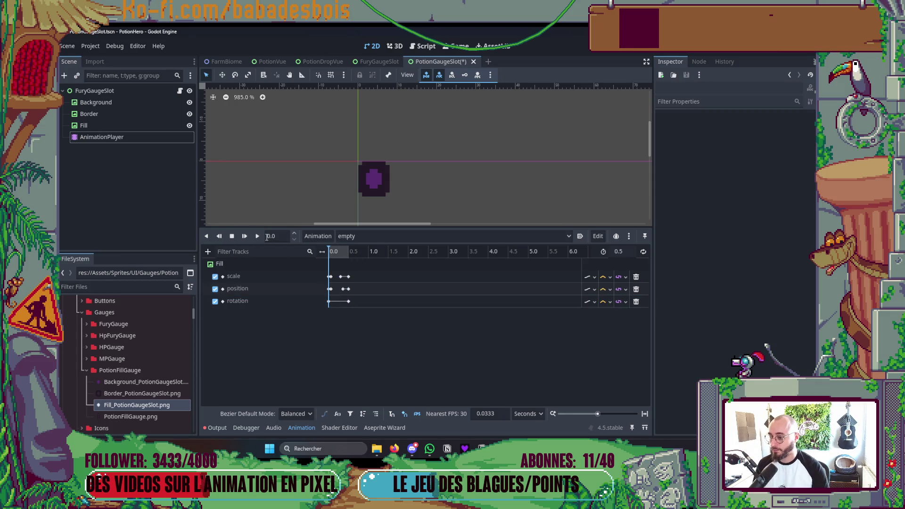
left_click(258, 237)
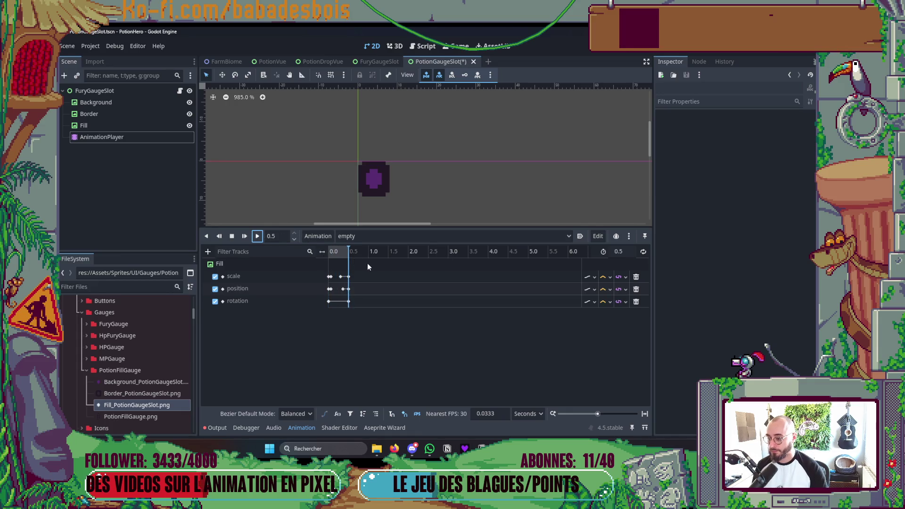
key("ctrl+z")
left_click(330, 253)
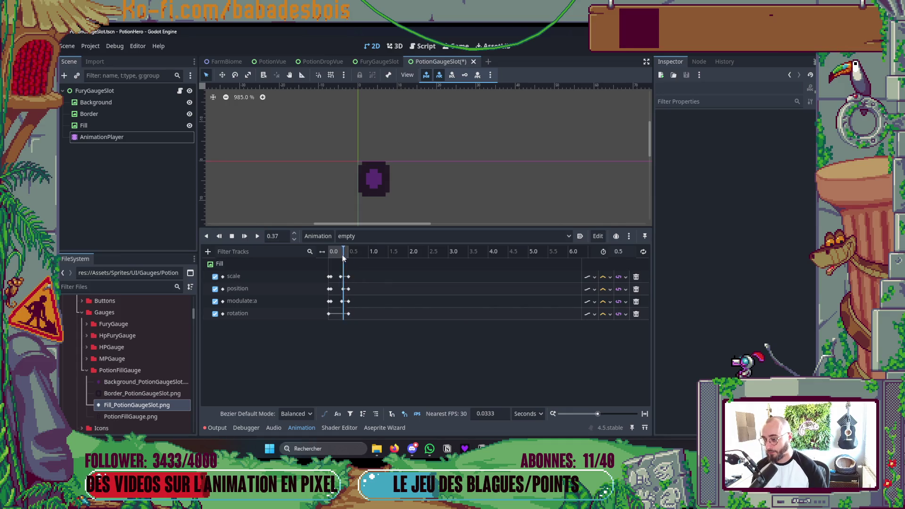
left_click(635, 302)
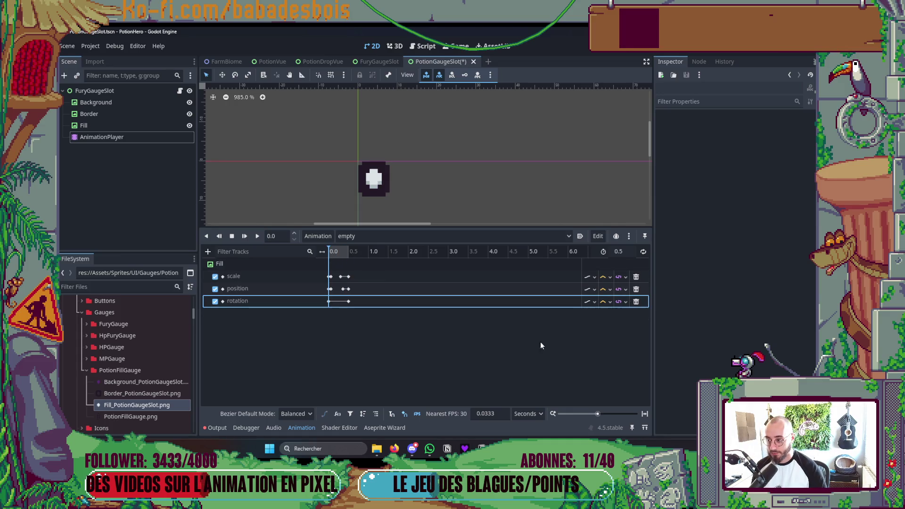
left_click(258, 237)
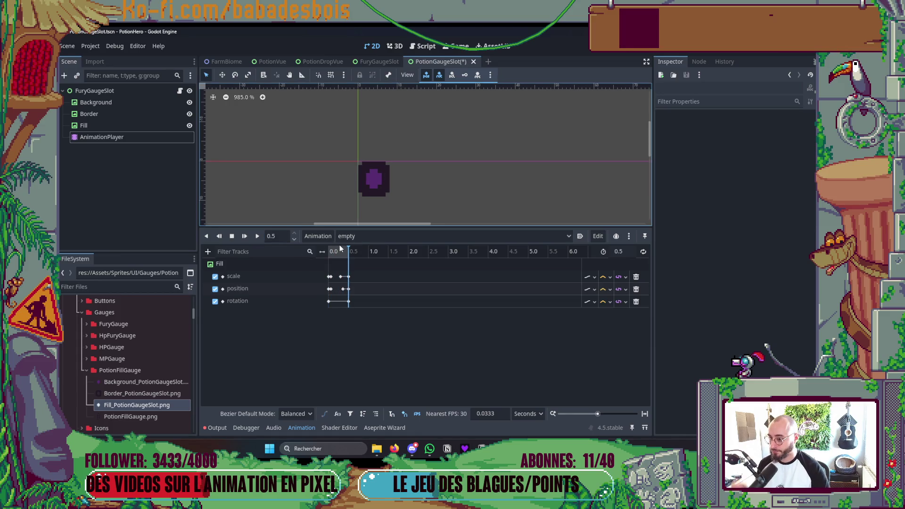
left_click_drag(340, 246, 329, 250)
left_click(387, 236)
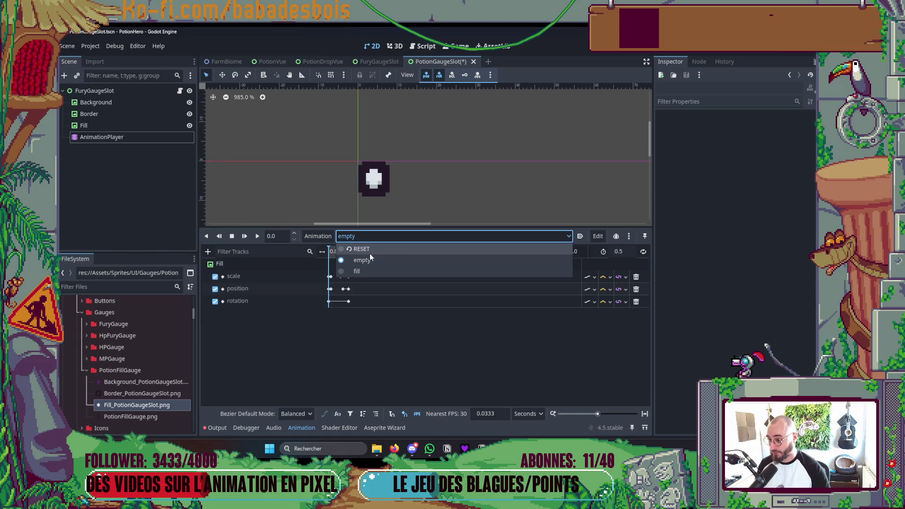
Step: Preview the RESET and fill animations, then save the scene
left_click(371, 250)
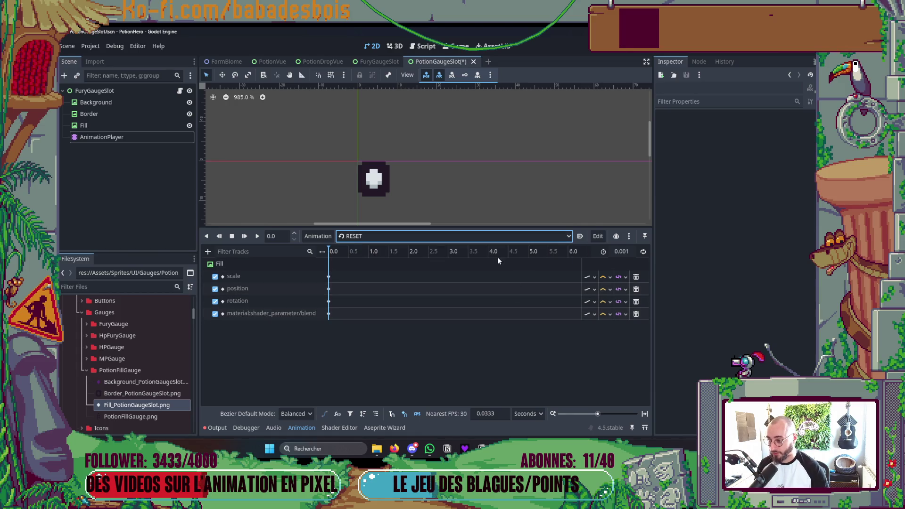
left_click(424, 236)
left_click(358, 267)
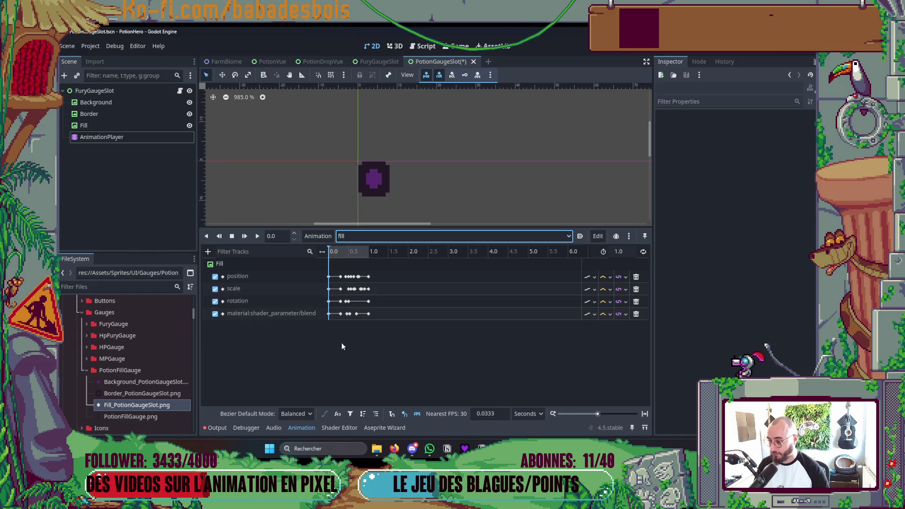
left_click(257, 236)
scroll(411, 177, "down", 3)
scroll(414, 191, "down", 1)
left_click(257, 237)
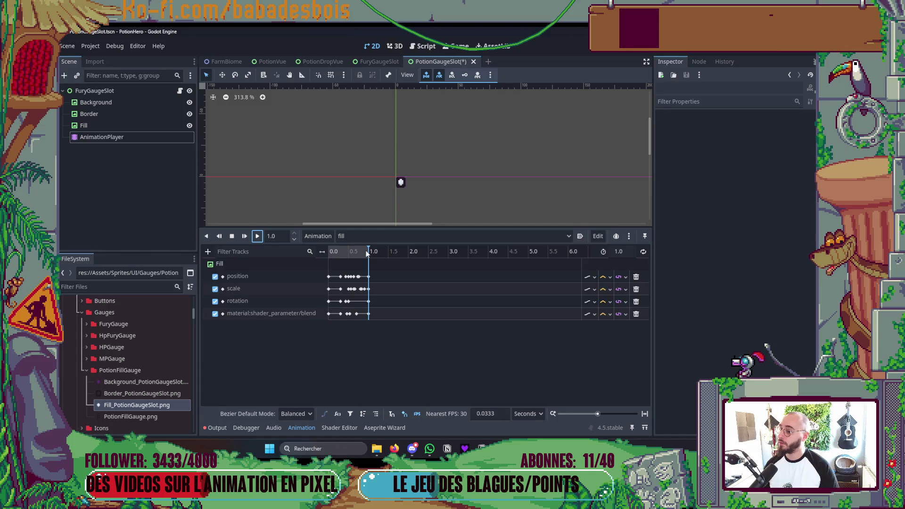
left_click(257, 237)
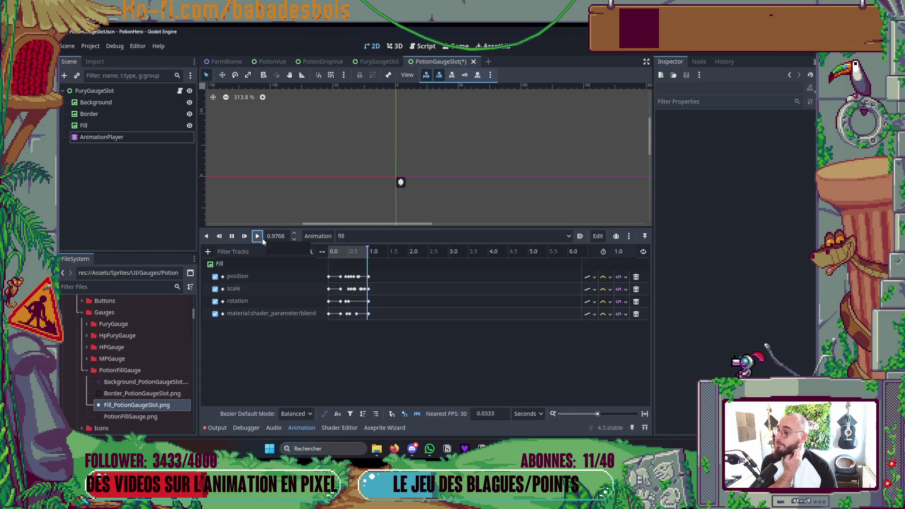
key("ctrl+s")
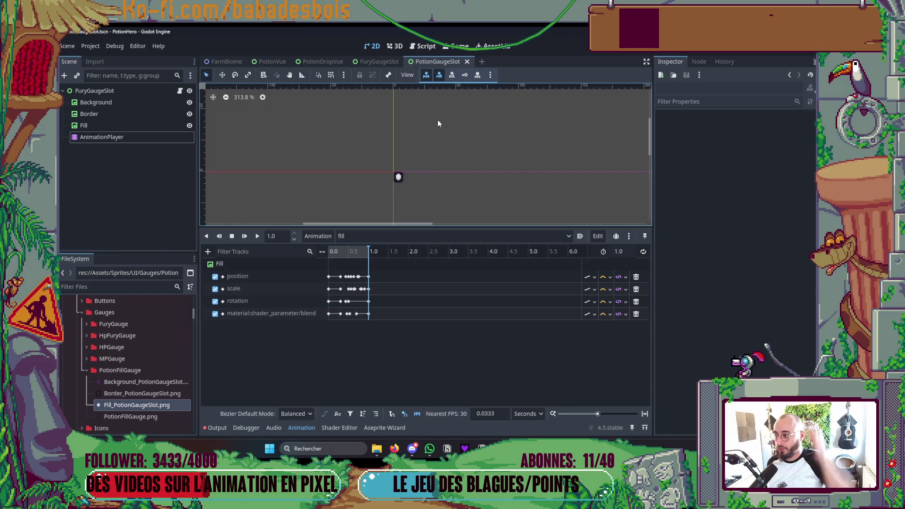
Step: Reselect Fill and then the AnimationPlayer to view the fill animation's tracks
left_click(166, 126)
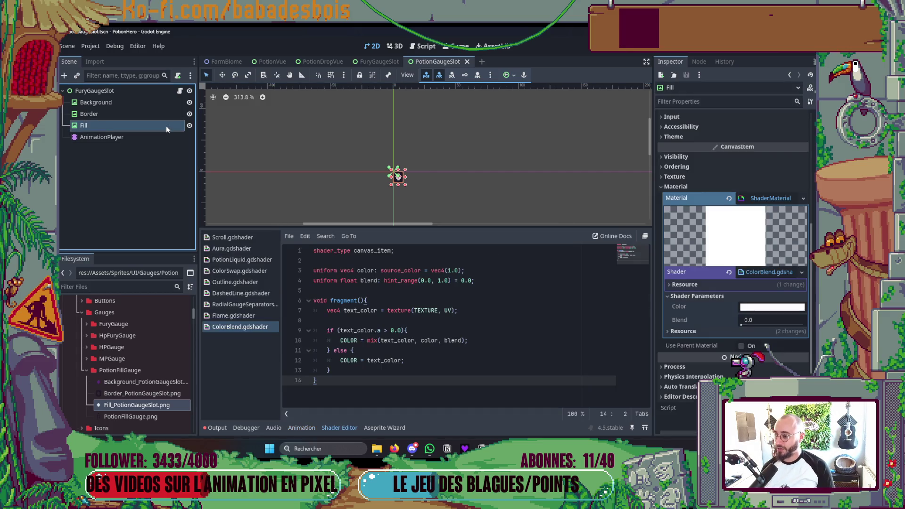
left_click(154, 137)
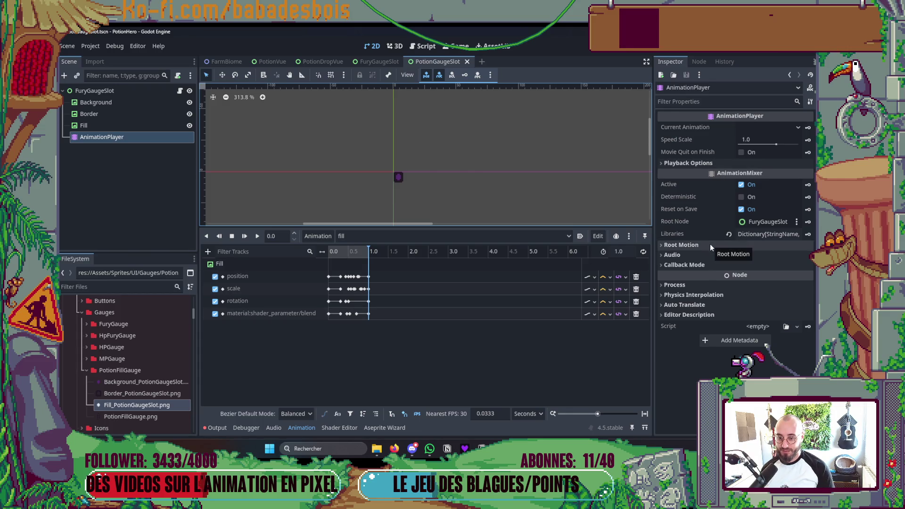
scroll(509, 170, "down", 1)
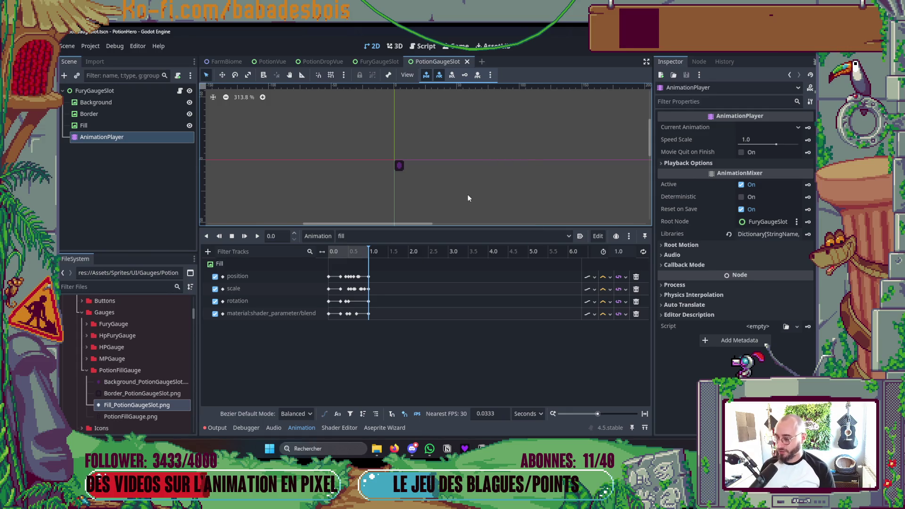
Step: In FuryGaugeSlot, delete the AnimationPlayer's material:shader_param/blend track and save the scene
left_click(377, 61)
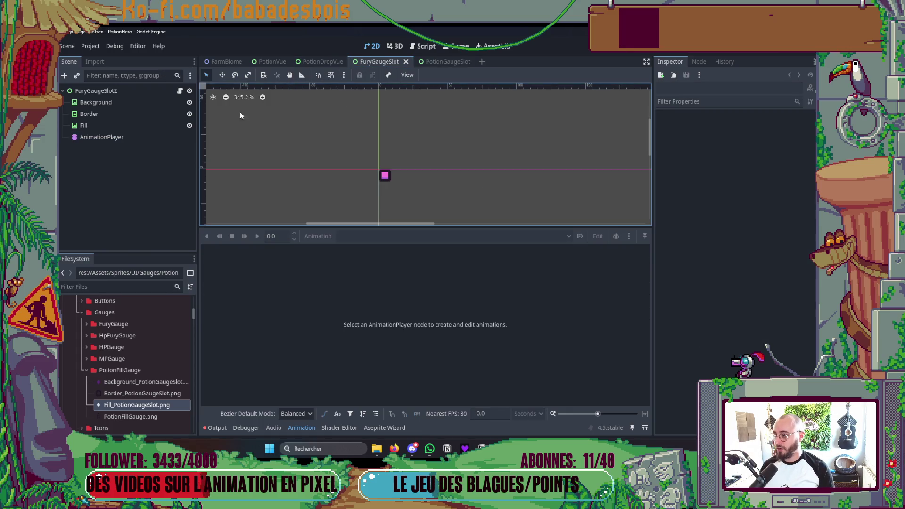
left_click(119, 137)
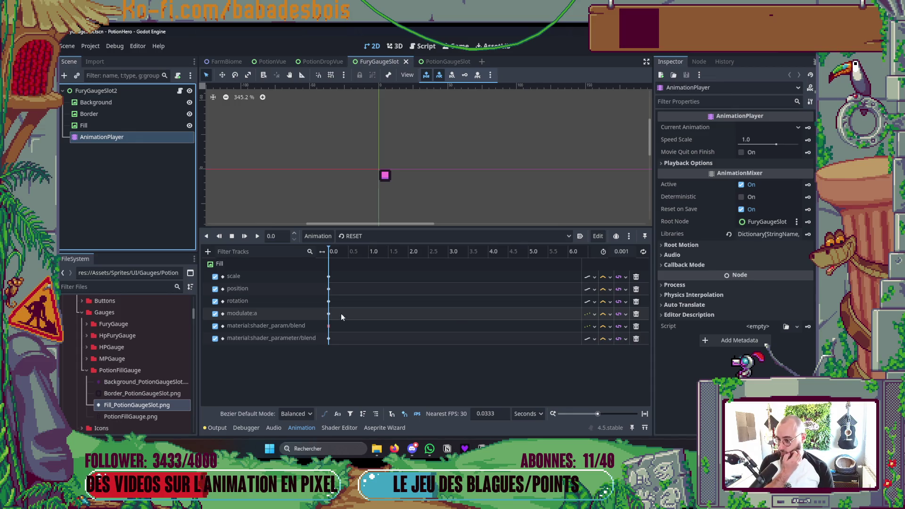
left_click(636, 326)
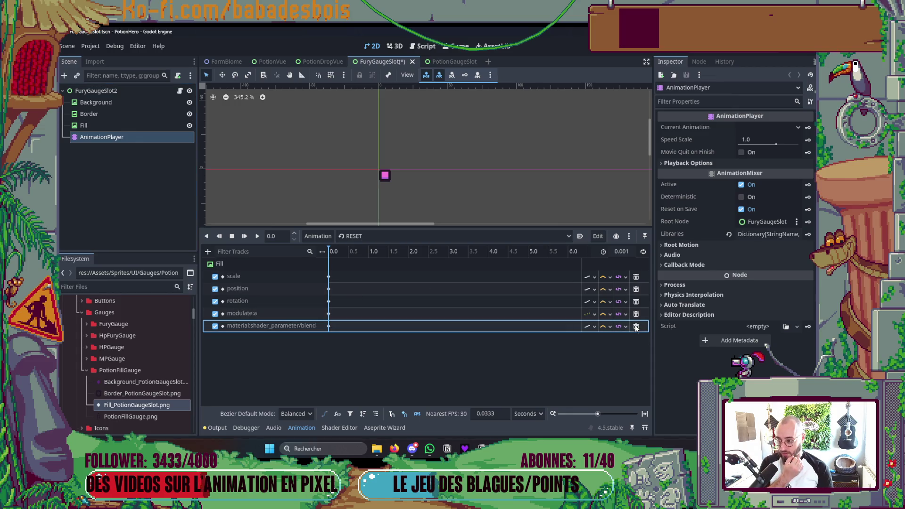
left_click(369, 239)
left_click(368, 239)
key("ctrl+s")
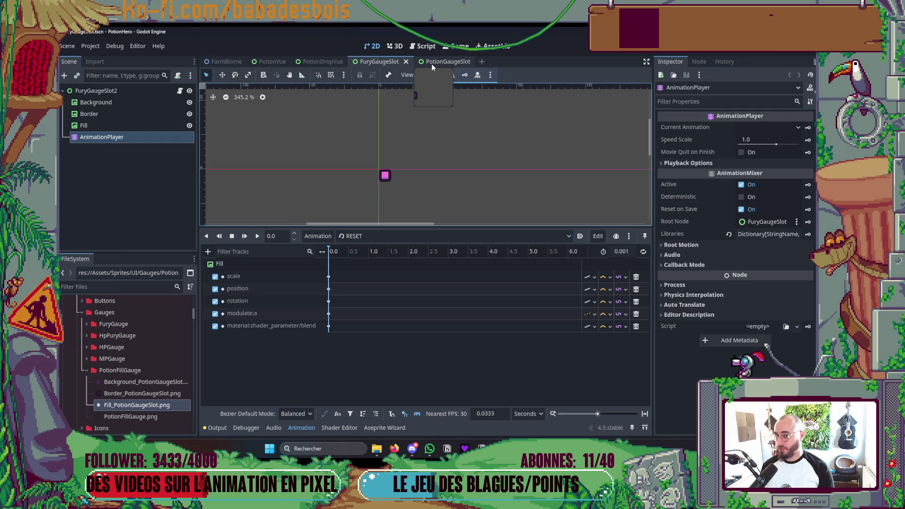
Step: Expand and collapse the AnimationPlayer's Playback, Root Motion, Audio and Callback Mode Inspector sections
left_click(692, 163)
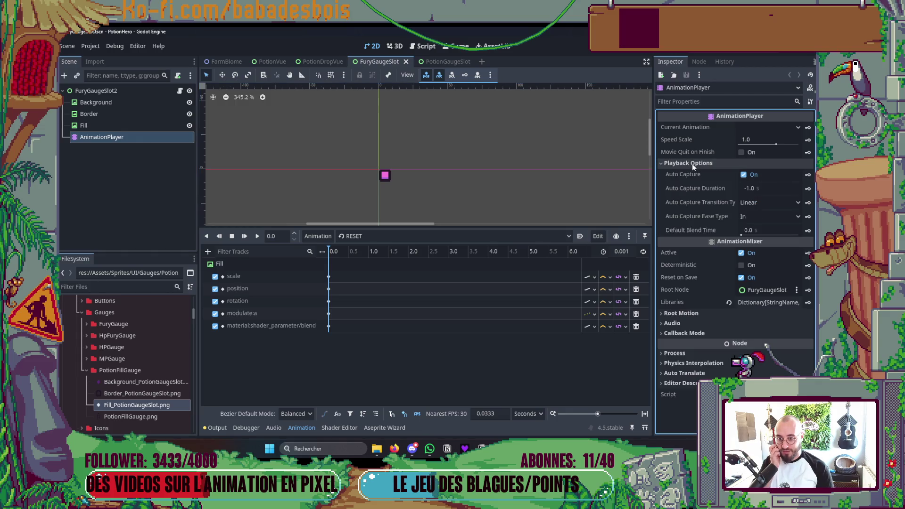
left_click(692, 163)
left_click(683, 245)
left_click(683, 245)
left_click(682, 254)
left_click(683, 255)
left_click(683, 263)
left_click(684, 263)
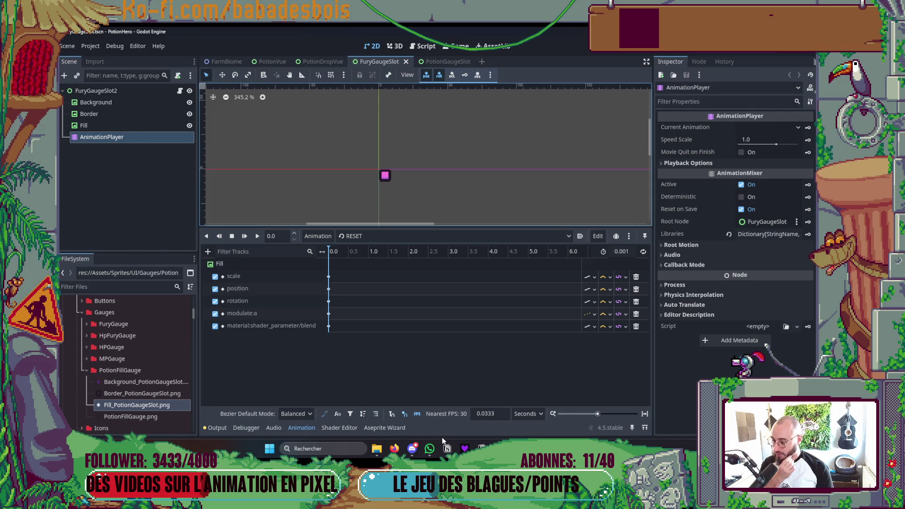
Step: Hide the animation timeline and zoom the canvas onto the pink fill square
left_click(121, 138)
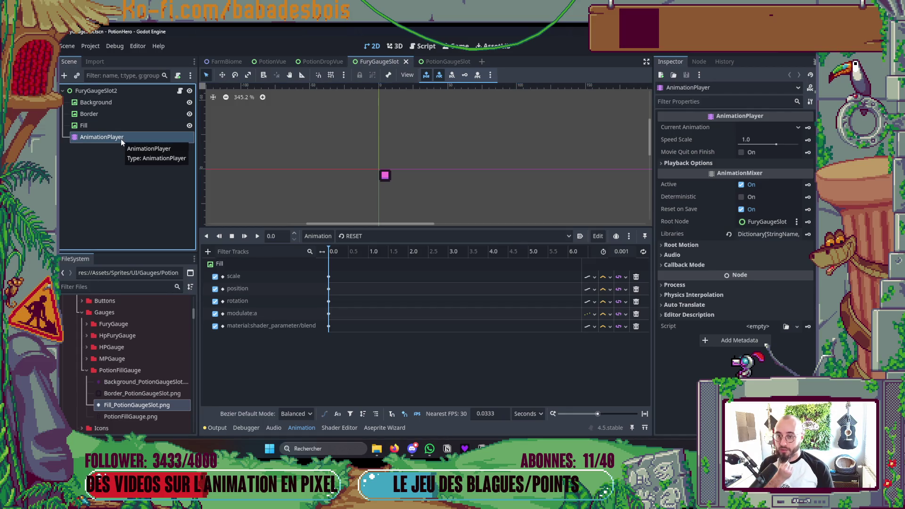
scroll(361, 127, "down", 3)
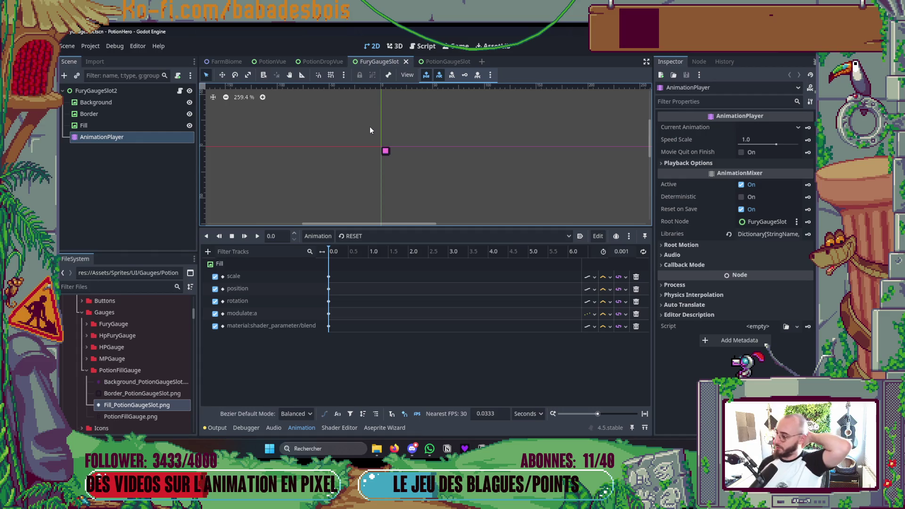
left_click(312, 429)
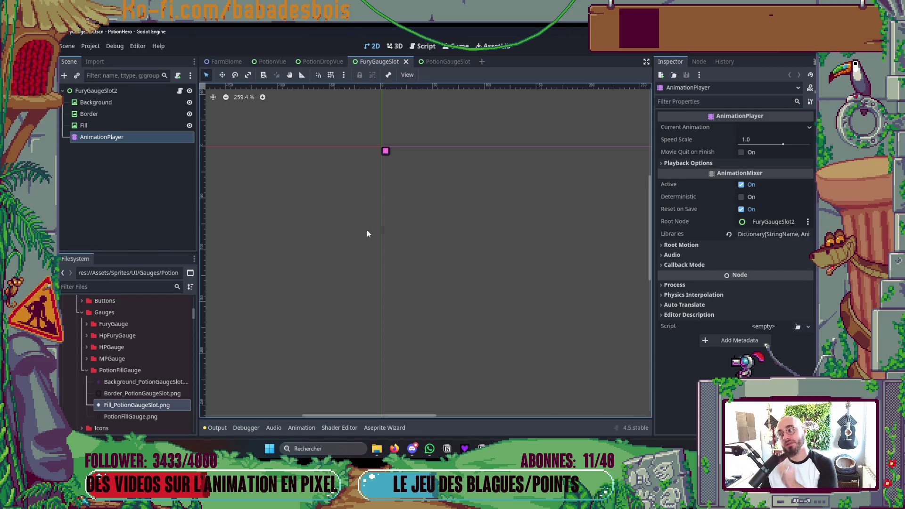
scroll(415, 134, "up", 5)
scroll(339, 167, "up", 5)
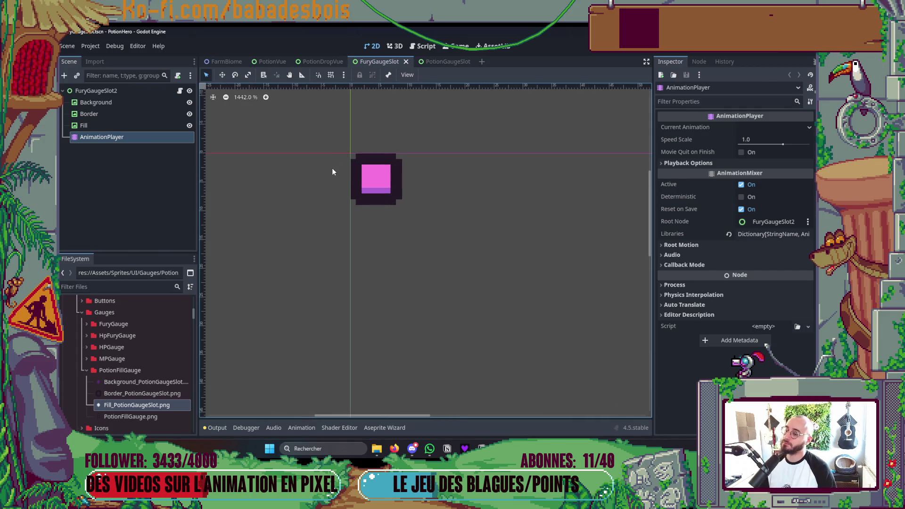
Step: In PotionGaugeSlot, play the 'fill' animation and remove its material:shader_parameter/blend track
left_click(318, 63)
left_click(402, 62)
left_click(437, 62)
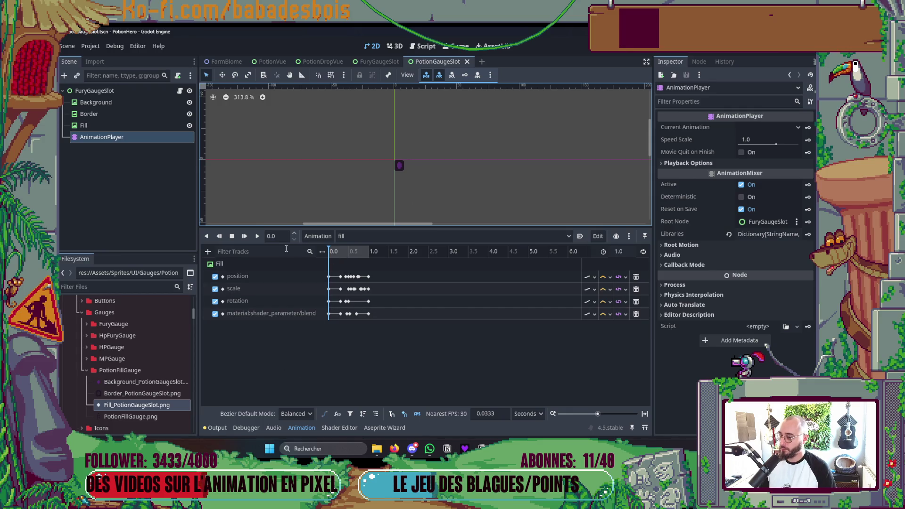
left_click(258, 236)
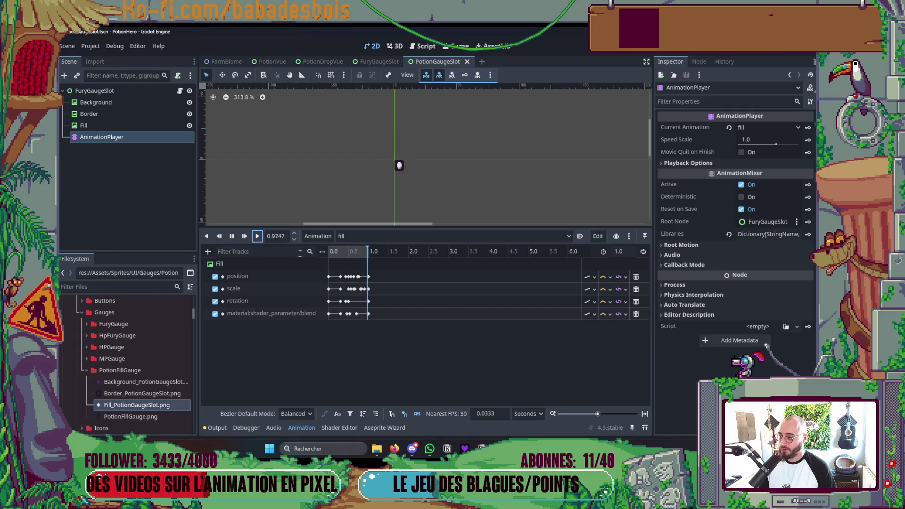
left_click(636, 314)
Step: Scrub the fill animation around 0.23 seconds, save the scene, and hide the timeline
left_click_drag(329, 251, 383, 253)
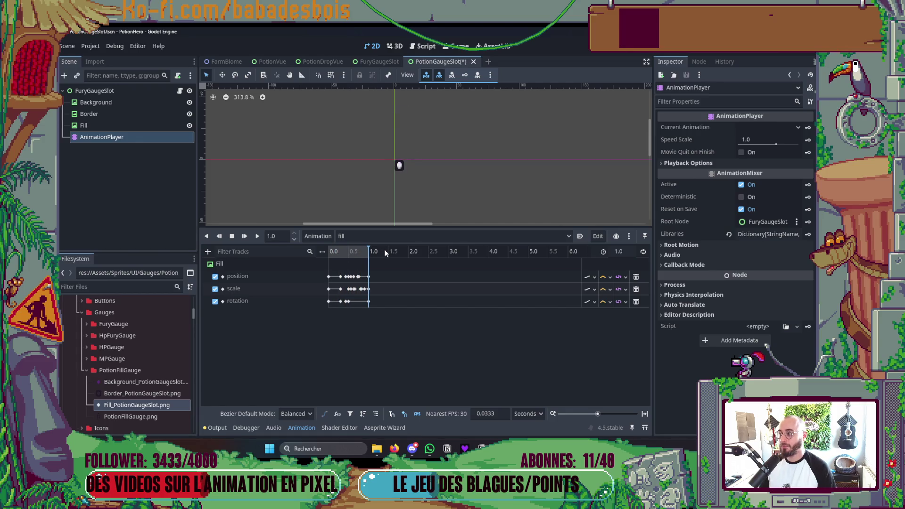
left_click_drag(384, 249, 304, 250)
left_click_drag(402, 192, 410, 184)
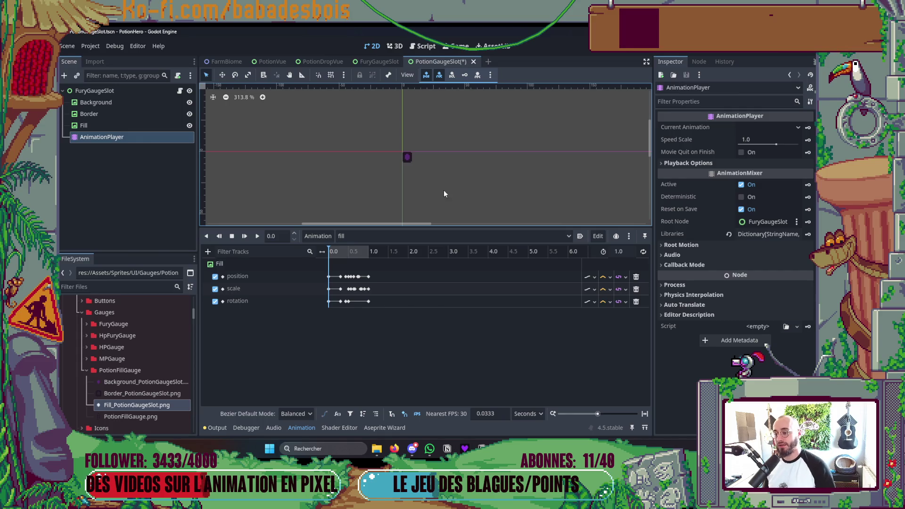
key("ctrl+s")
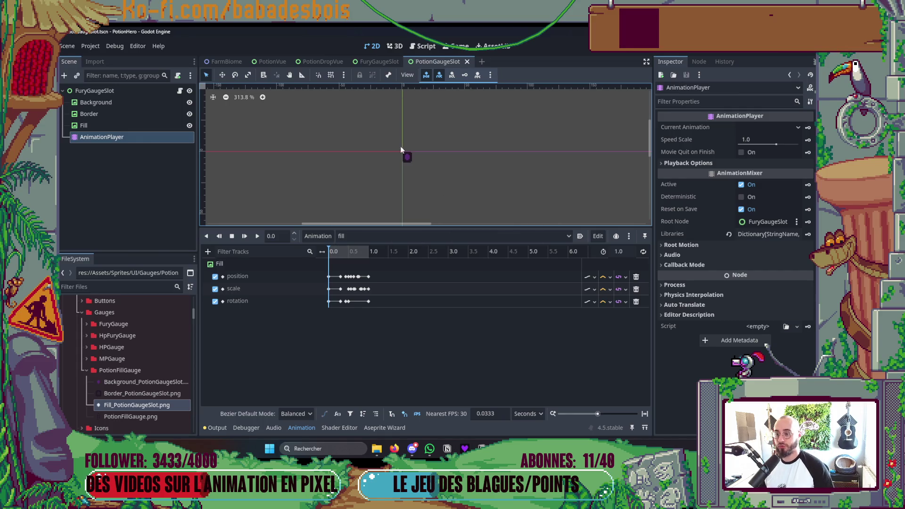
mouse_move(446, 225)
left_mouse_down()
mouse_move(433, 332)
mouse_move(426, 324)
left_mouse_up()
left_click(301, 427)
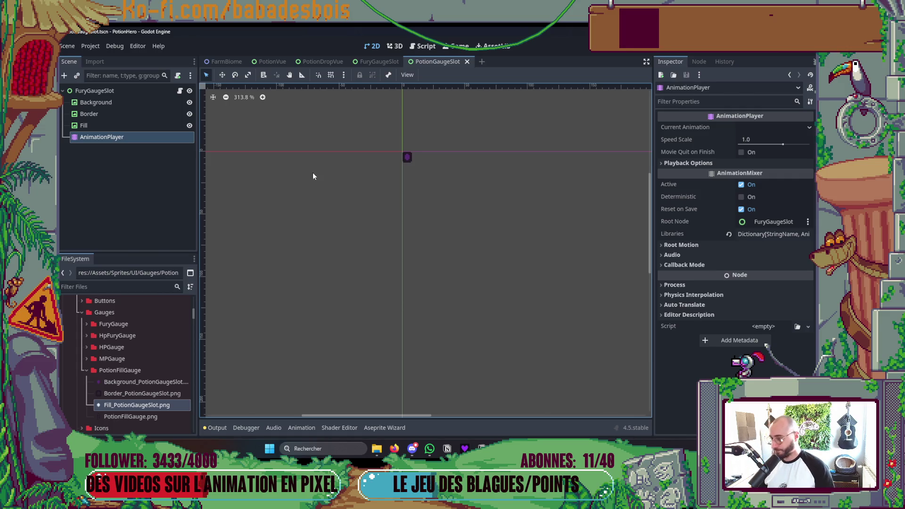
Step: Switch to the PotionVue scene and bring up the VBoxContainer node's context menu
left_click(320, 61)
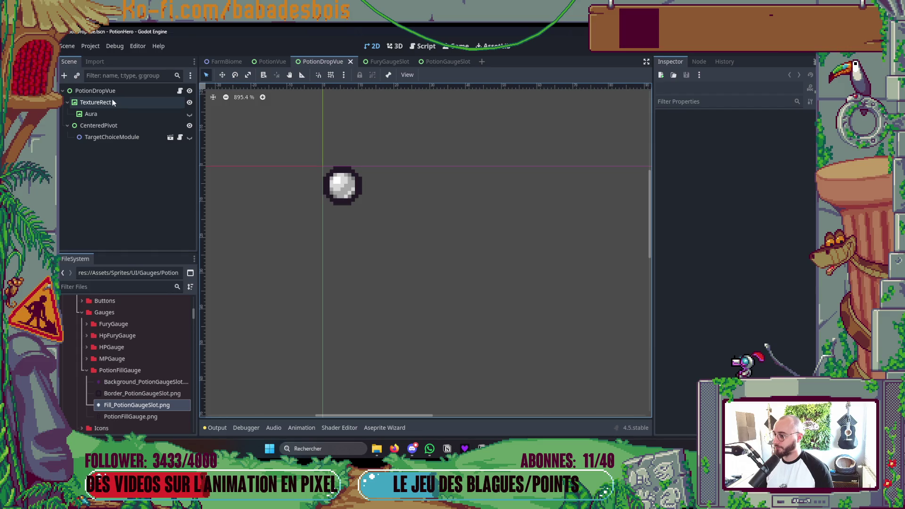
left_click(258, 62)
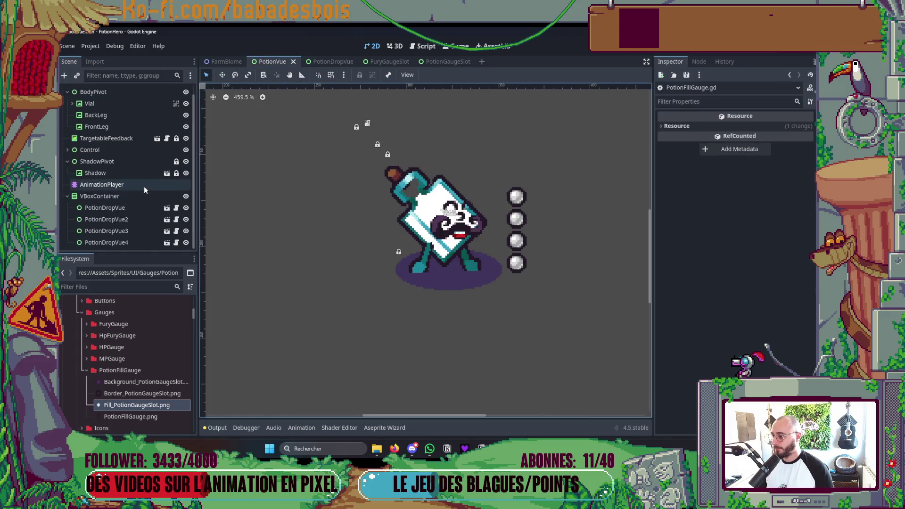
right_click(96, 199)
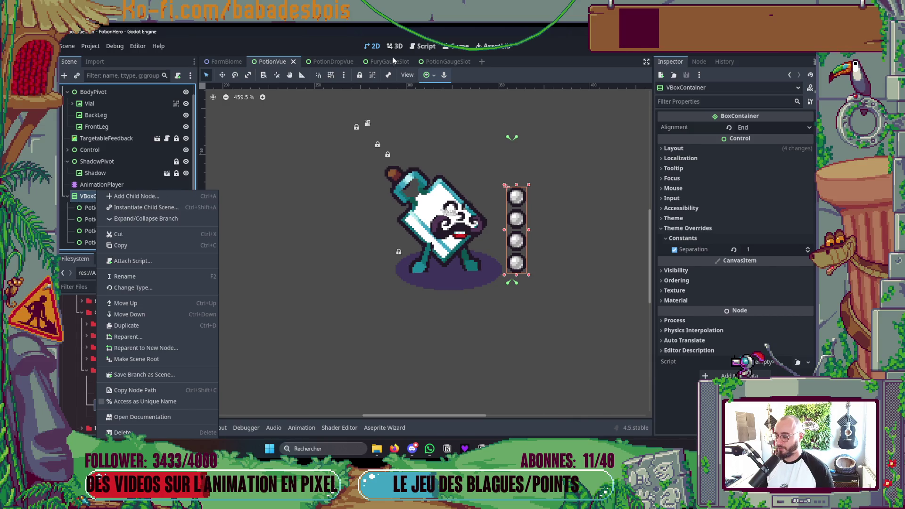
left_click(386, 76)
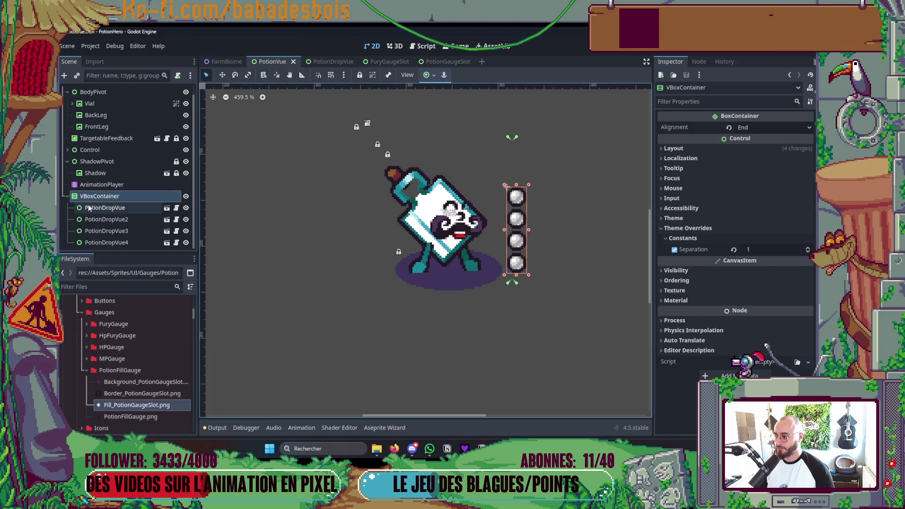
right_click(103, 202)
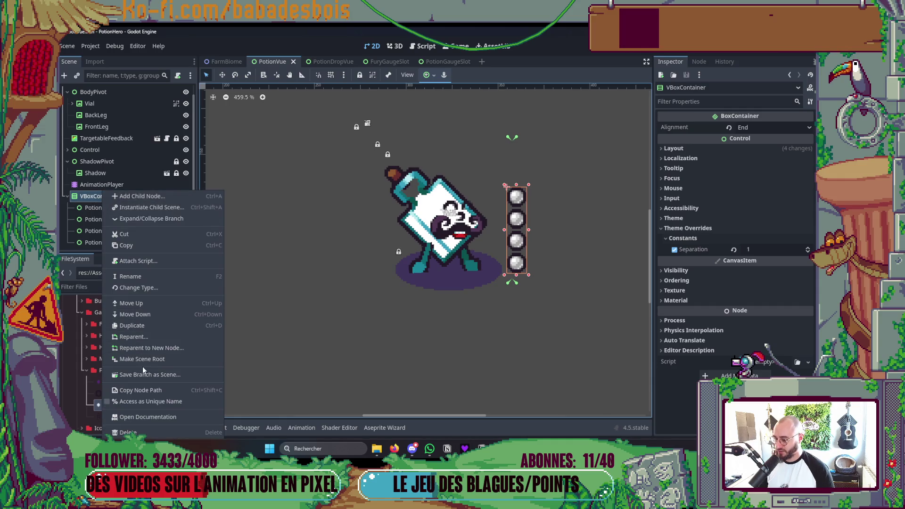
Step: Filter the FileSystem for 'GaugeSlo' and open GridTextureGaugeSlot.gd in the script editor
left_click(84, 284)
left_click(79, 288)
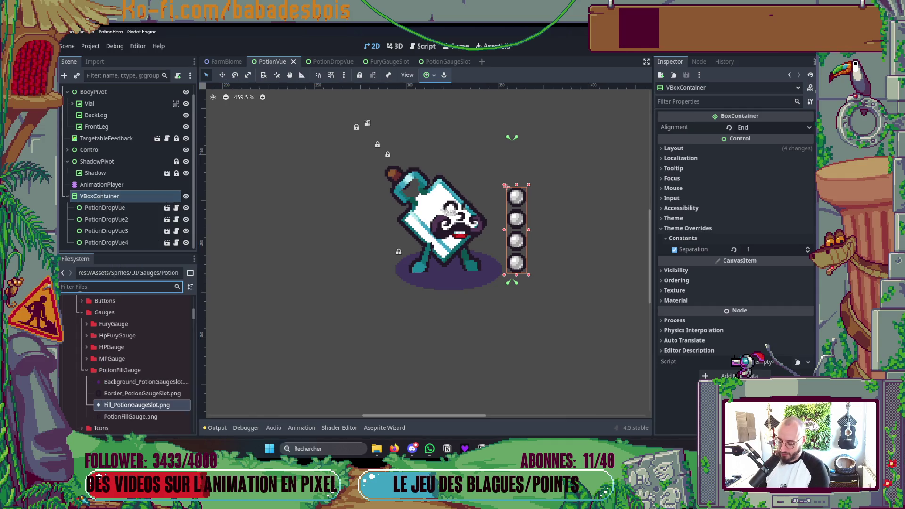
type("Gauge")
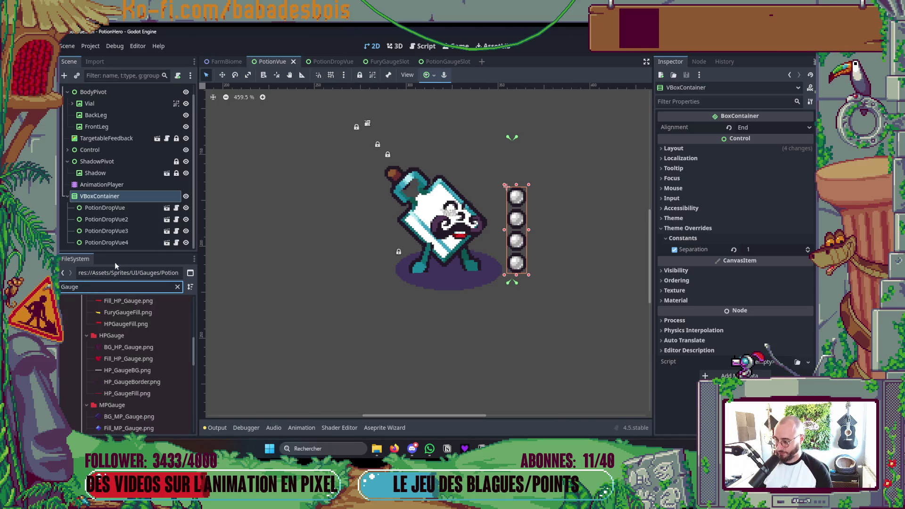
scroll(134, 329, "down", 10)
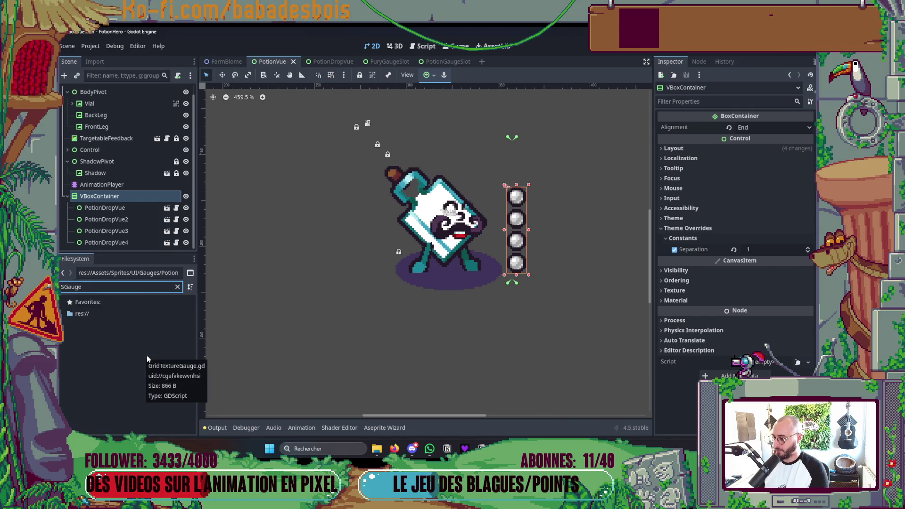
type("Slo")
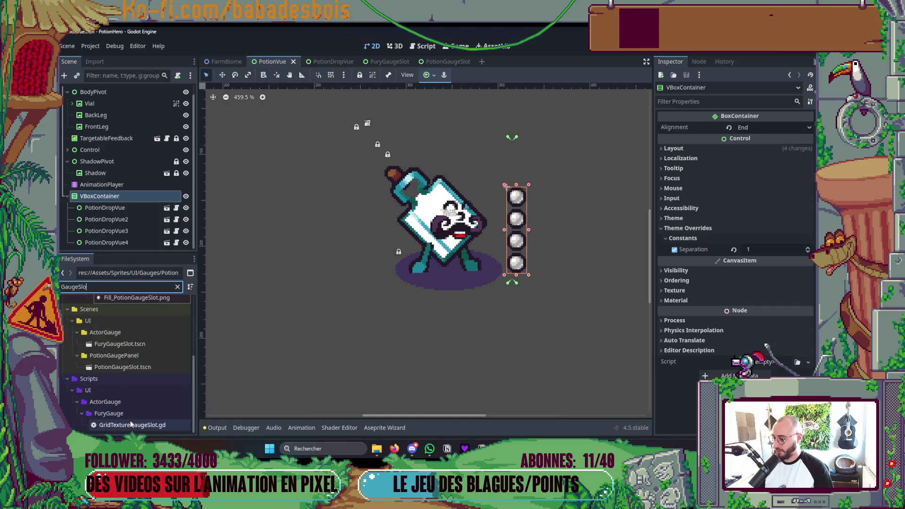
left_click(149, 426)
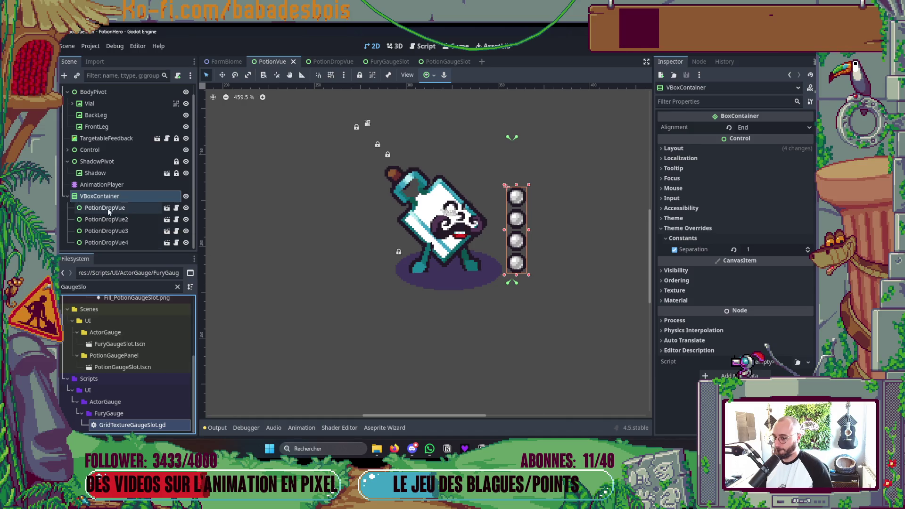
double_click(155, 426)
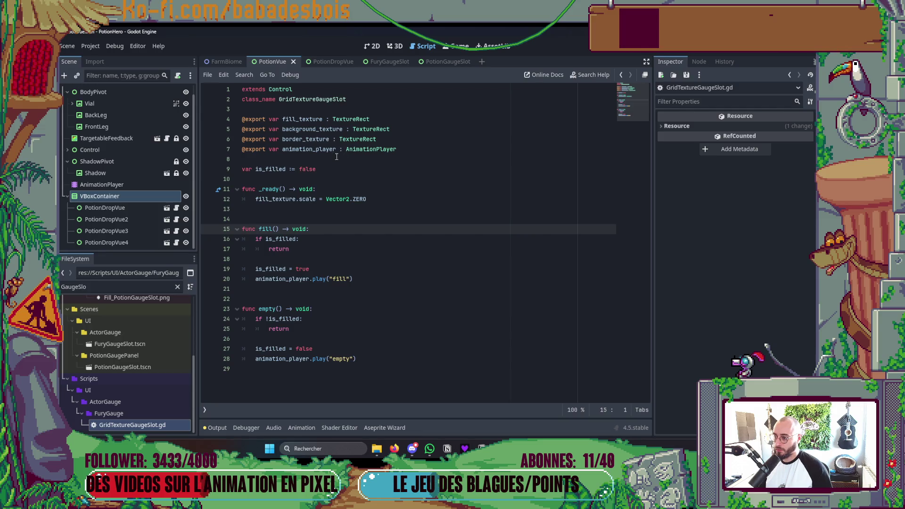
Step: Clear the file filter, open GridTextureGauge.gd, and select its grid_container export line
mouse_move(341, 201)
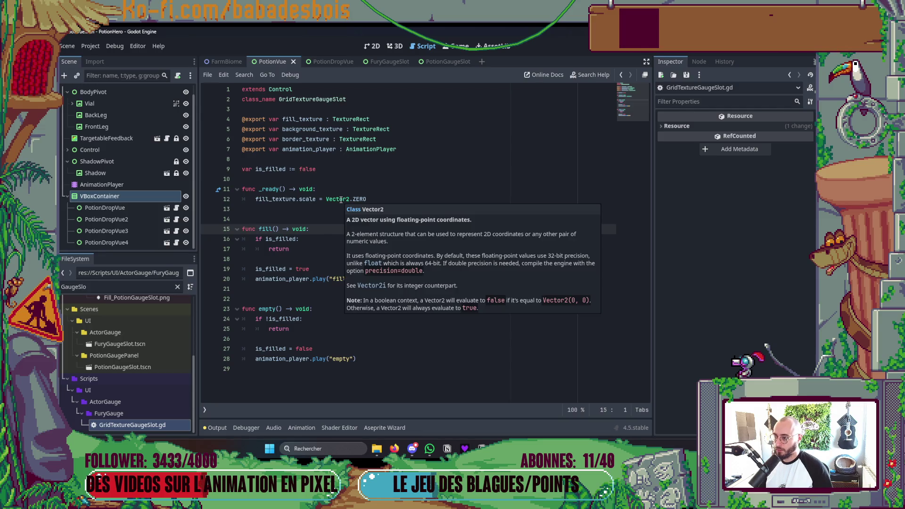
left_click(178, 287)
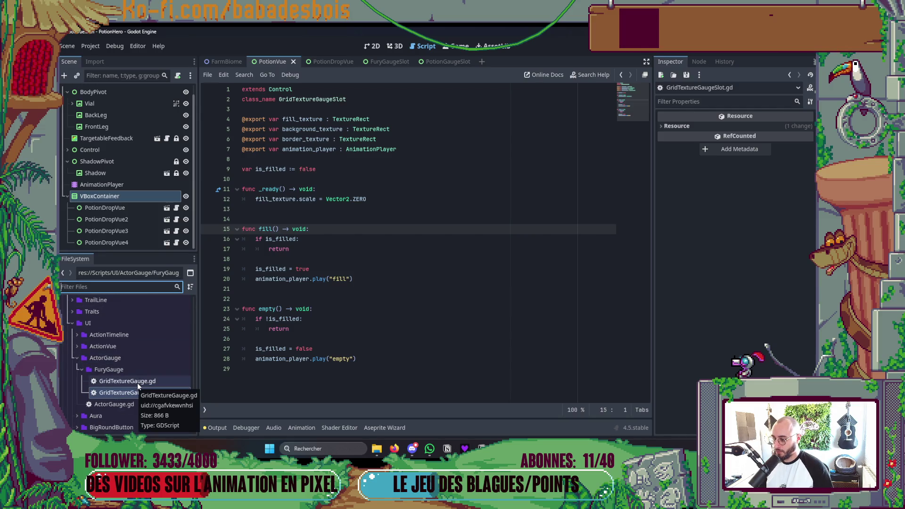
double_click(137, 382)
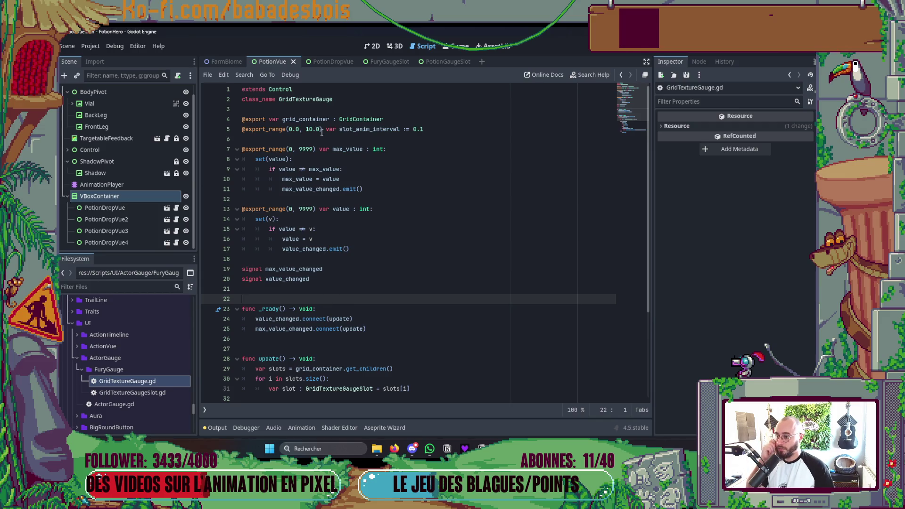
mouse_move(370, 119)
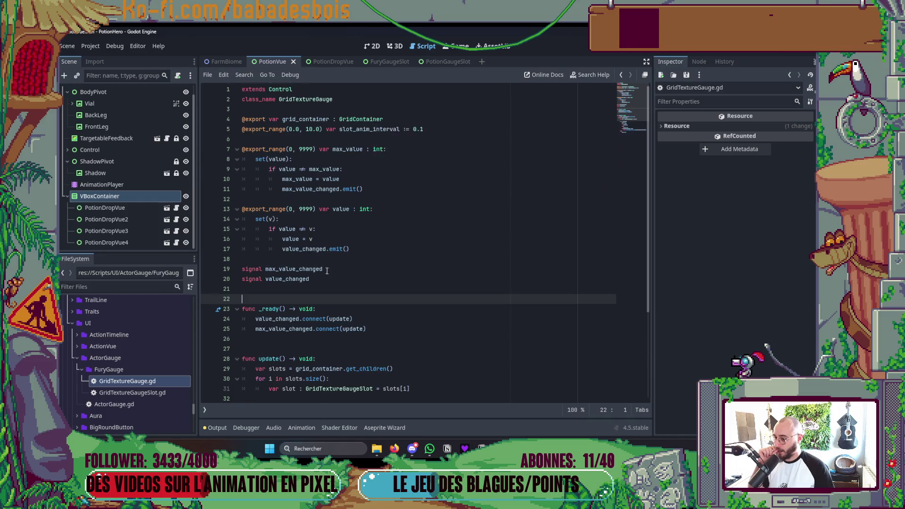
scroll(328, 270, "down", 4)
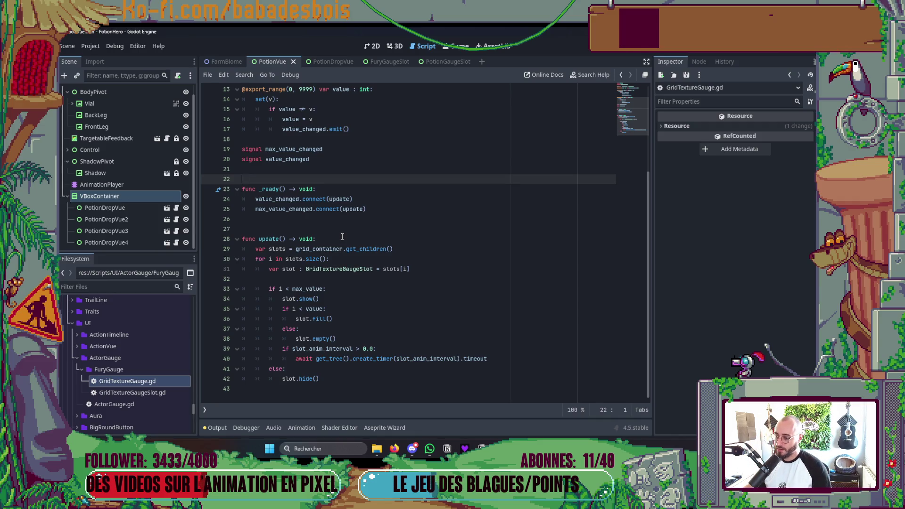
scroll(331, 244, "up", 4)
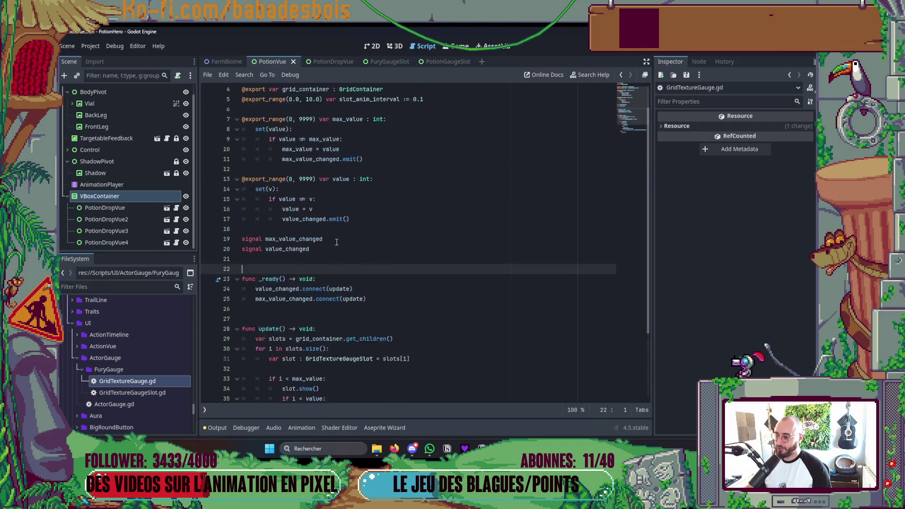
triple_click(388, 116)
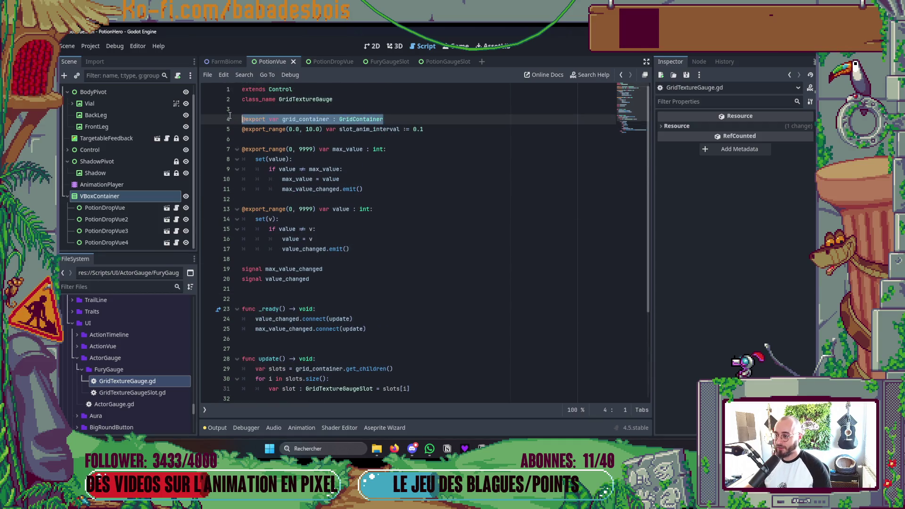
Step: Rename the exported variable grid_container to container on line 4
left_click(304, 169)
left_click(299, 119)
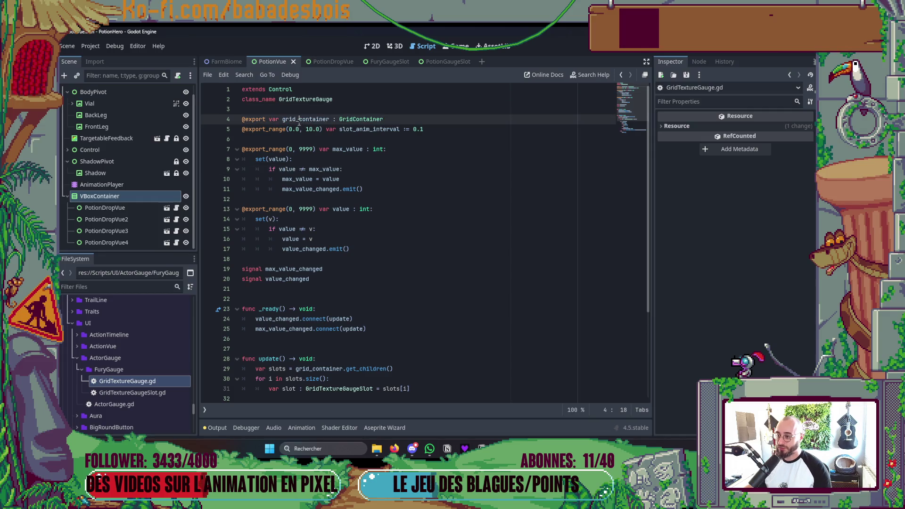
key("Up")
key("Up")
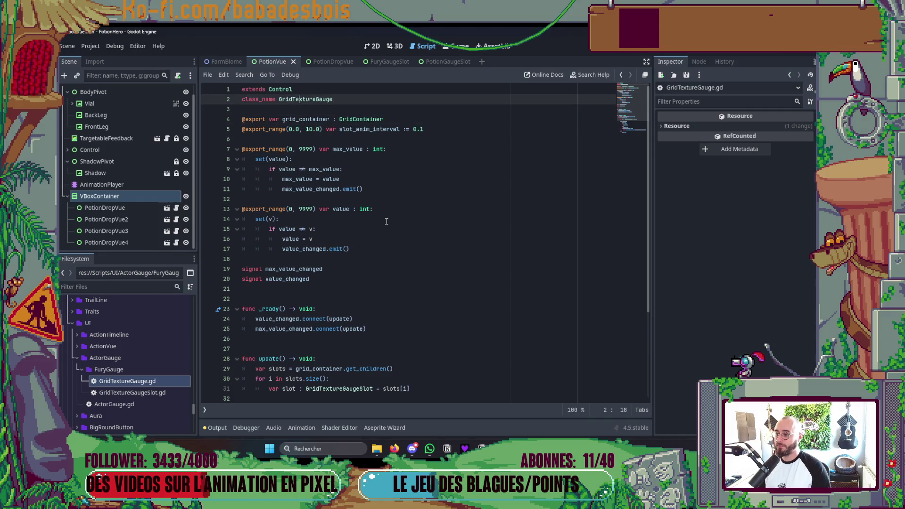
key("Down")
key("Down")
key("Down")
key("Up")
key("BackSpace")
key("BackSpace")
key("BackSpace")
Step: Replace the 'Grid' prefix of class_name GridTextureGauge with 'Mutliple'
key("Up")
key("Up")
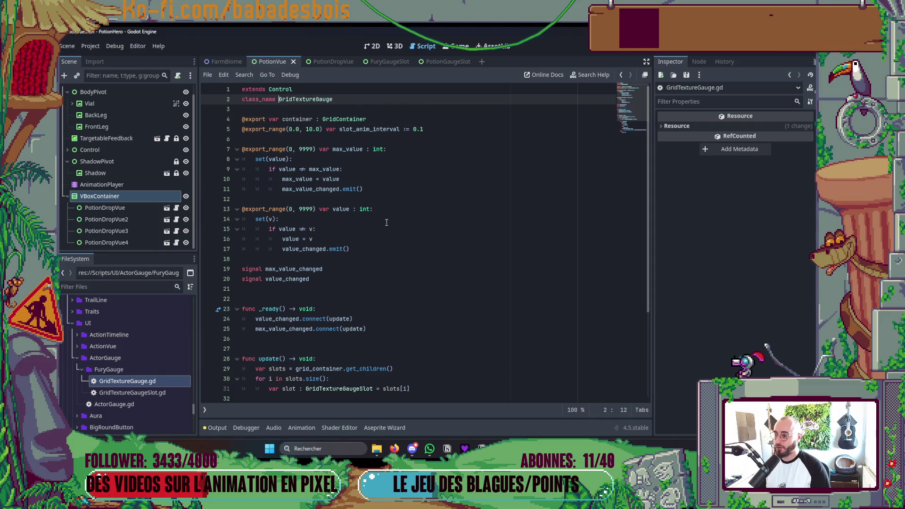
key("Delete")
key("Delete")
key("Delete")
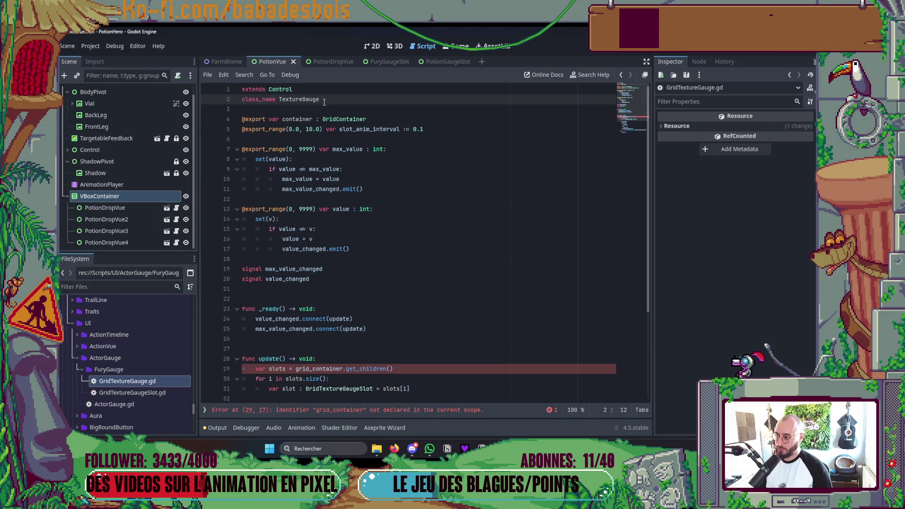
type("Container")
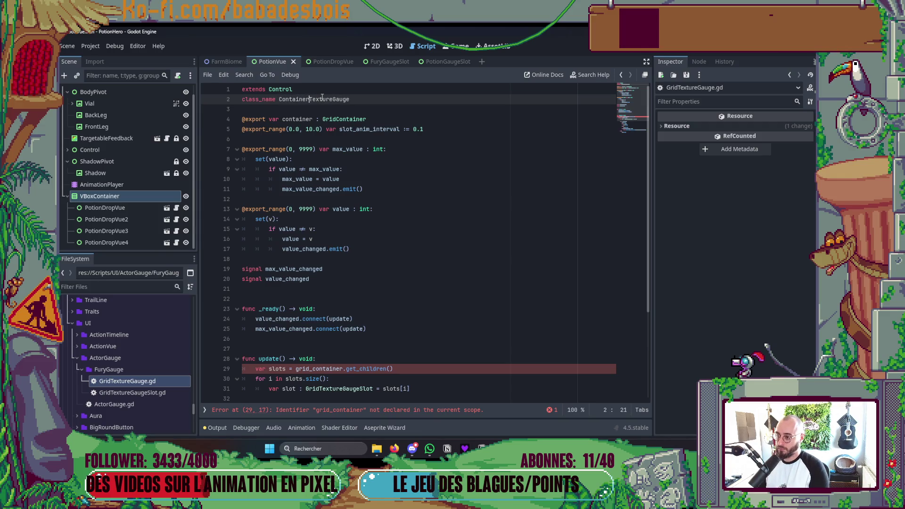
left_click(372, 189)
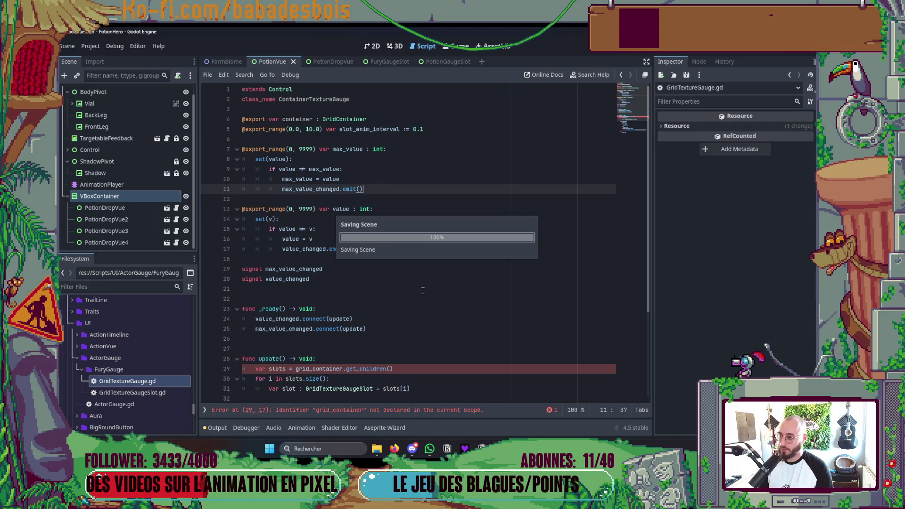
left_click(309, 99)
key("ctrl+shift+Left")
key("BackSpace")
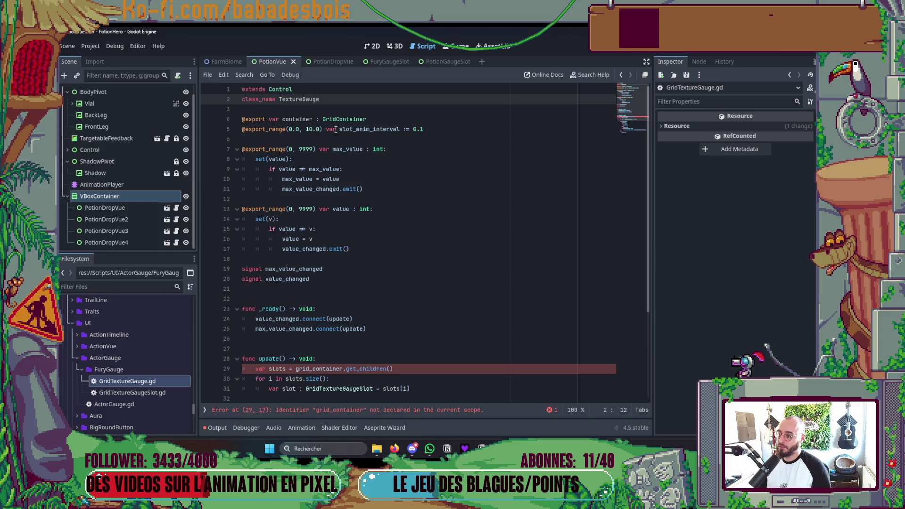
type("Mutl")
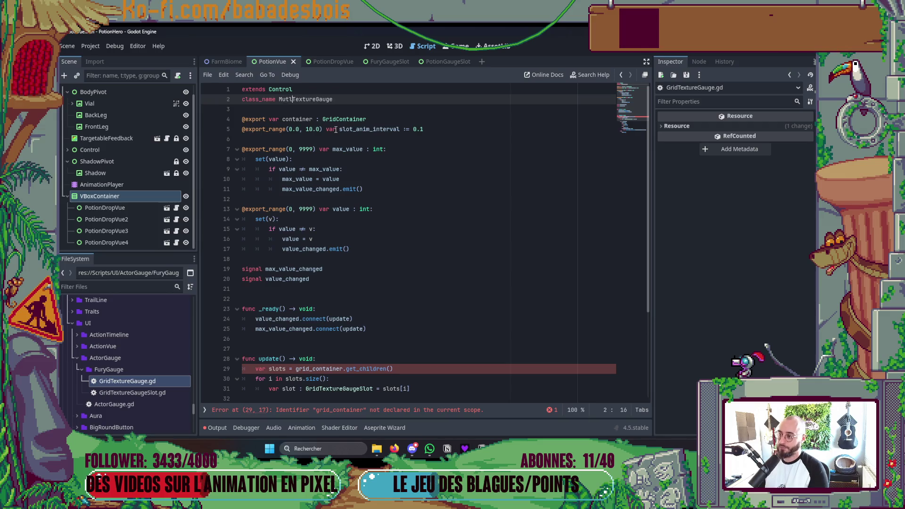
type("iple")
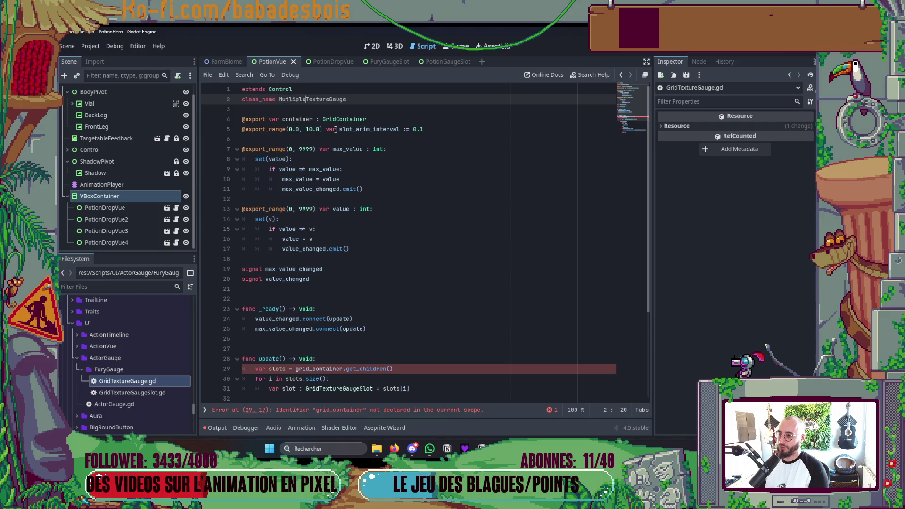
Step: Replace 'Texture' with 'Slot' so the class is named MutlipleSlotGauge
left_click(465, 209)
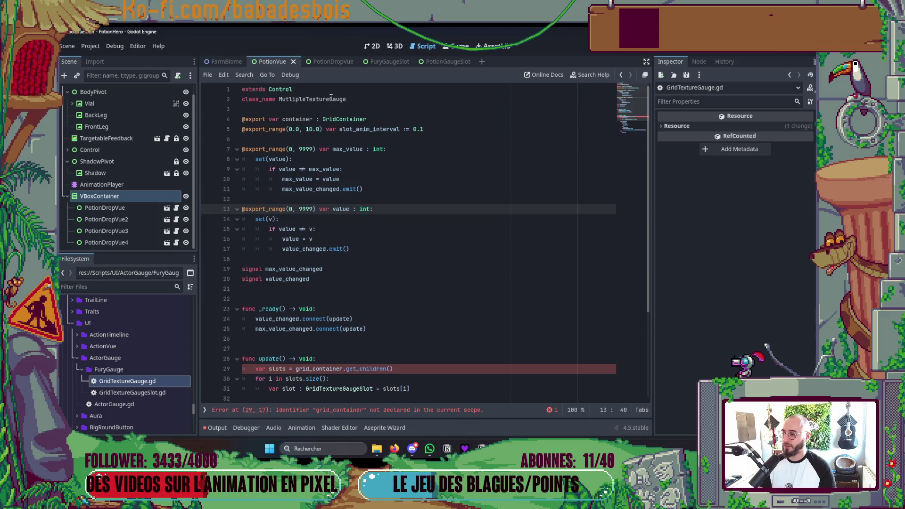
left_click_drag(331, 99, 306, 99)
type("Slot")
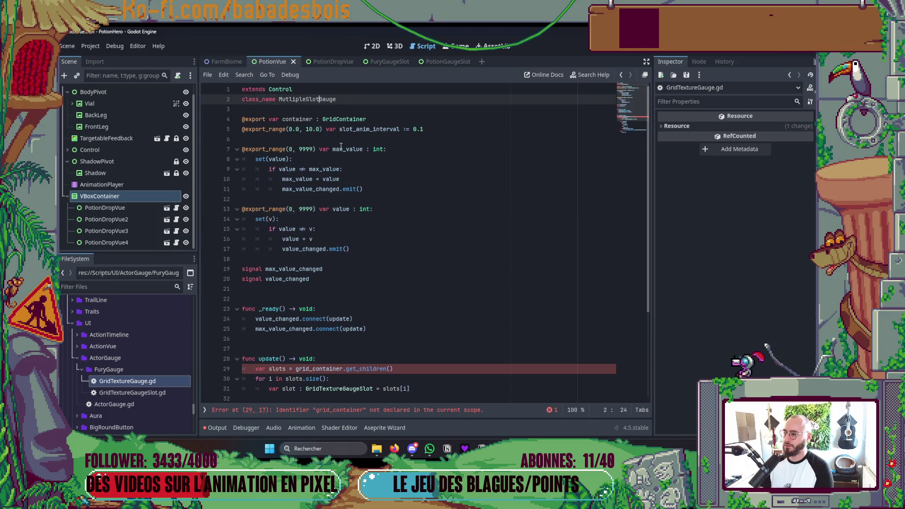
left_click(396, 182)
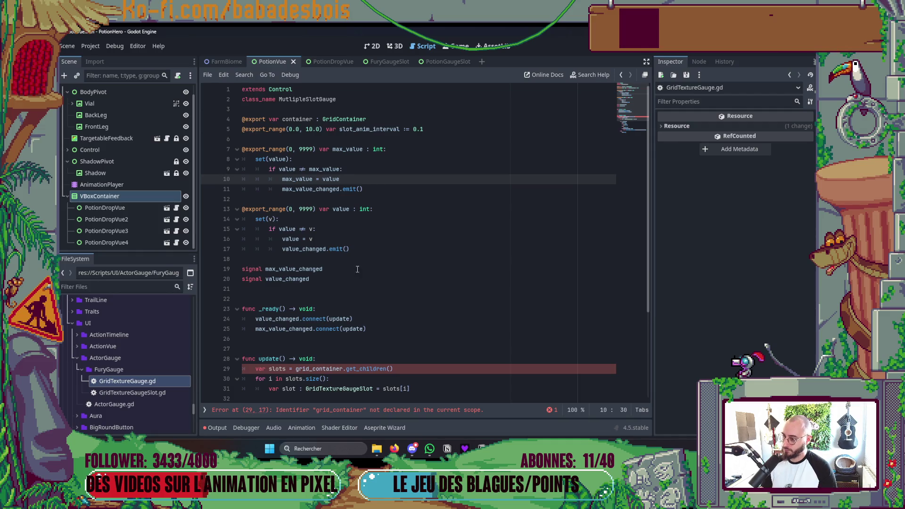
scroll(357, 269, "down", 4)
left_click(315, 249)
Step: Change grid_container to container on line 29 and the export type GridContainer to Container
double_click(315, 249)
type("container")
left_click(412, 219)
scroll(368, 128, "up", 4)
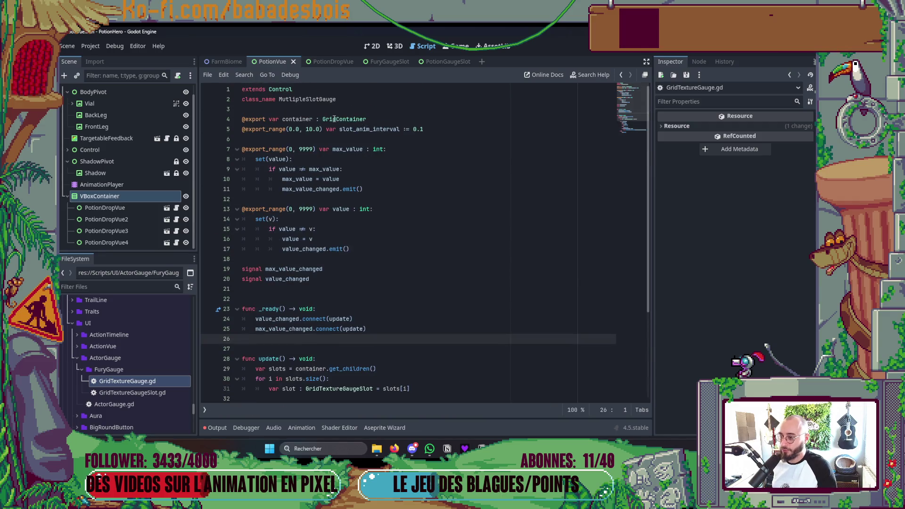
left_click(333, 119)
key("BackSpace")
key("BackSpace")
key("BackSpace")
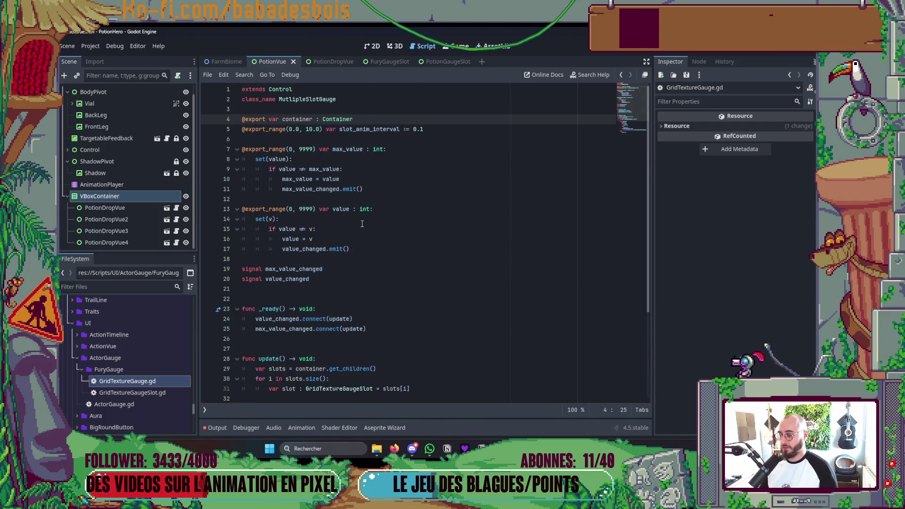
Step: Retype the slot variable on line 31 from GridTextureGaugeSlot to GaugeSlot
left_click(465, 213)
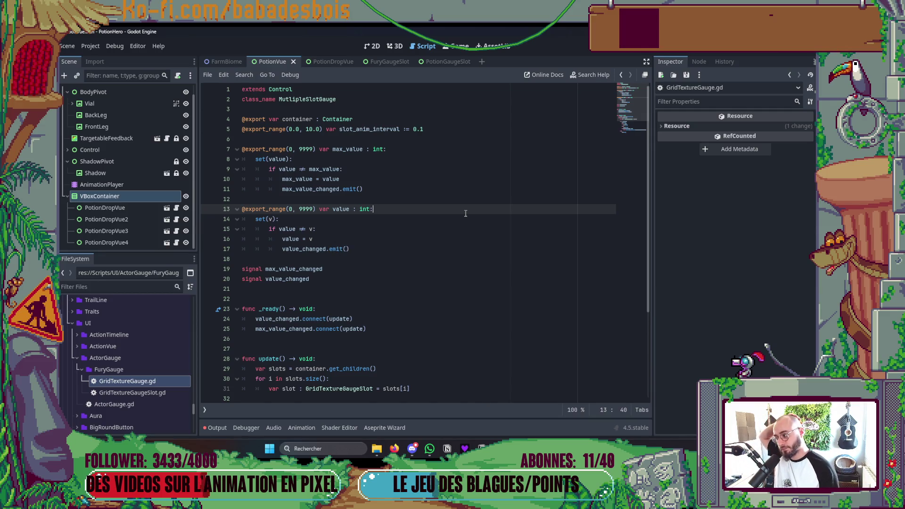
scroll(465, 213, "down", 4)
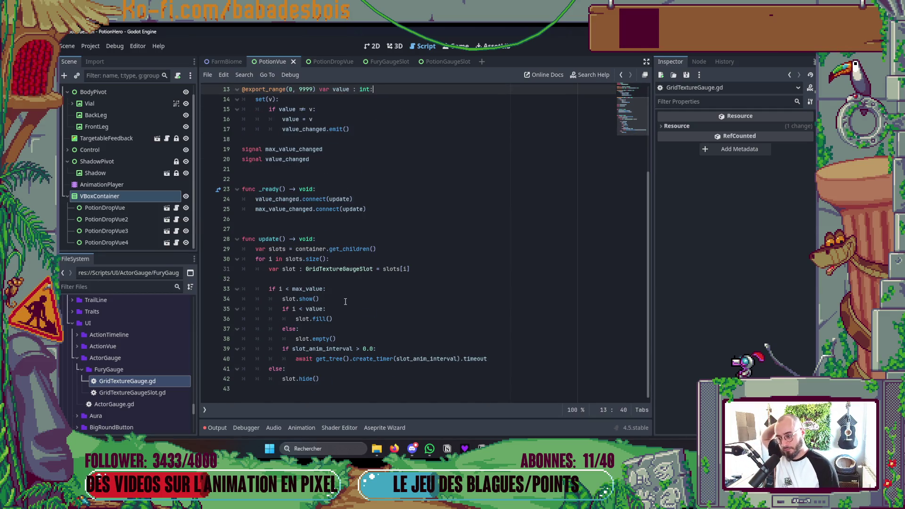
scroll(346, 294, "up", 4)
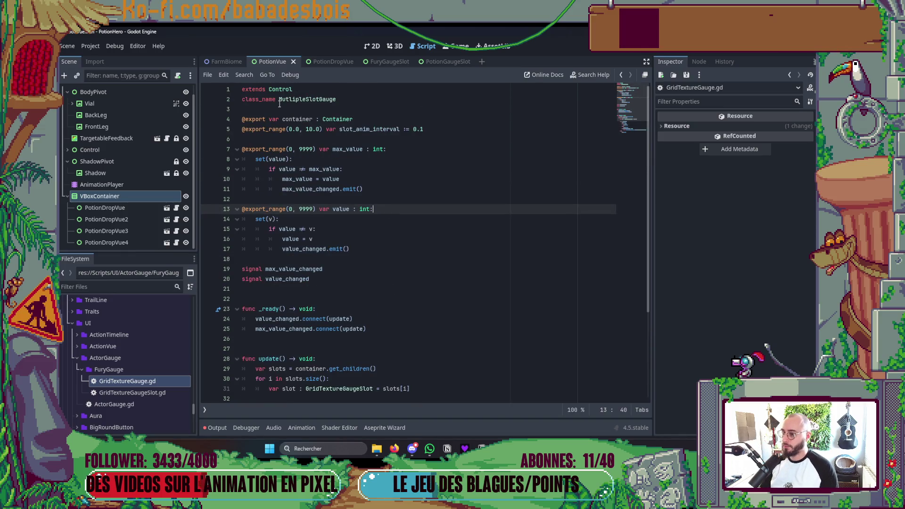
scroll(310, 332, "down", 3)
left_click(319, 299)
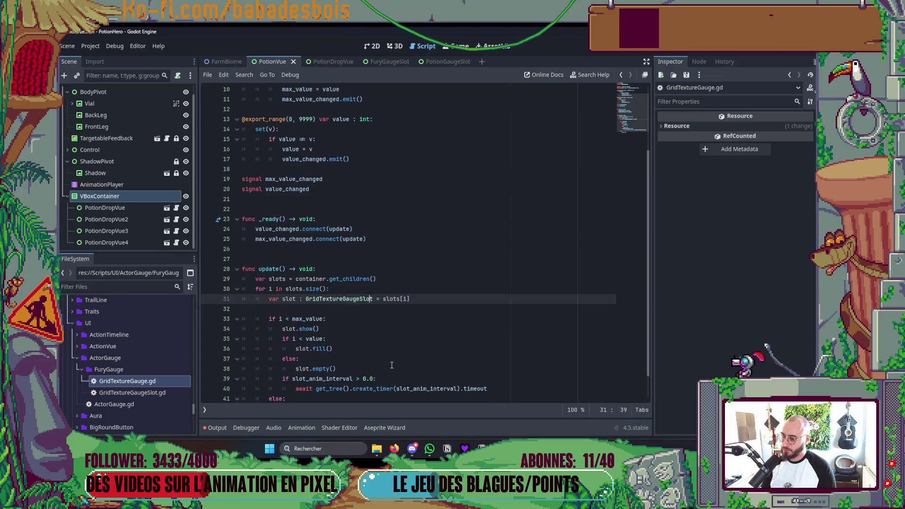
key("ctrl+shift+Left")
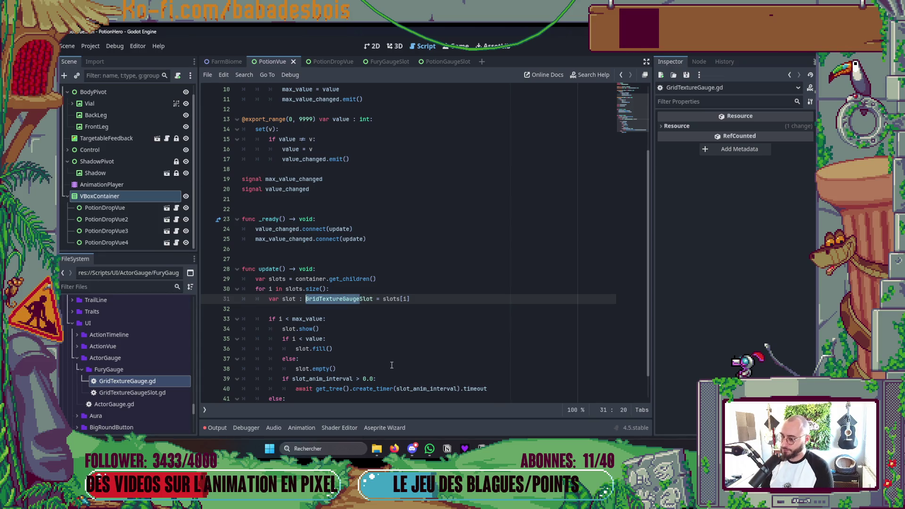
key("BackSpace")
type("Gauge")
key("ctrl+Right")
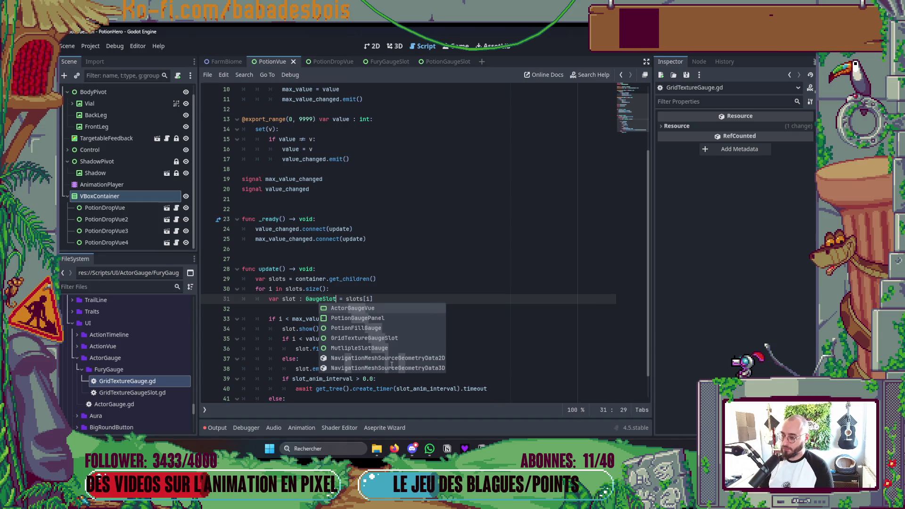
left_click(354, 229)
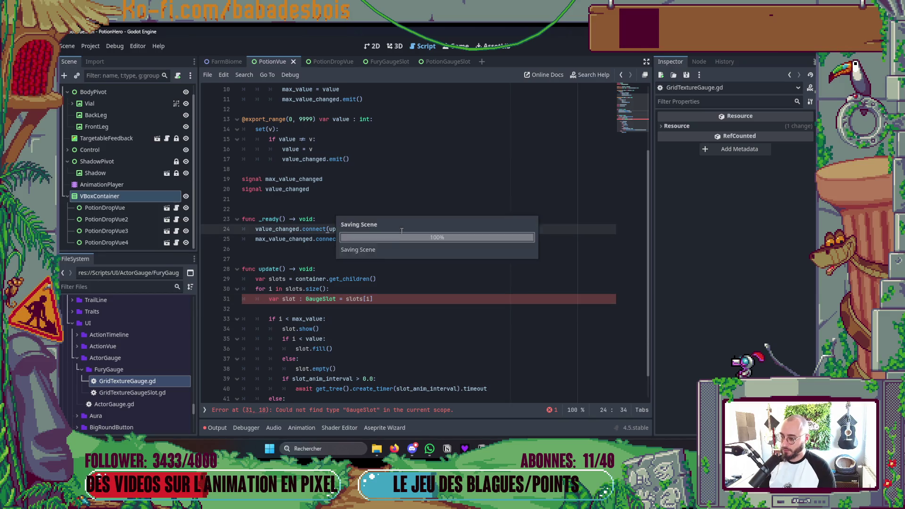
scroll(426, 264, "up", 3)
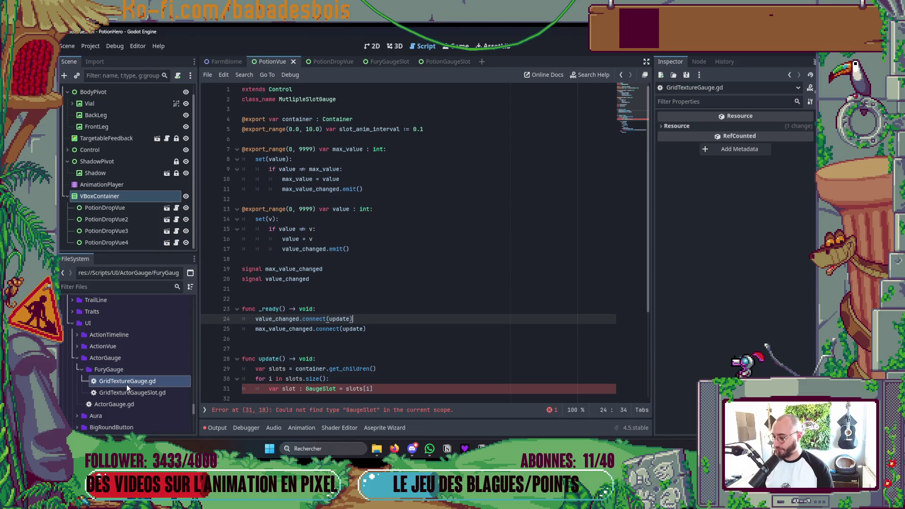
Step: Rename the script files GridTextureGauge.gd to MultipleSoltGauge.gd and GridTextureGaugeSlot.gd to GaugeSlot.gd
left_click(139, 386)
key("F2")
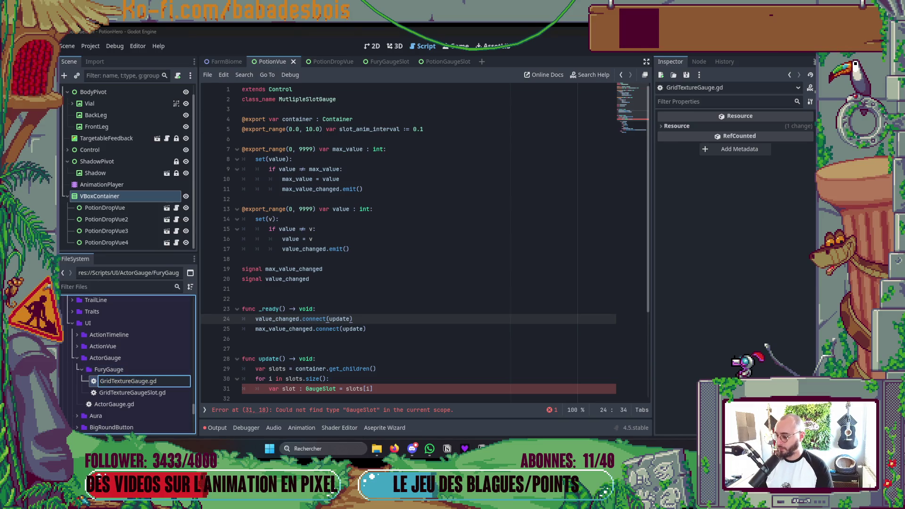
key("ctrl+shift+Right")
key("shift+Left")
type("Mu")
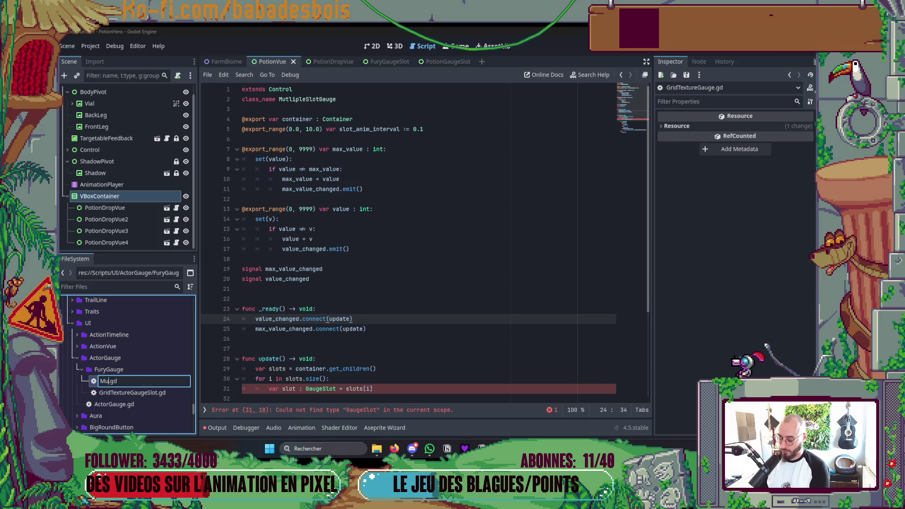
type("ltipleSo")
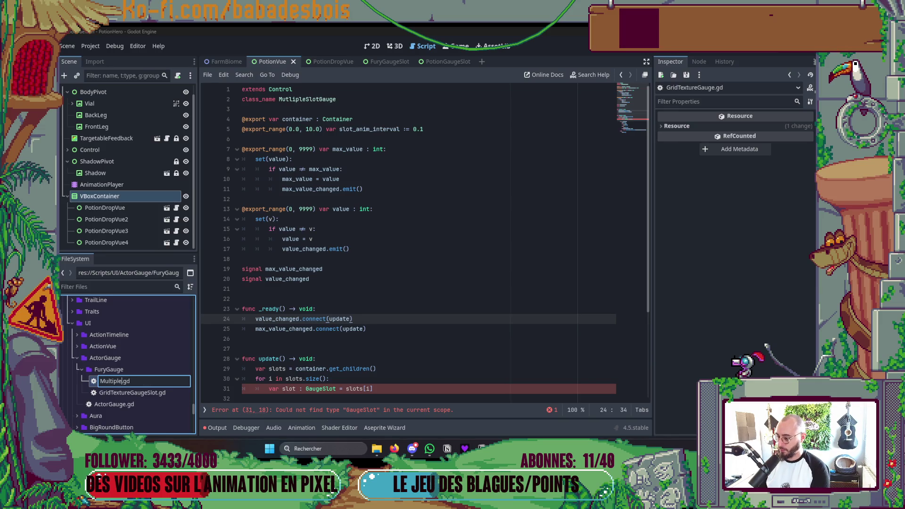
type("tGaug")
type("e")
type("l")
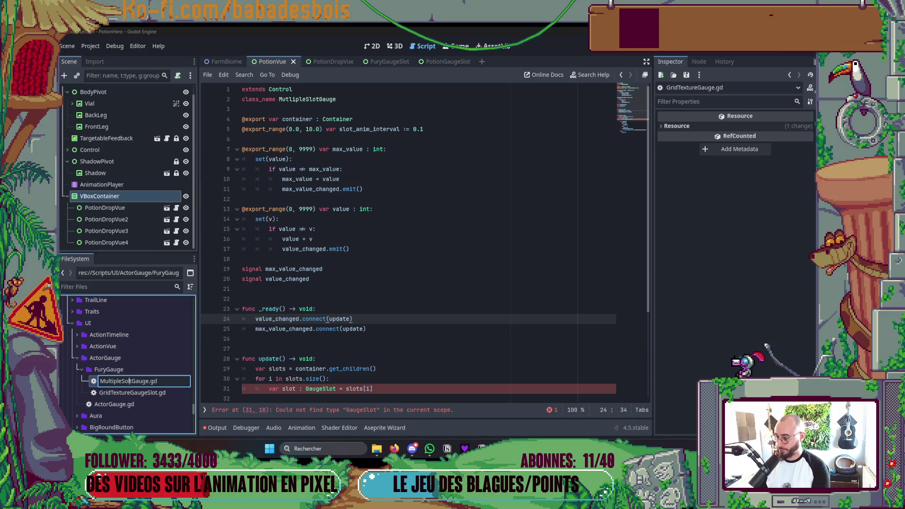
key("Return")
left_click(132, 381)
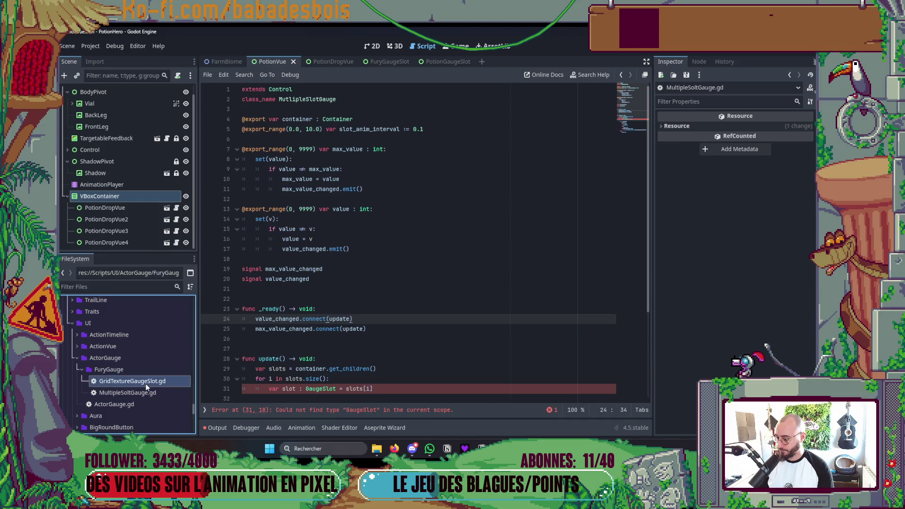
key("F2")
type("GaugeS")
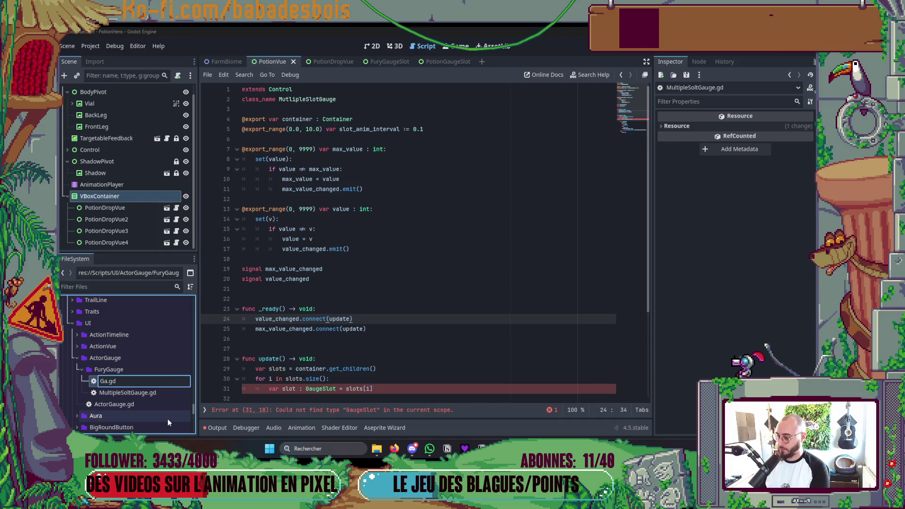
type("lot")
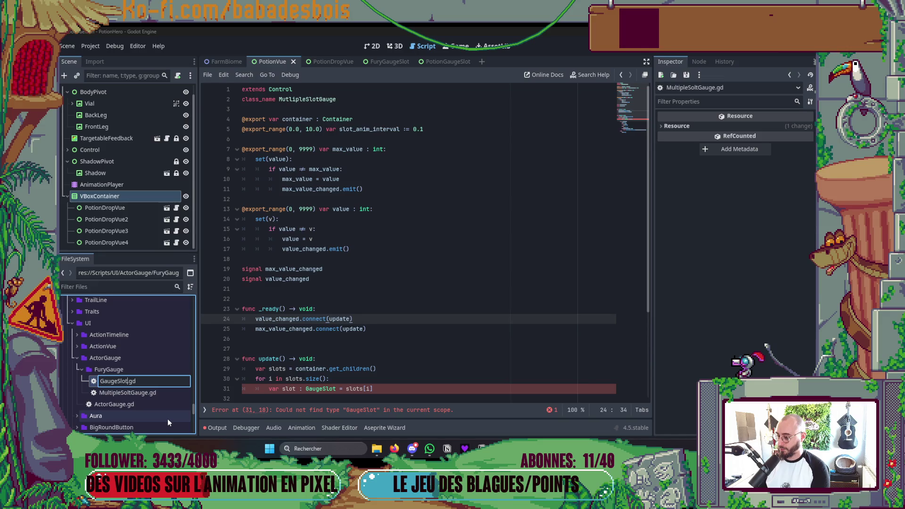
key("Return")
Step: In GaugeSlot.gd, change class_name GridTextureGaugeSlot to GaugeSlot
double_click(153, 381)
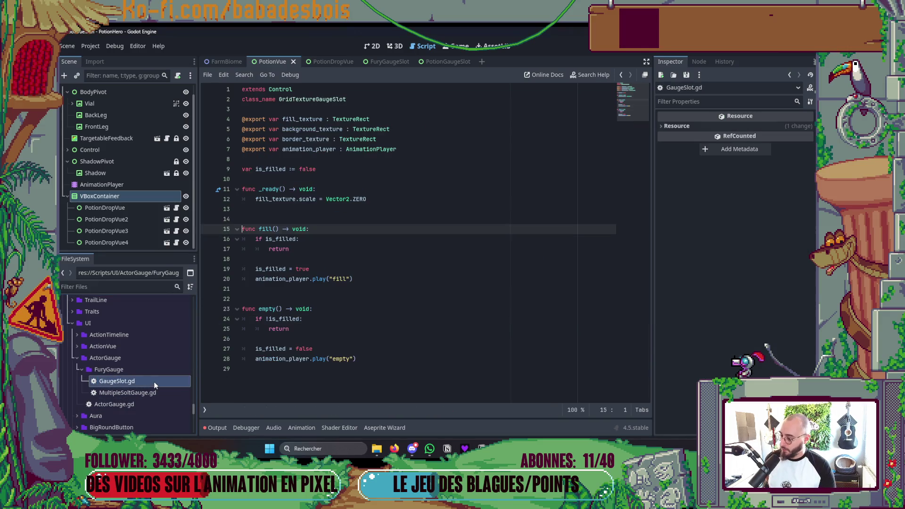
left_click(319, 99)
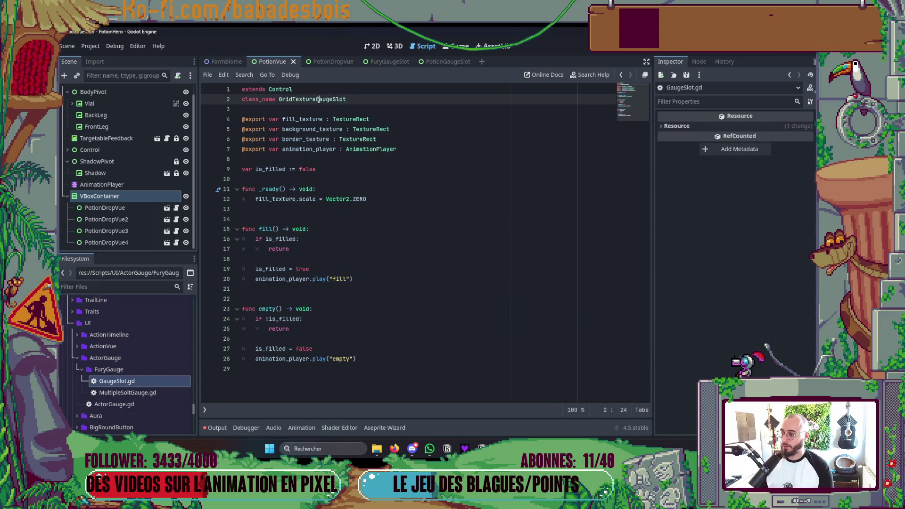
key("ctrl+shift+Left")
key("BackSpace")
key("Down")
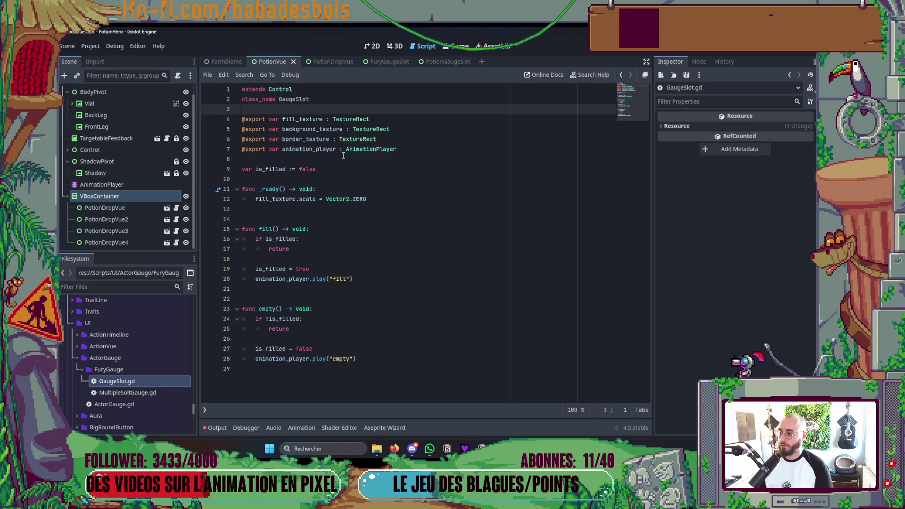
left_click(425, 229)
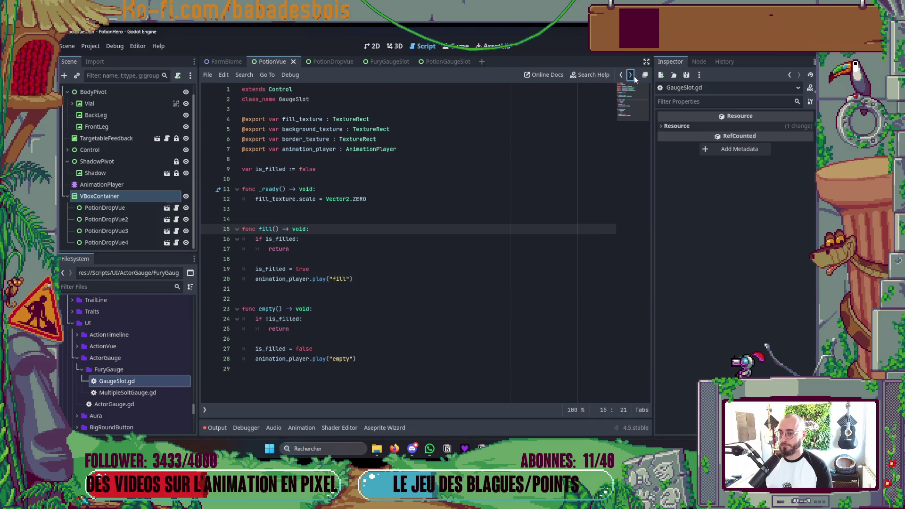
Step: Review the gauge script's update loop using GaugeSlot, then open PotionDropVue.gd
left_click(621, 76)
left_click(621, 76)
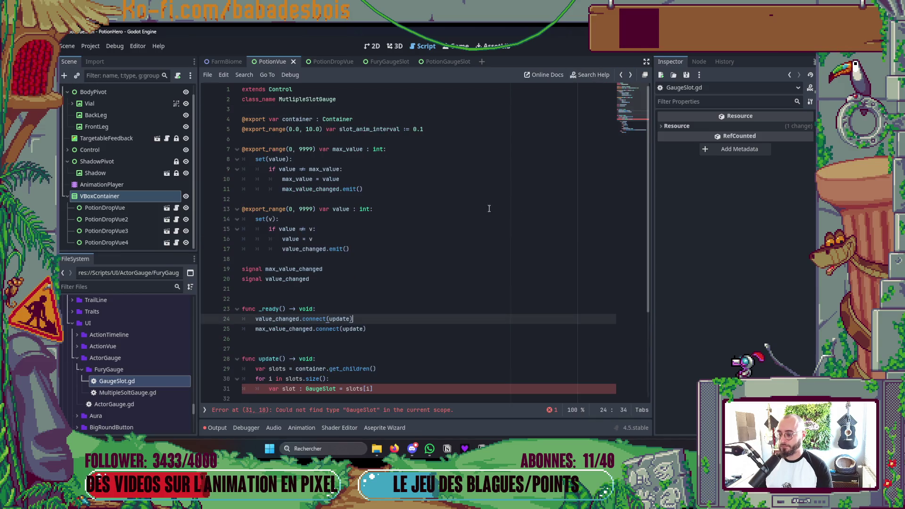
scroll(489, 208, "down", 4)
left_click(451, 328)
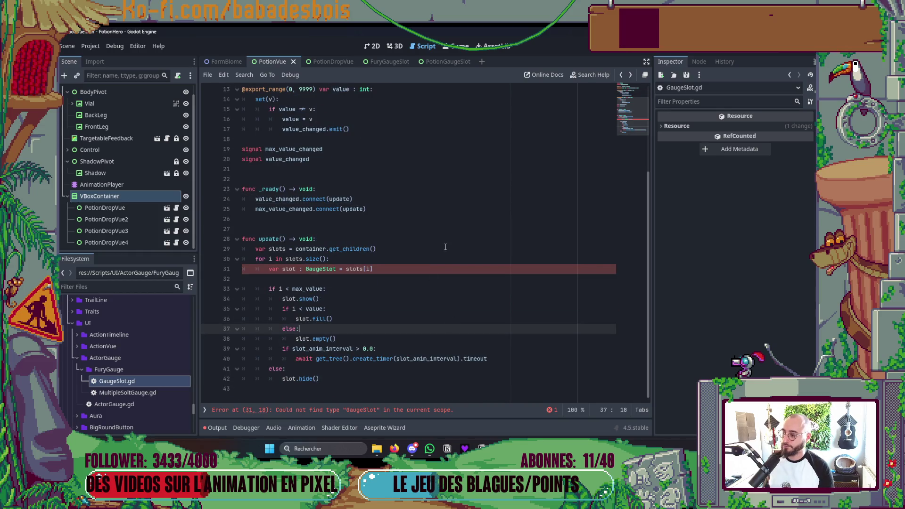
left_click(176, 210)
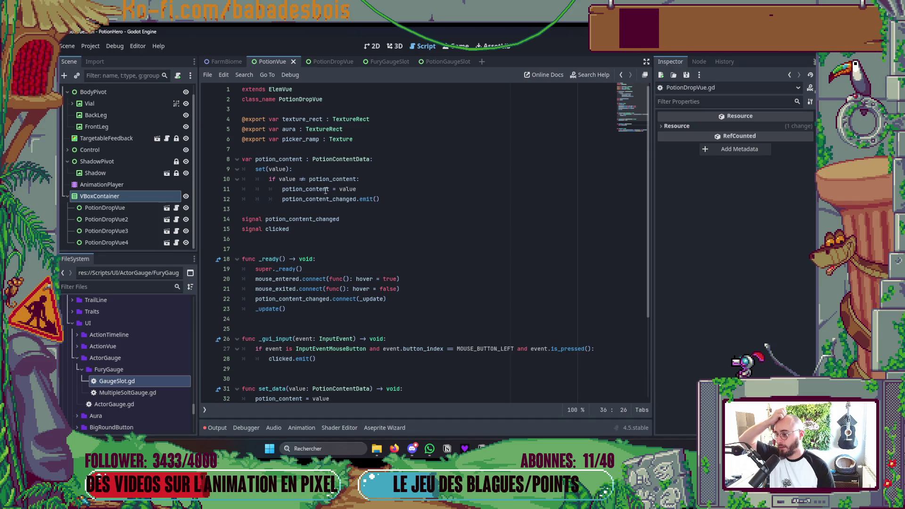
Step: Delete the four PotionDropVue slot nodes from the PotionVue scene
left_click(372, 46)
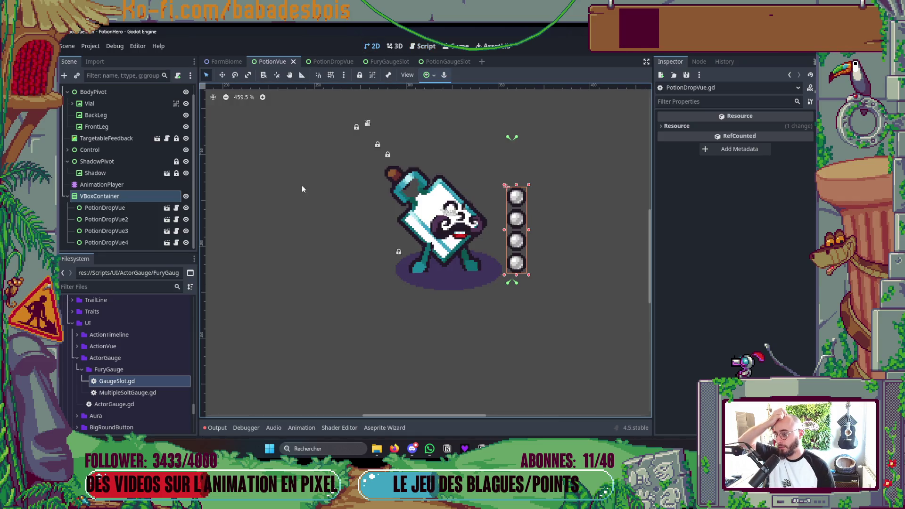
left_click(139, 210)
left_click(133, 243, "shift")
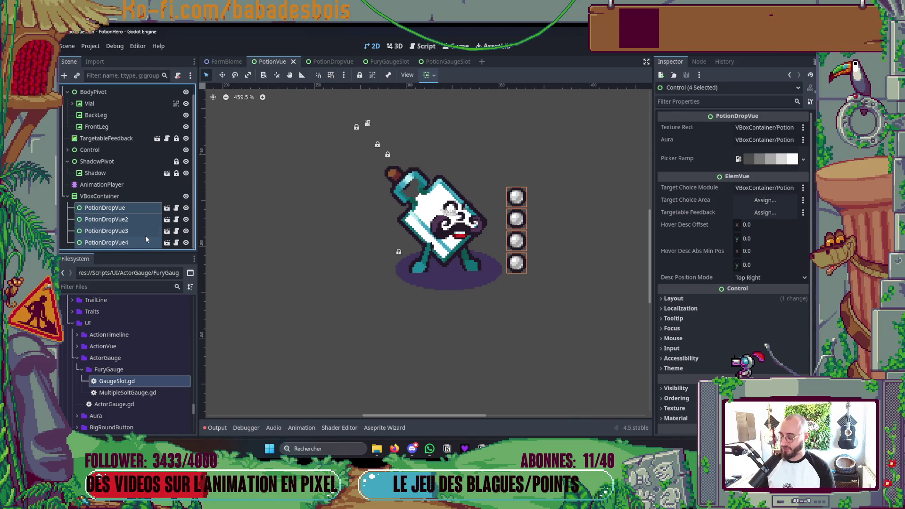
key("Delete")
left_click(416, 251)
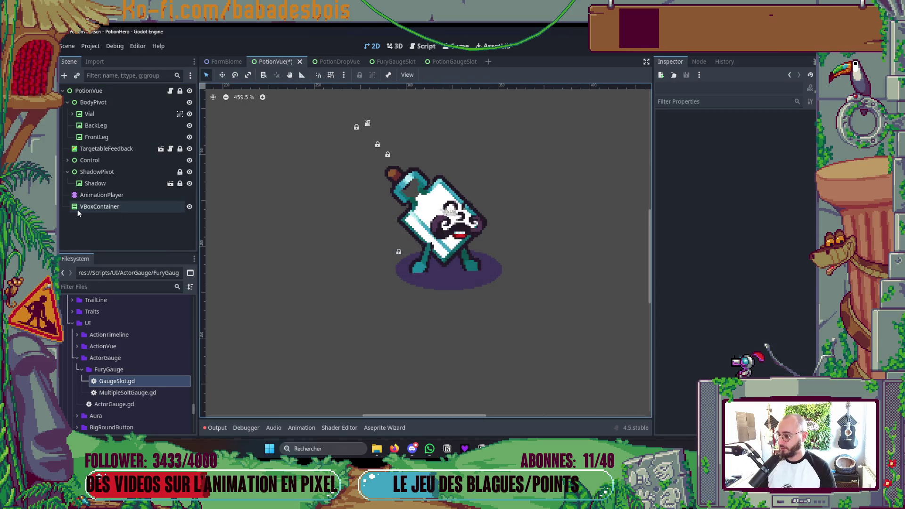
Step: Attach MultipleSoltGauge.gd to VBoxContainer and save the PotionVue scene
left_click(91, 209)
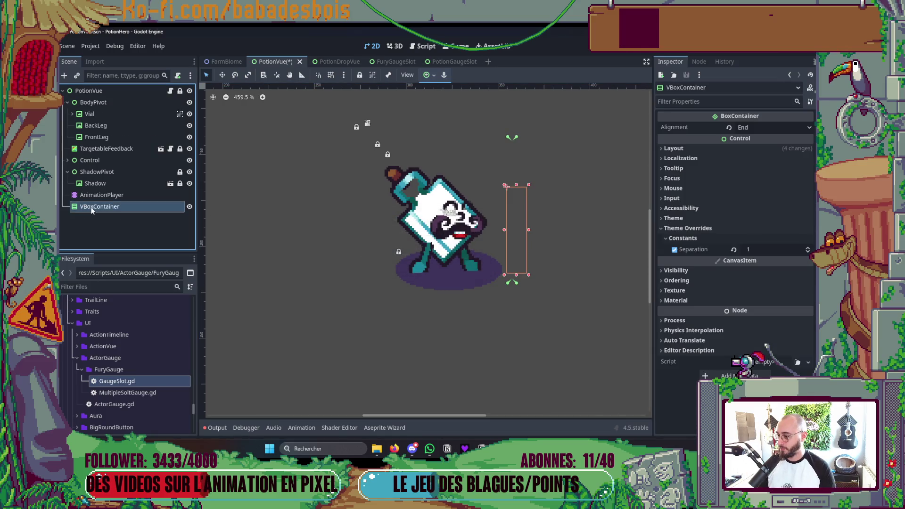
left_click(128, 394)
left_click_drag(128, 393, 147, 210)
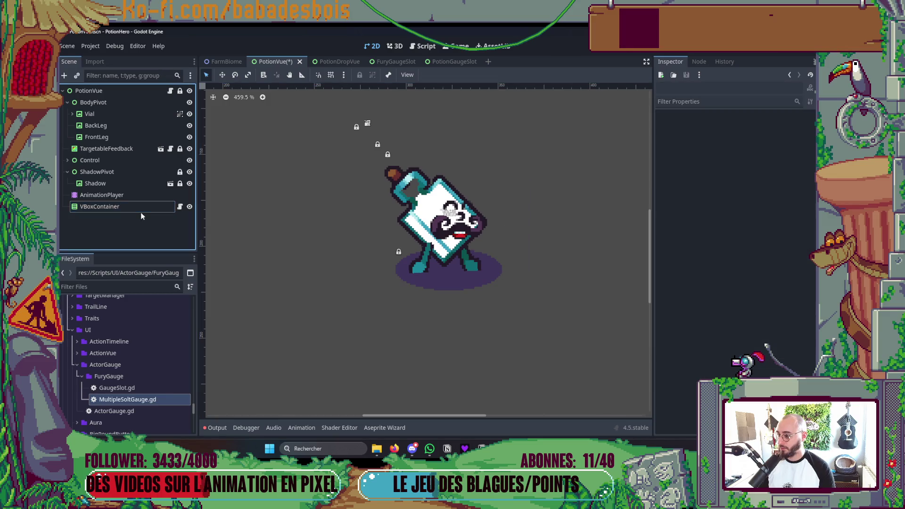
left_click(179, 206)
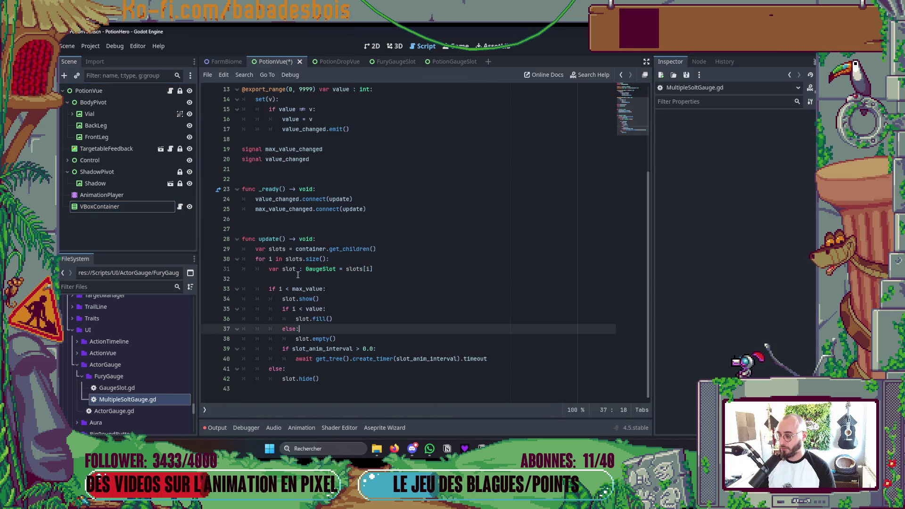
key("ctrl+s")
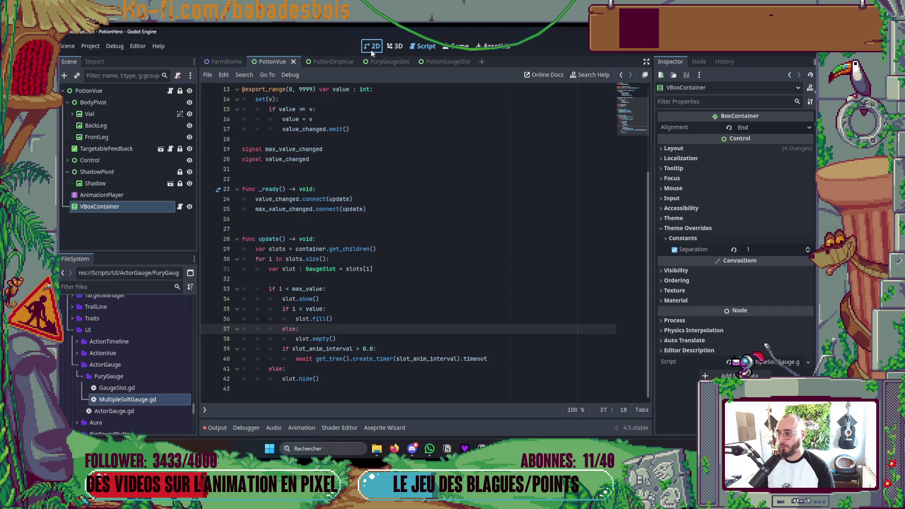
Step: Reselect VBoxContainer in the 2D view, then switch to the PotionDropVue scene
left_click(372, 47)
left_click(101, 194)
left_click(100, 206)
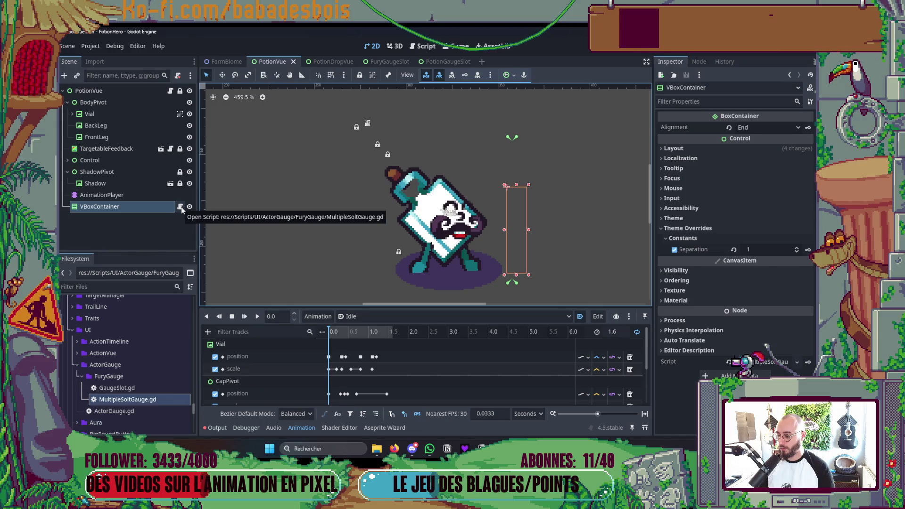
right_click(135, 208)
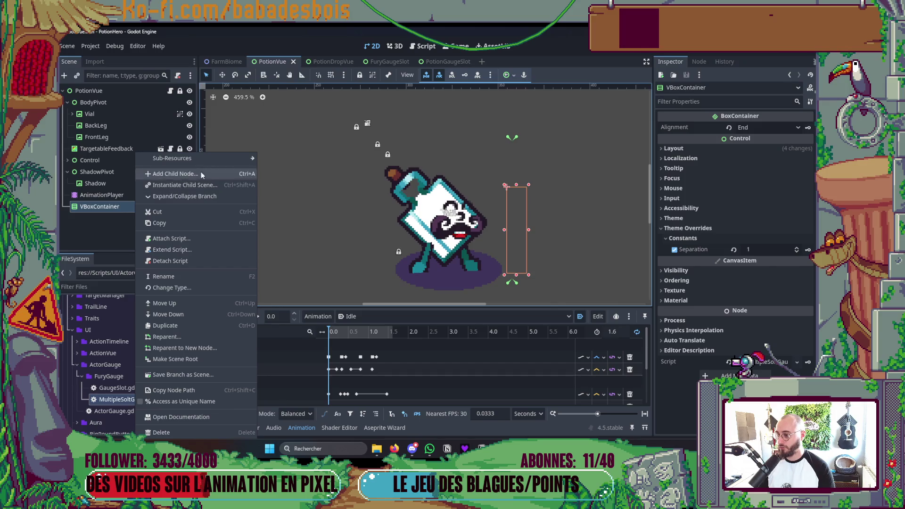
left_click(392, 61)
left_click(338, 60)
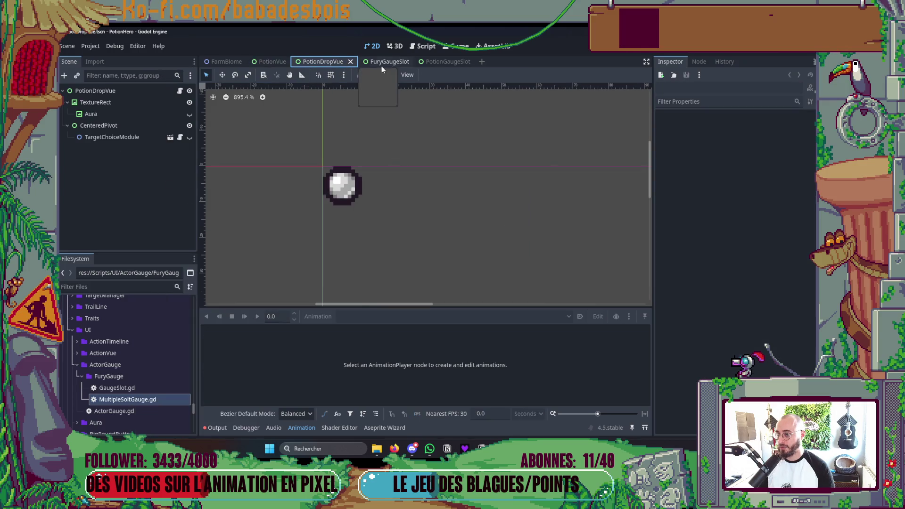
Step: Switch to the PotionGaugeSlot scene and preview its empty animation in the AnimationPlayer
left_click(381, 68)
left_click(448, 62)
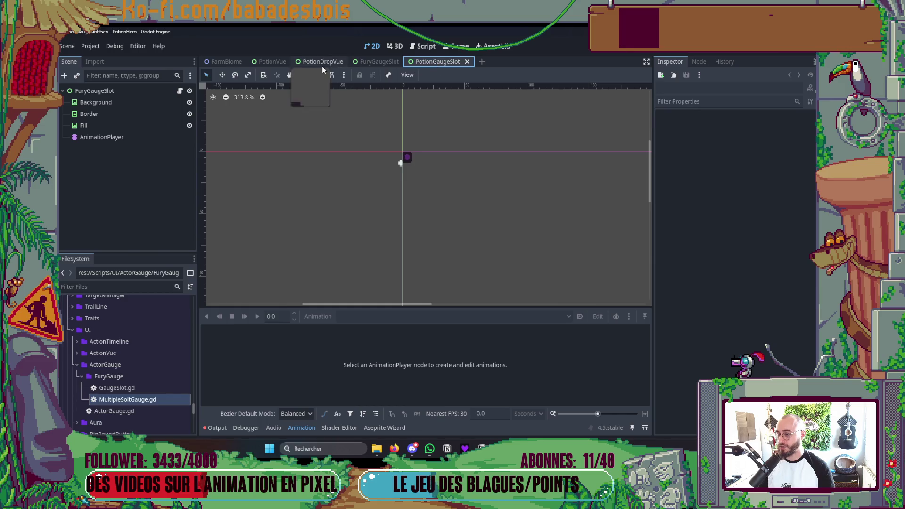
left_click(126, 124)
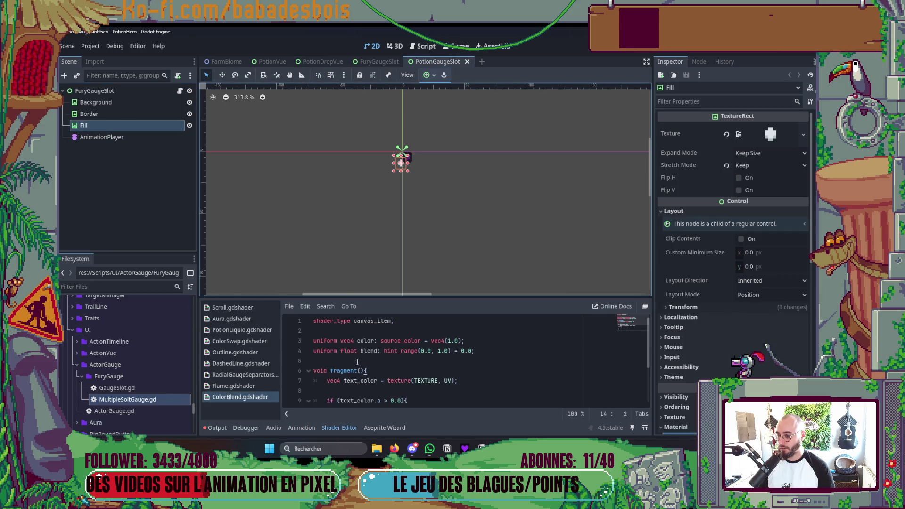
left_click(111, 137)
left_click(375, 315)
left_click(370, 338)
mouse_move(330, 334)
left_mouse_down()
mouse_move(343, 336)
mouse_move(329, 331)
left_mouse_up()
Step: Play the fill animation, then set the AnimationPlayer back to RESET
left_click(372, 316)
left_click(363, 330)
left_click(377, 317)
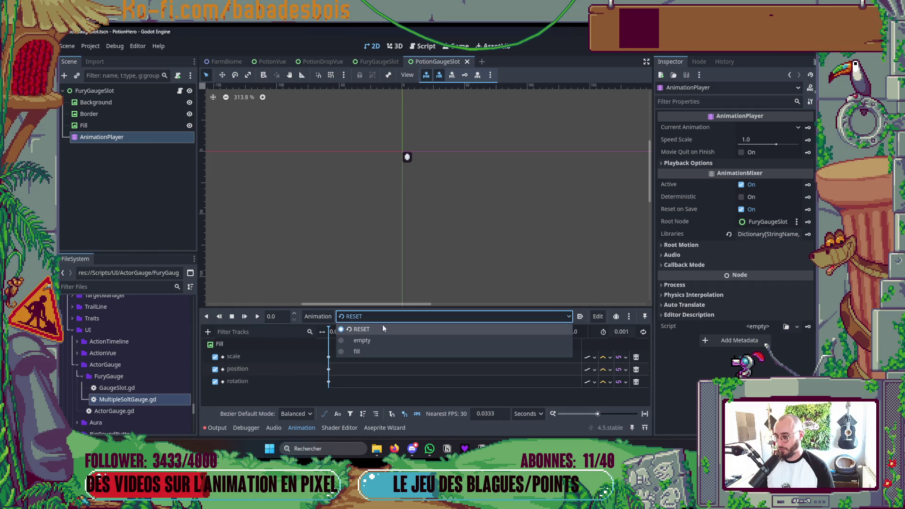
left_click(371, 349)
left_click(258, 316)
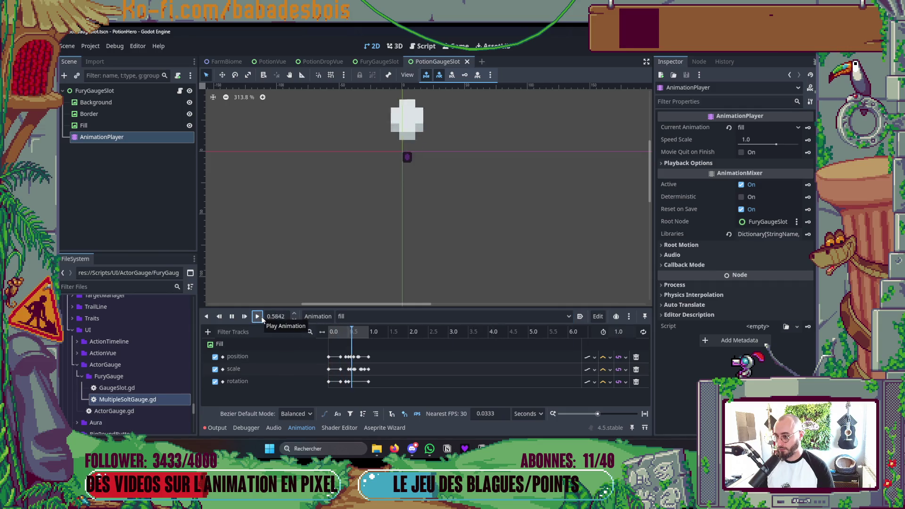
left_click(372, 317)
left_click(373, 326)
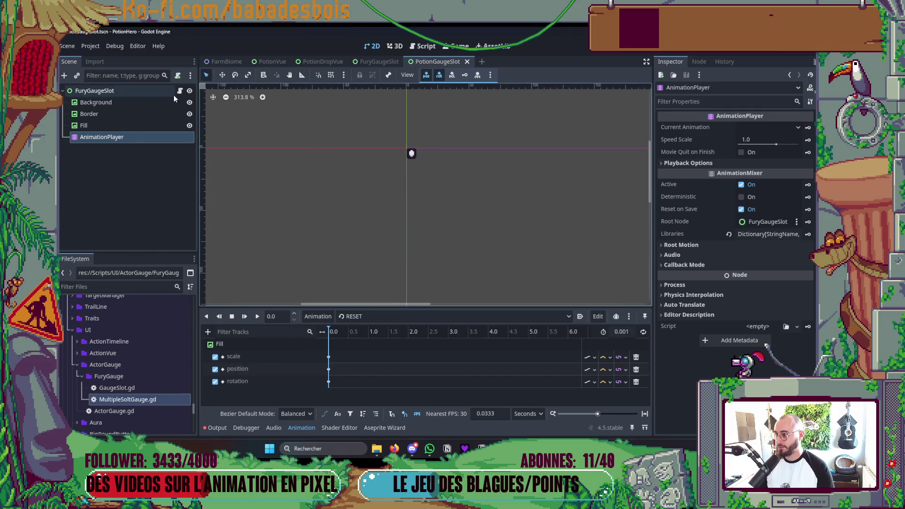
Step: Review the root node's GaugeSlot script, then return to the 2D scene view
left_click(180, 91)
scroll(499, 239, "down", 3)
scroll(499, 238, "up", 3)
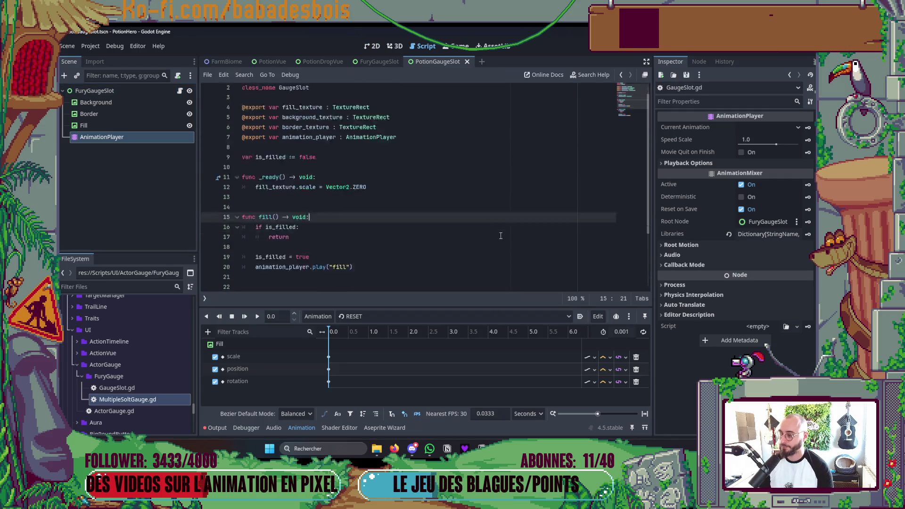
left_click(366, 45)
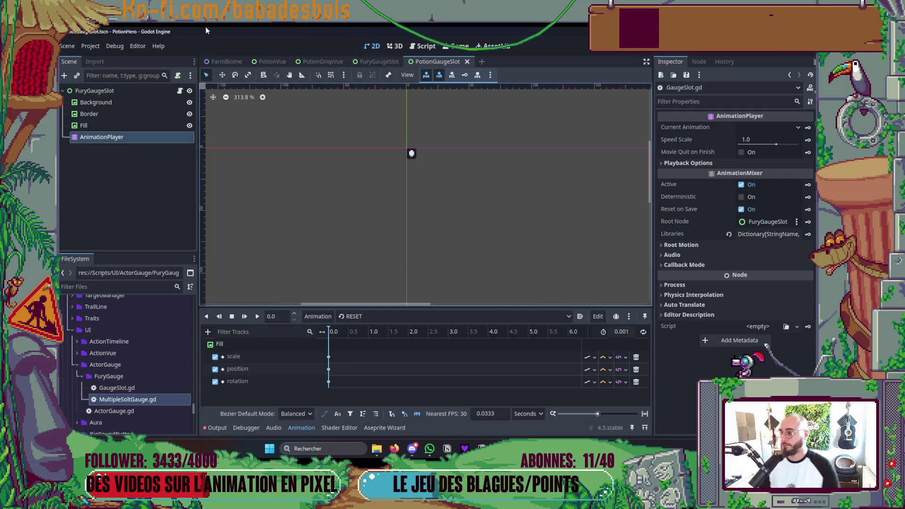
Step: Glance at the PotionDropVue and FuryGaugeSlot scenes, then inspect Fill's ColorBlend material
left_click(316, 62)
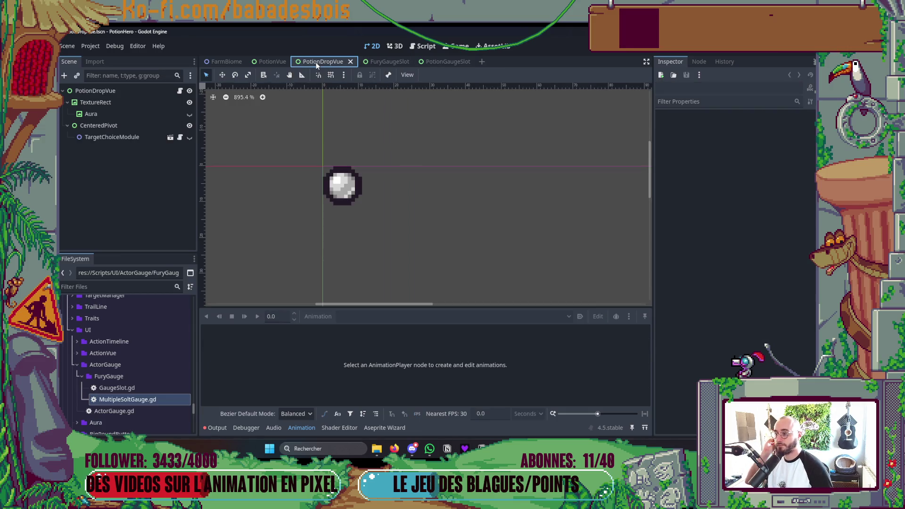
left_click(374, 61)
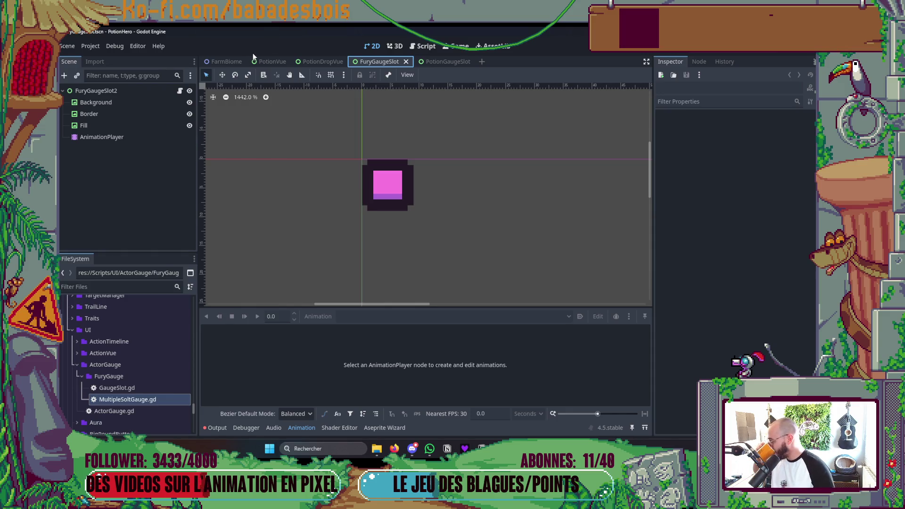
left_click(319, 74)
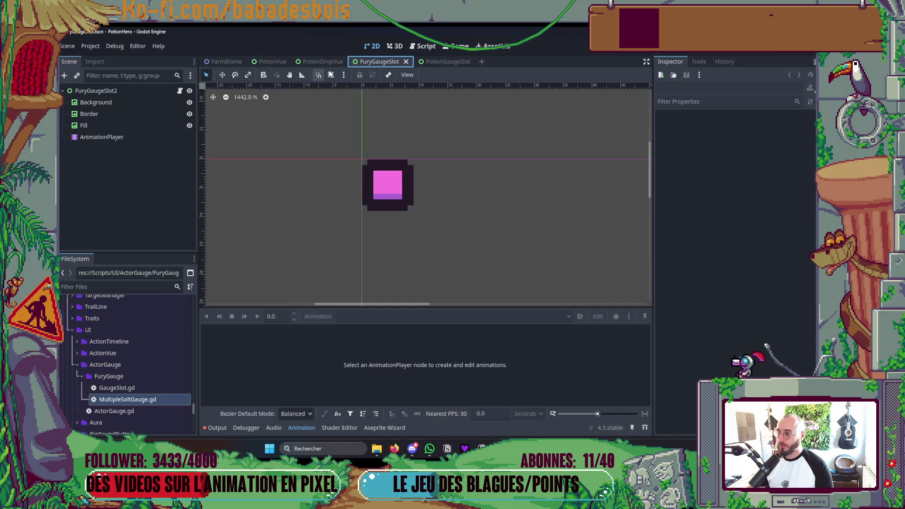
left_click(437, 62)
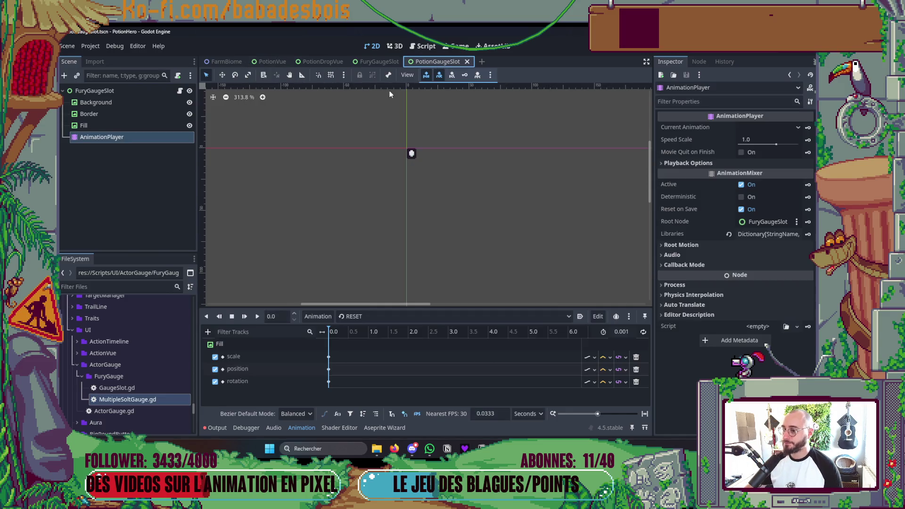
left_click(118, 126)
scroll(682, 259, "down", 5)
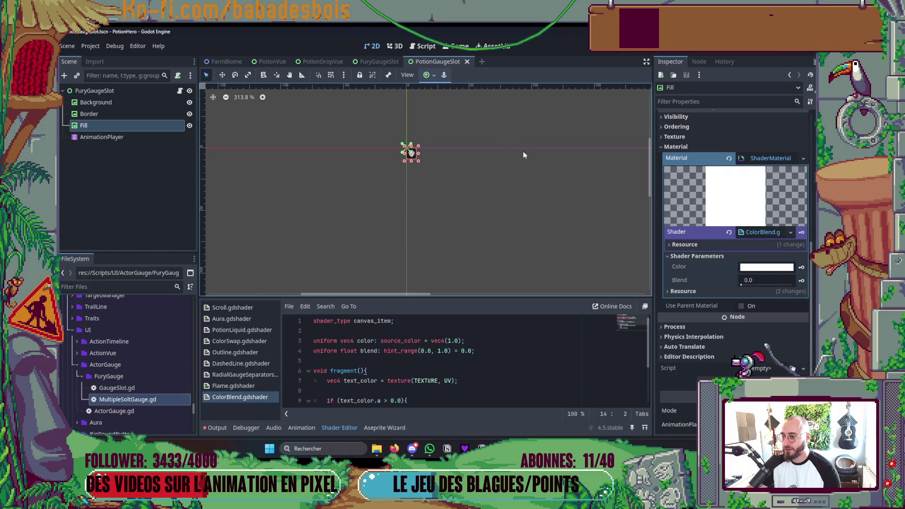
Step: Remove the shader material from Fill and review the Background and Fill layers
left_click(728, 158)
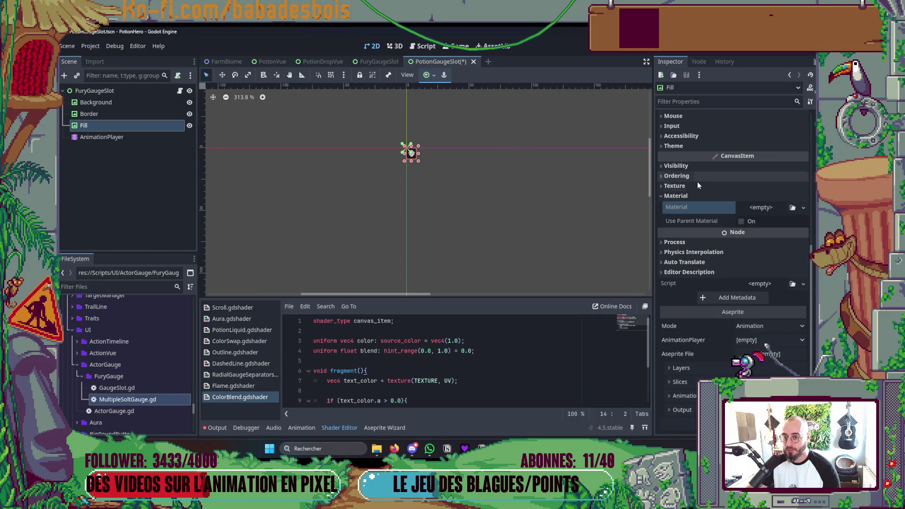
left_click(693, 196)
left_click(148, 91)
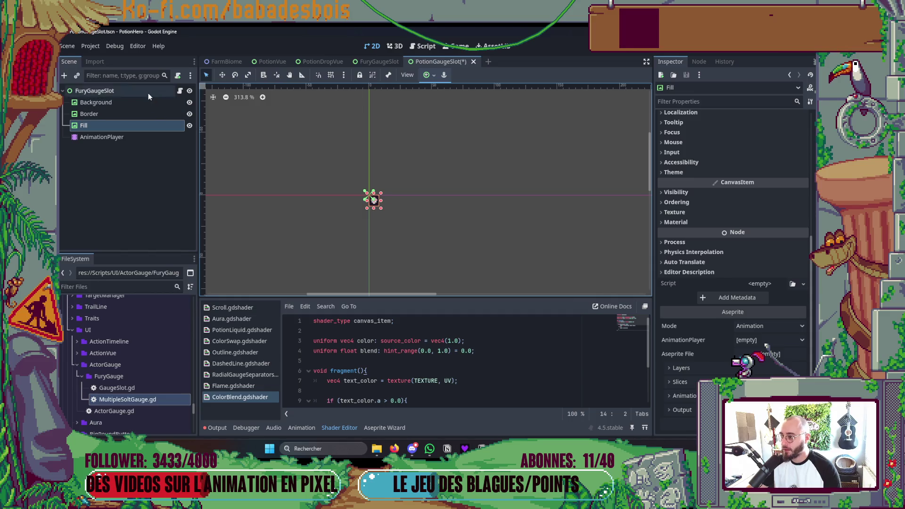
scroll(404, 217, "up", 6)
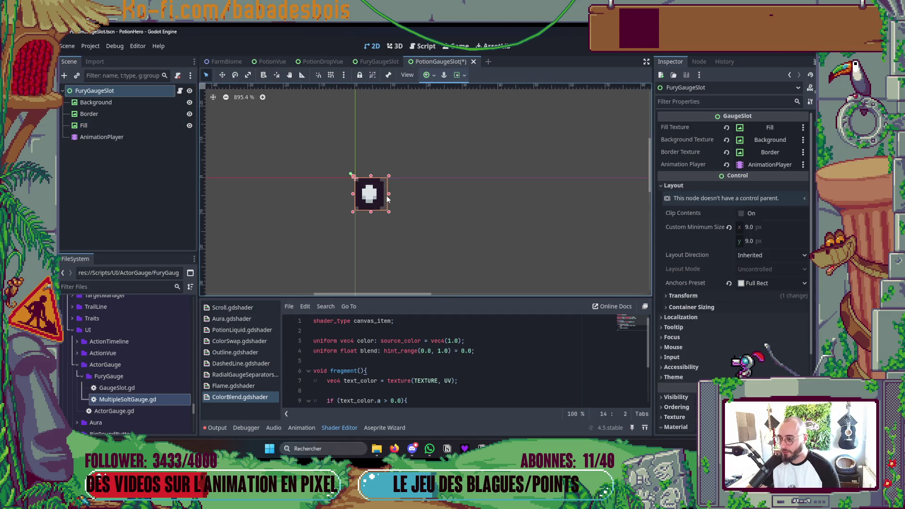
scroll(369, 195, "up", 3)
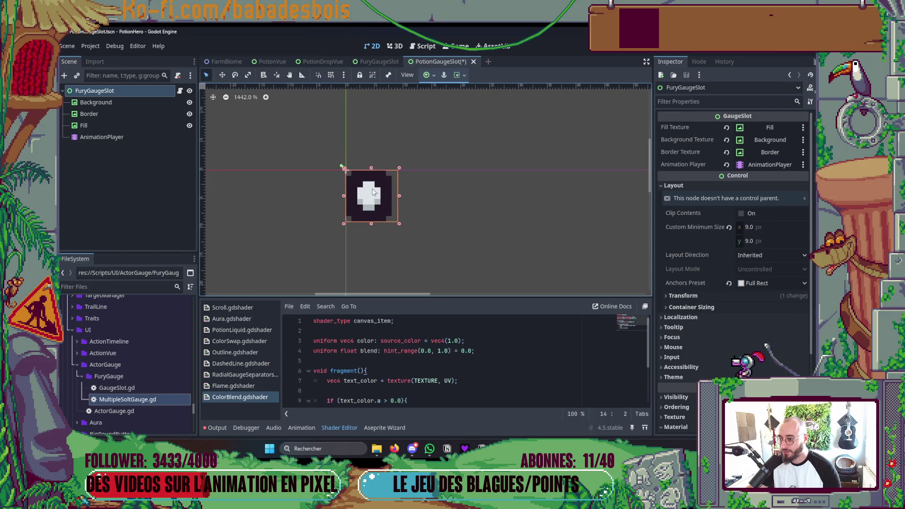
left_click(93, 103)
left_click(89, 126)
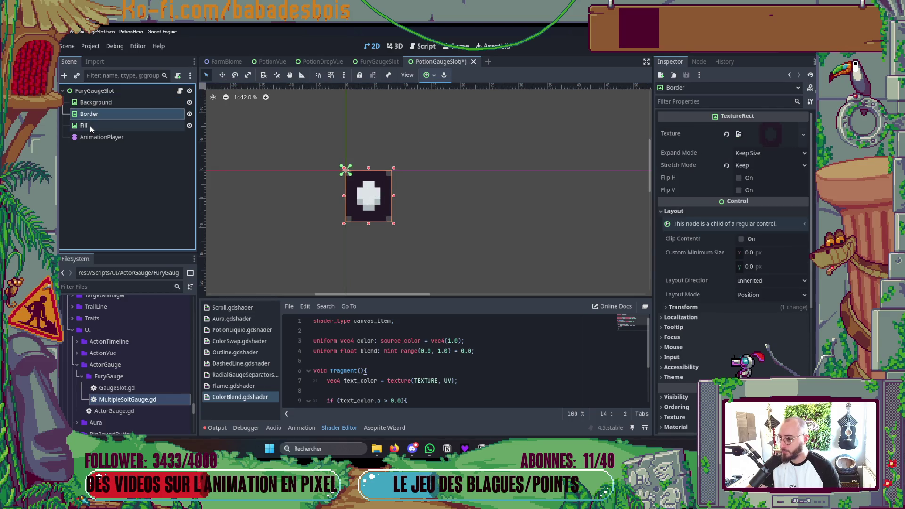
left_click(100, 89)
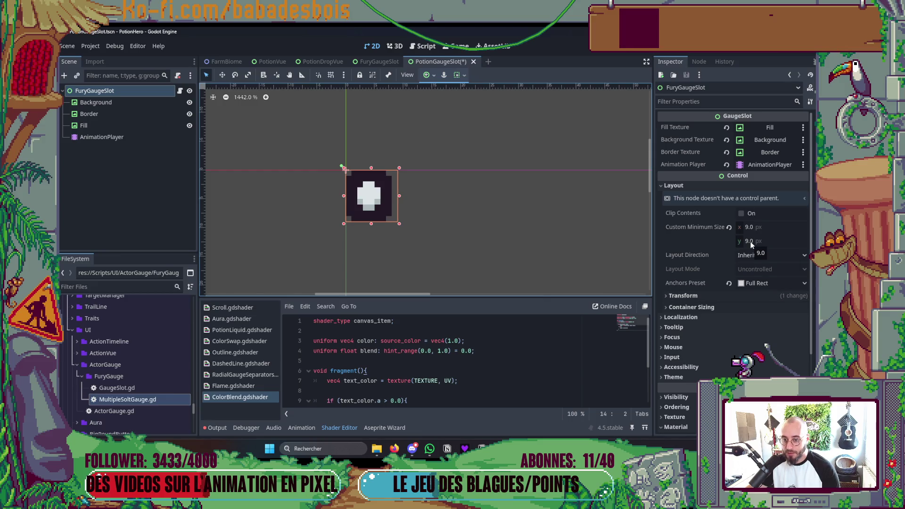
Step: Set the root gauge slot's custom minimum size to 8 × 9 and save the scene
left_click(746, 228)
type("18")
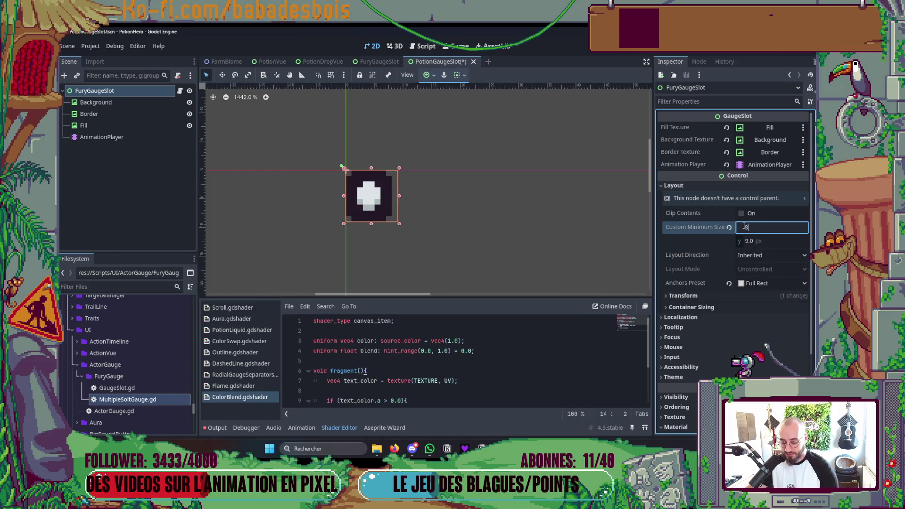
key("Return")
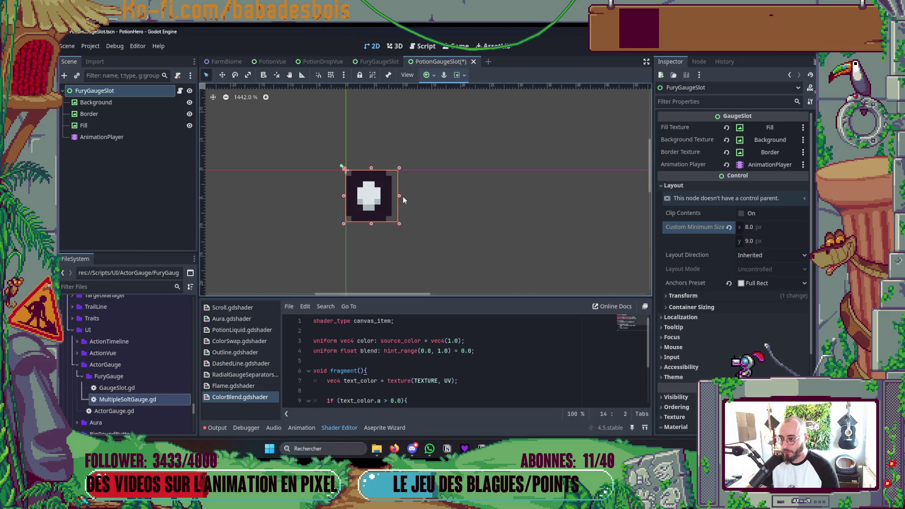
scroll(400, 195, "down", 6)
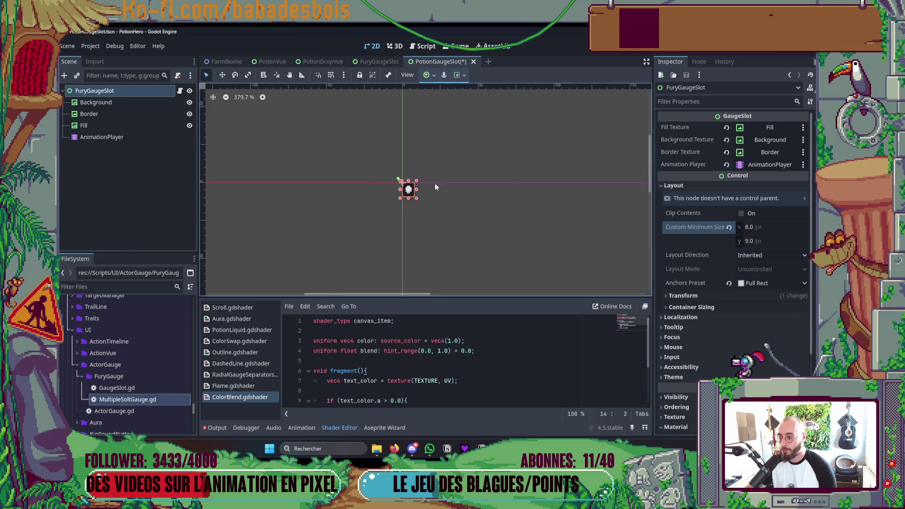
left_click(451, 157)
scroll(452, 157, "down", 2)
key("ctrl+s")
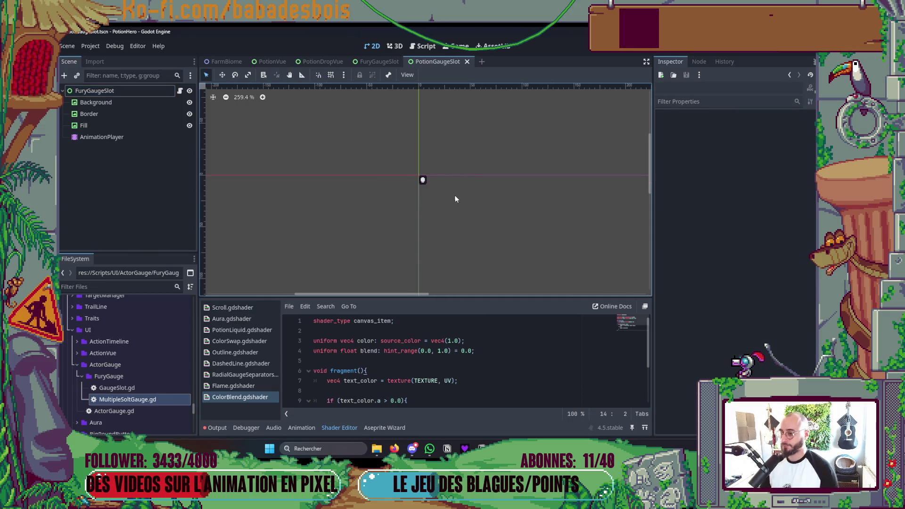
Step: Reselect Fill and the FuryGaugeSlot root, then hide the shader code panel
scroll(434, 182, "up", 4)
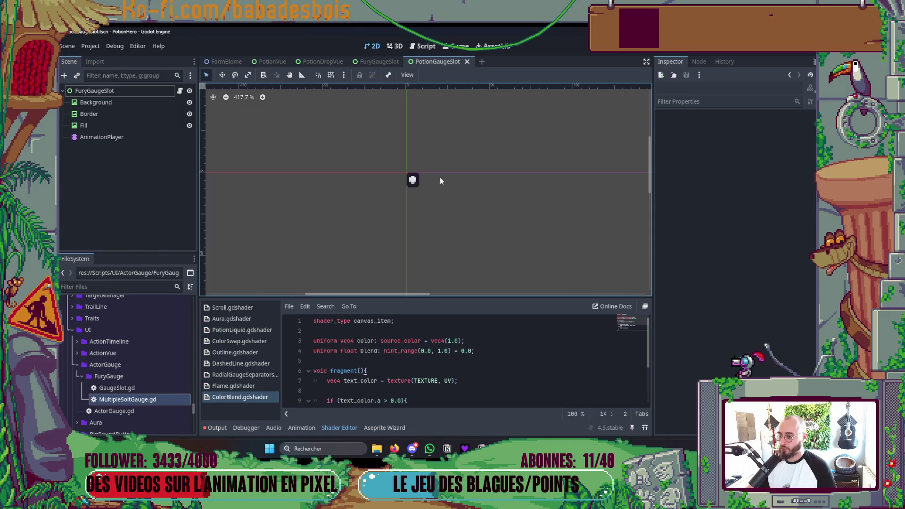
left_click(148, 126)
left_click(151, 91)
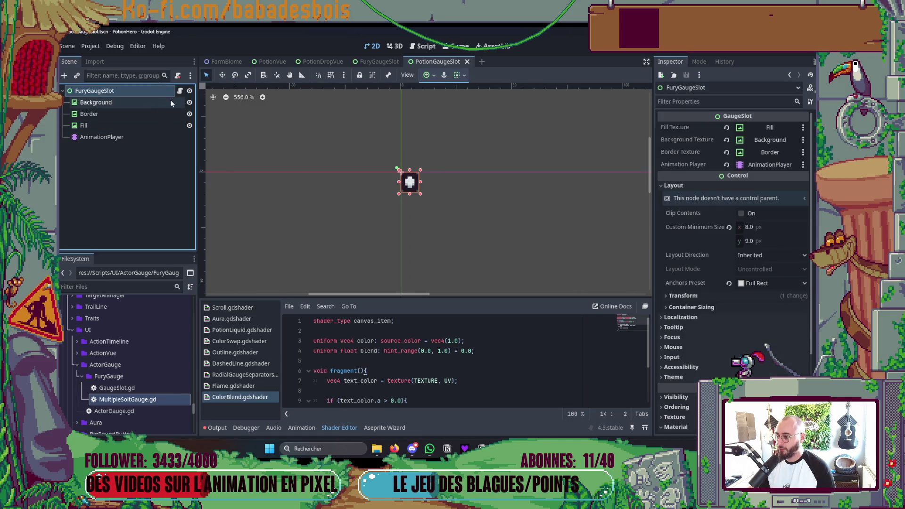
left_click(329, 431)
Step: Apply ColorSwap.gdshader as the FuryGaugeSlot root's material
left_click(122, 287)
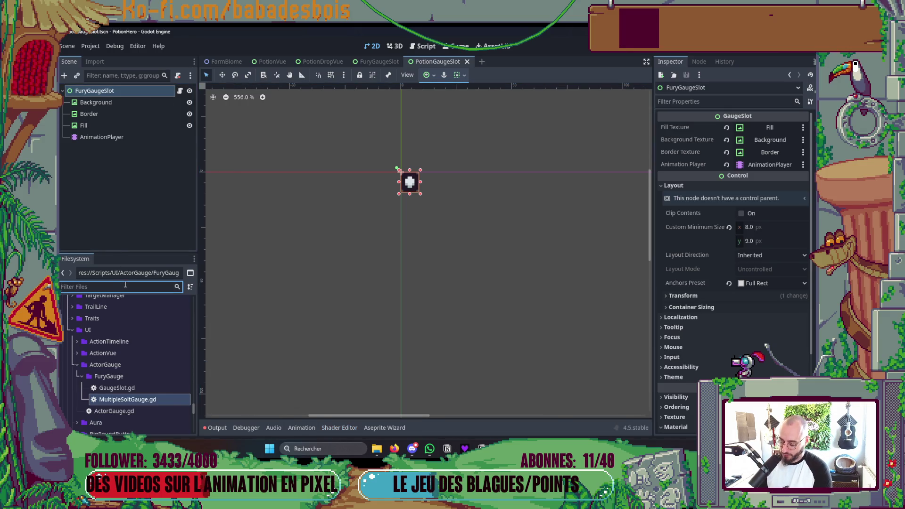
type("Color")
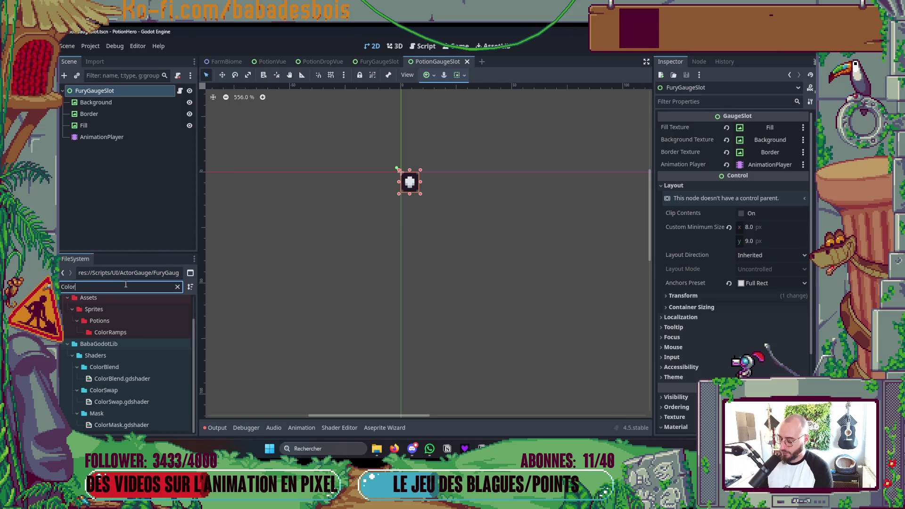
type("S")
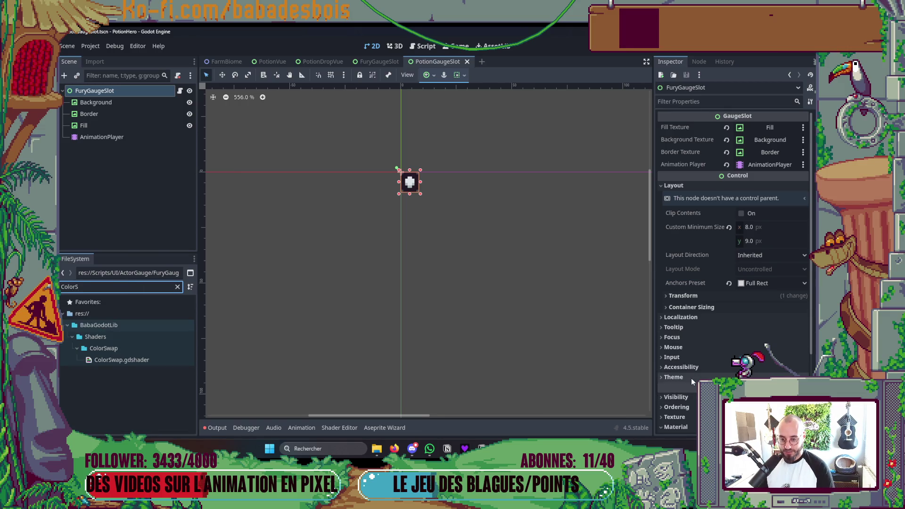
scroll(691, 378, "down", 3)
mouse_move(121, 360)
left_mouse_down()
mouse_move(518, 306)
mouse_move(768, 336)
left_mouse_up()
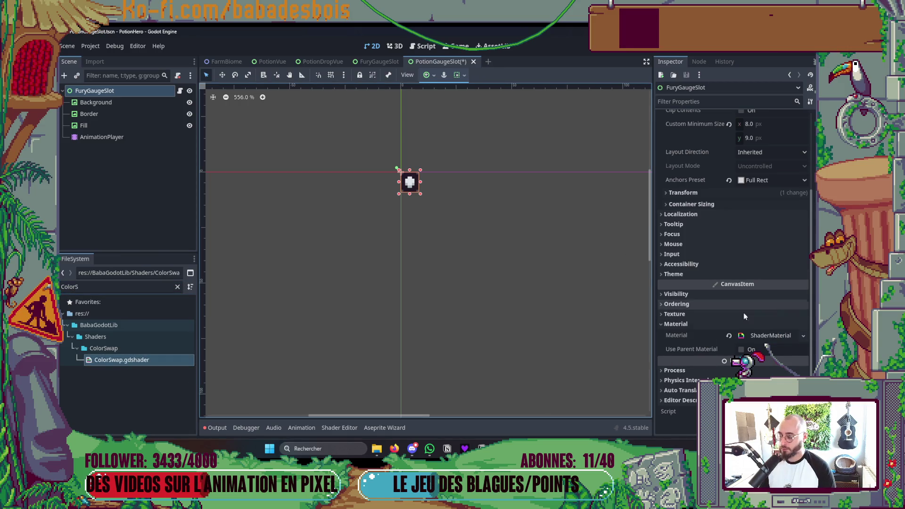
Step: Make the Fill node use its parent's material and save the scene
left_click(110, 125)
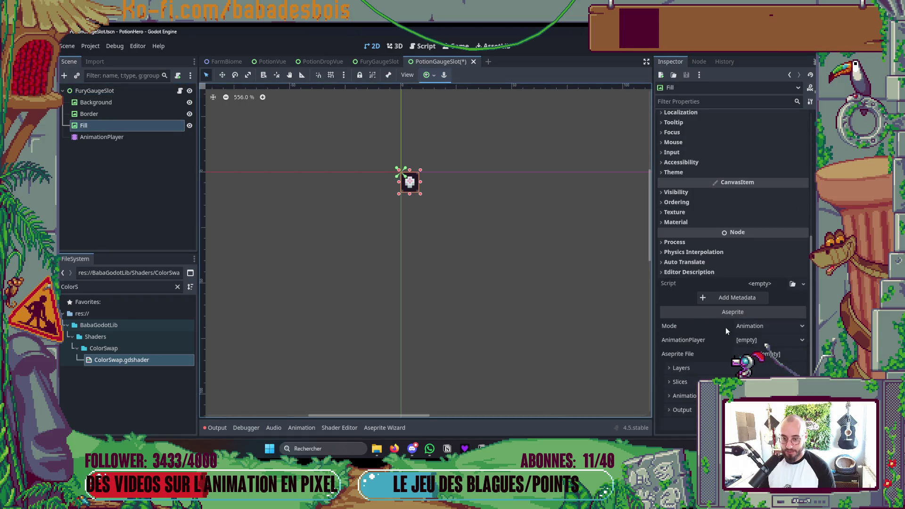
left_click(708, 222)
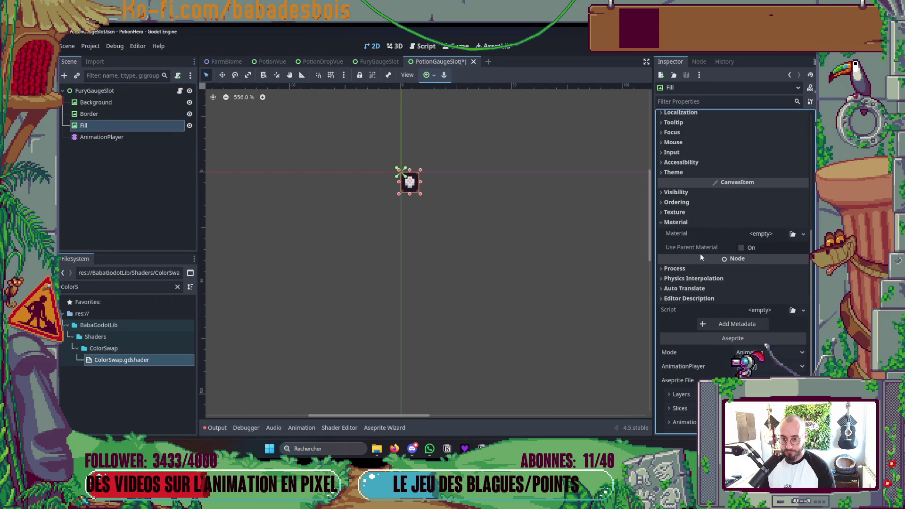
left_click(742, 248)
key("ctrl+s")
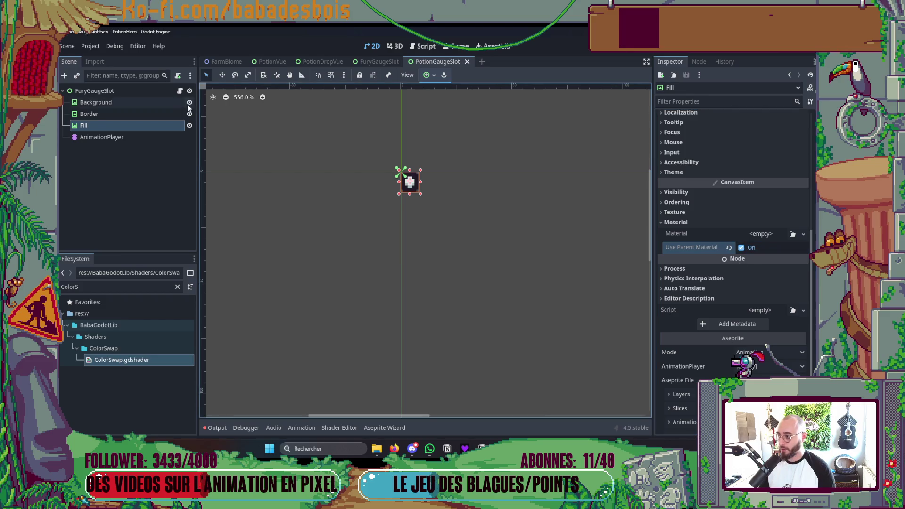
Step: Expand the root's ColorSwap shader material to show its shader parameters
left_click(142, 92)
left_click(754, 335)
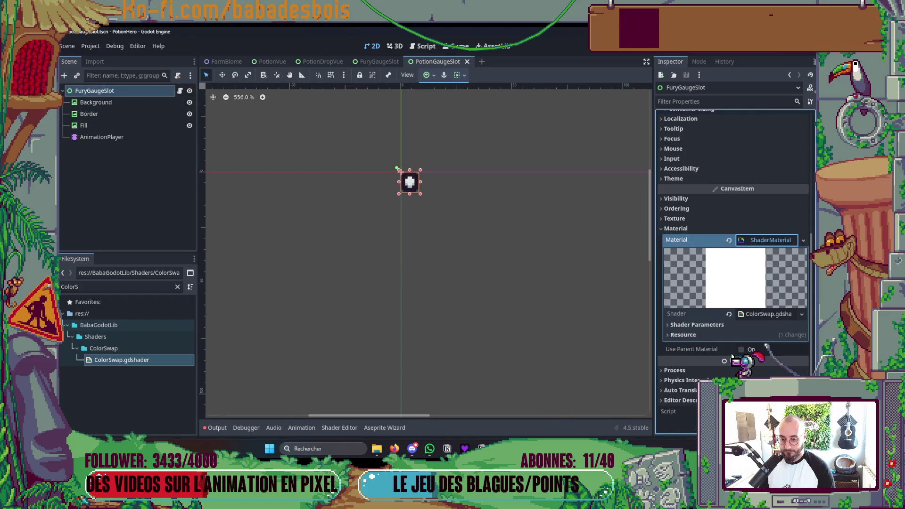
left_click(698, 335)
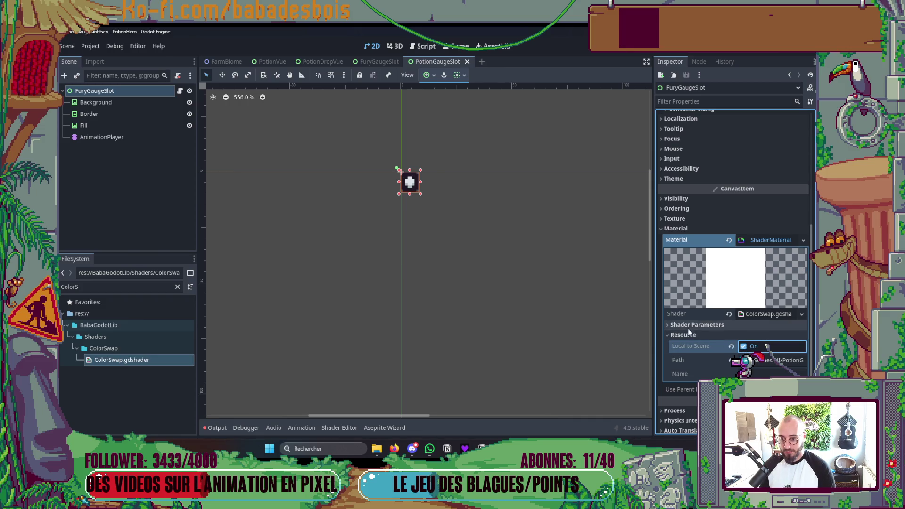
left_click(720, 326)
Step: Assign PickerRamp.png to the Picker Ramp and Color Ramp parameters and save
left_click(177, 286)
type("Picker")
mouse_move(120, 371)
left_mouse_down()
mouse_move(74, 378)
mouse_move(707, 332)
mouse_move(752, 314)
left_mouse_up()
mouse_move(120, 372)
left_mouse_down()
mouse_move(707, 366)
mouse_move(768, 341)
mouse_move(750, 334)
left_mouse_up()
left_click(504, 256)
scroll(433, 184, "up", 5)
key("ctrl+s")
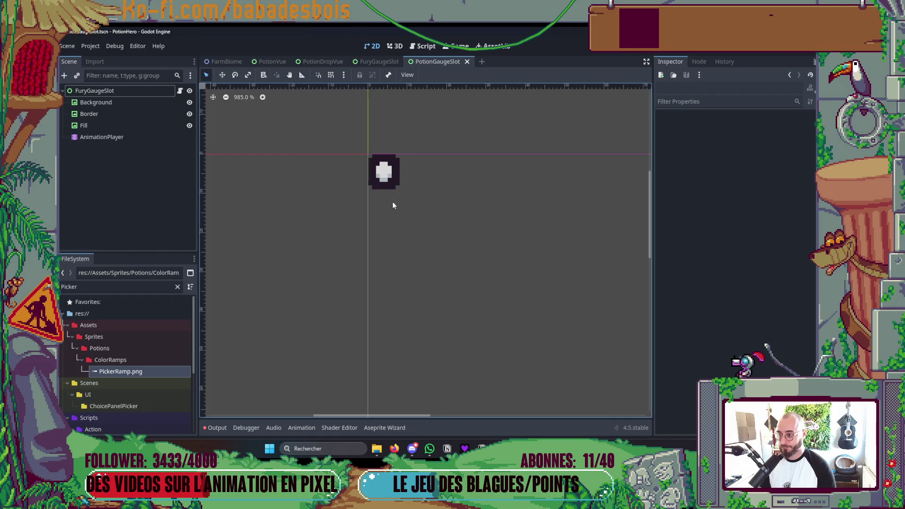
Step: Set BlueRamp.png as the Color Ramp, turning the gauge fill blue
scroll(396, 207, "down", 3)
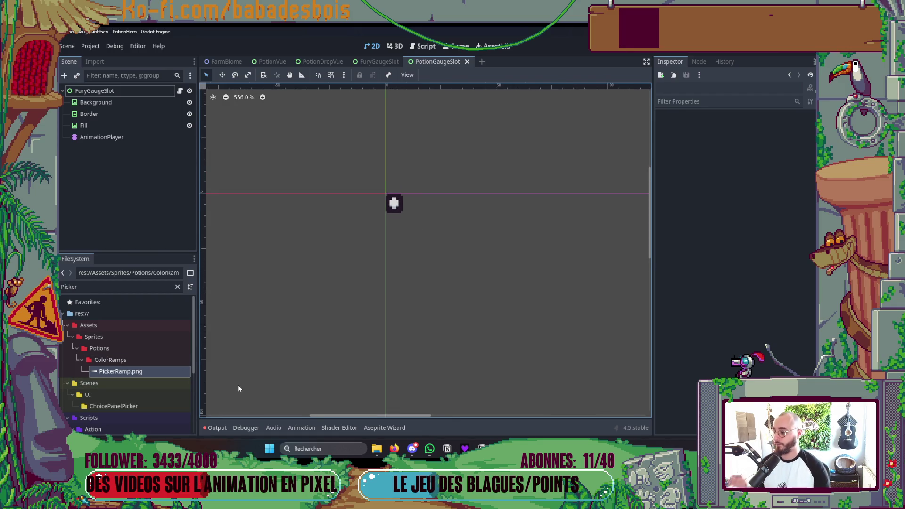
left_click(177, 287)
scroll(174, 302, "down", 3)
left_click(108, 91)
left_click_drag(118, 341, 773, 344)
left_click(511, 282)
scroll(369, 187, "up", 2)
scroll(410, 203, "up", 9)
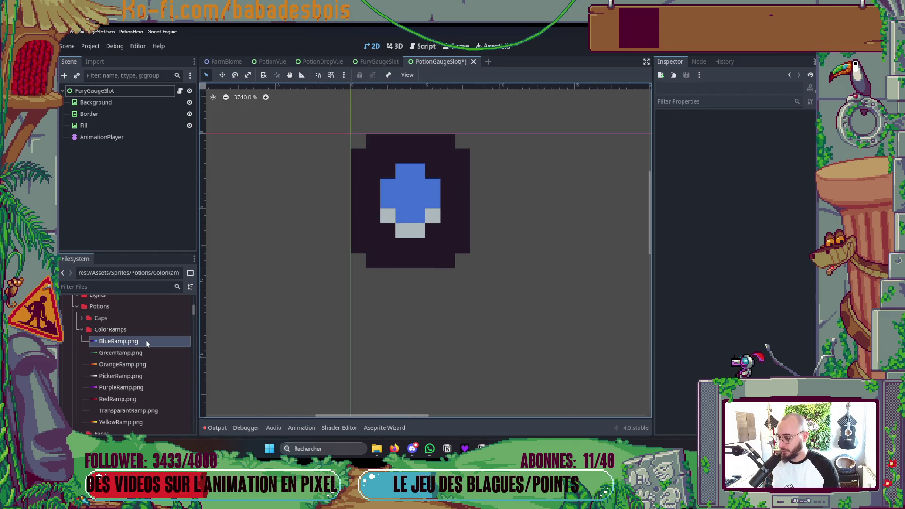
Step: Raise the colour swap Tolerance to about 0.17 and save the scene
left_click(102, 91)
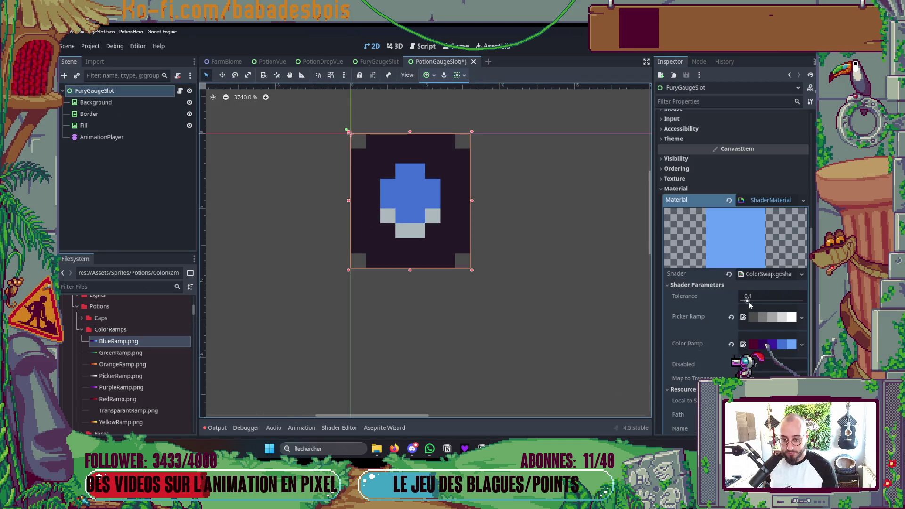
left_click_drag(746, 300, 752, 302)
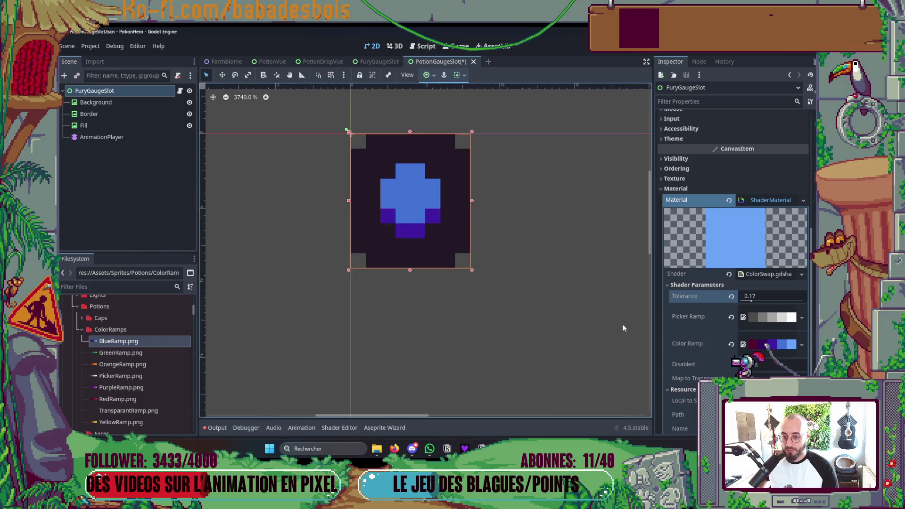
scroll(542, 312, "down", 10)
left_click(541, 312)
key("ctrl+s")
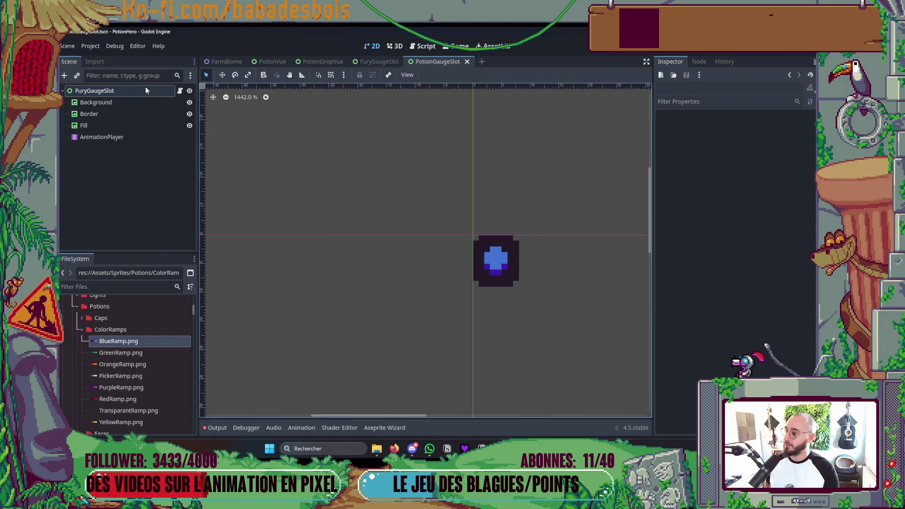
Step: Fine-tune the Tolerance to 0.119 and save the scene again
left_click(146, 90)
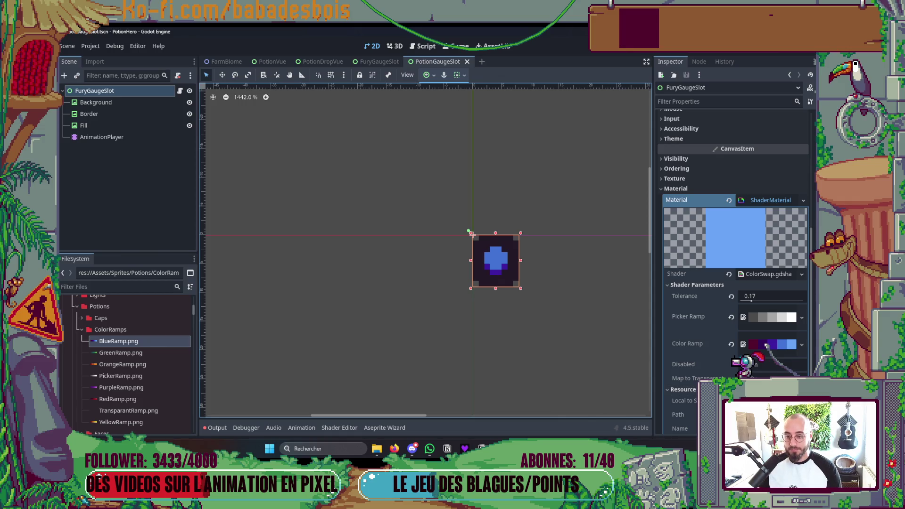
scroll(766, 346, "down", 2)
scroll(600, 346, "down", 2)
scroll(607, 332, "right", 3)
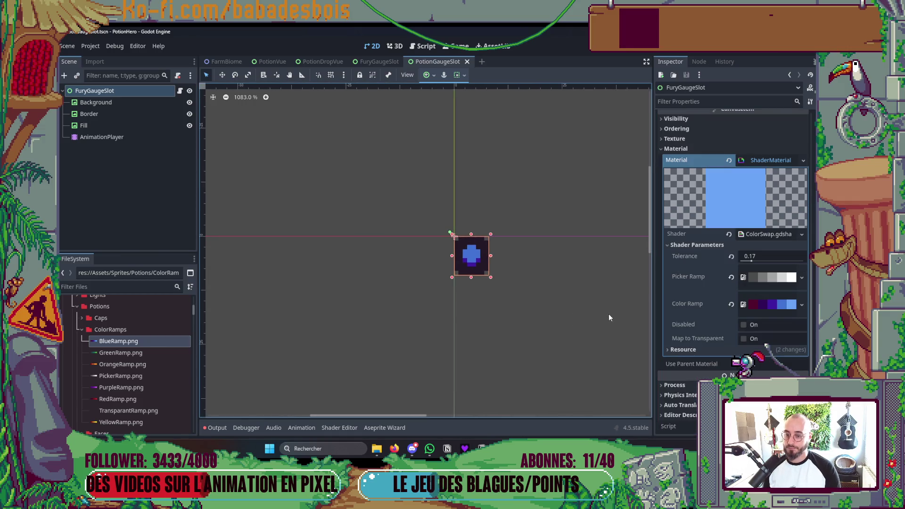
mouse_move(749, 260)
left_mouse_down()
mouse_move(762, 269)
mouse_move(738, 269)
mouse_move(763, 270)
mouse_move(748, 276)
left_mouse_up()
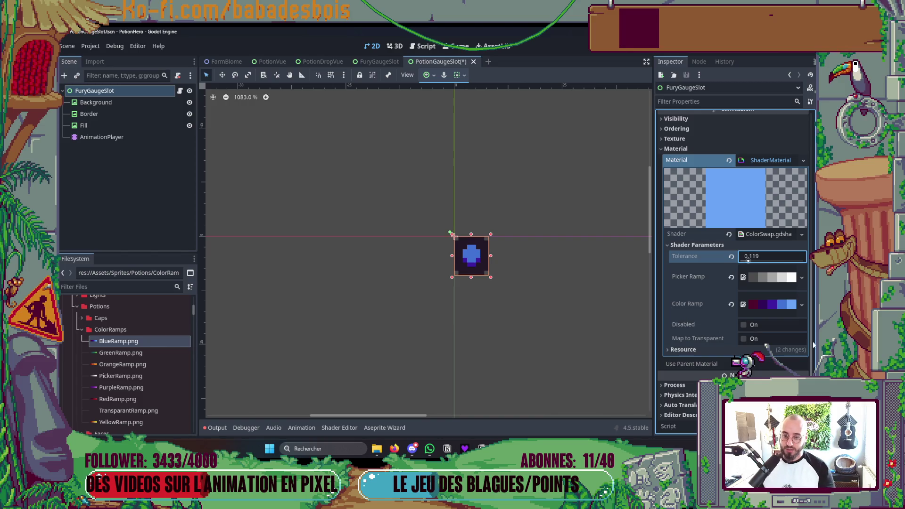
key("ctrl+s")
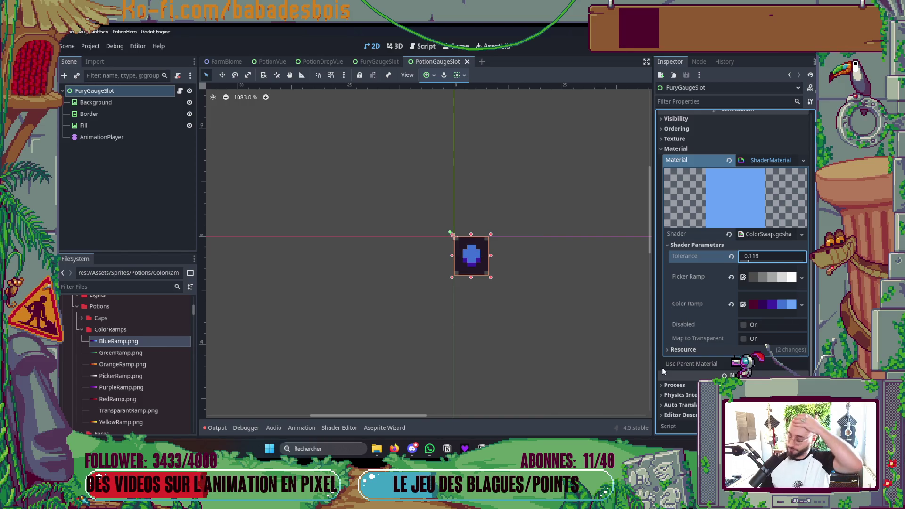
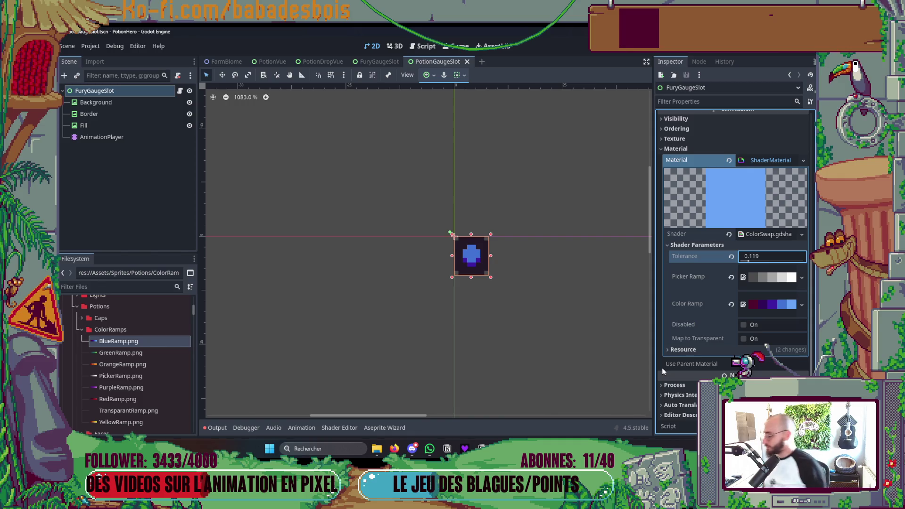
Step: Save the PotionGaugeSlot scene
mouse_move(558, 334)
left_mouse_down()
mouse_move(541, 321)
mouse_move(510, 336)
mouse_move(502, 359)
left_mouse_up()
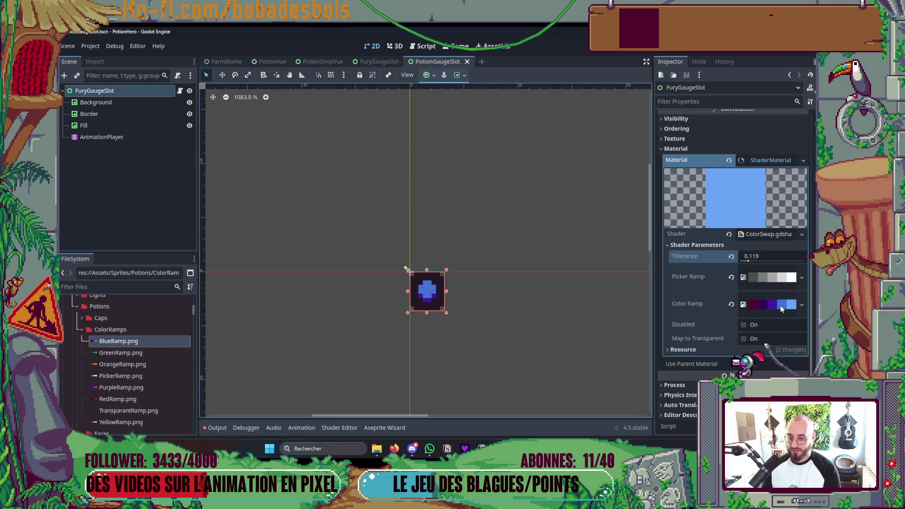
scroll(783, 304, "up", 2)
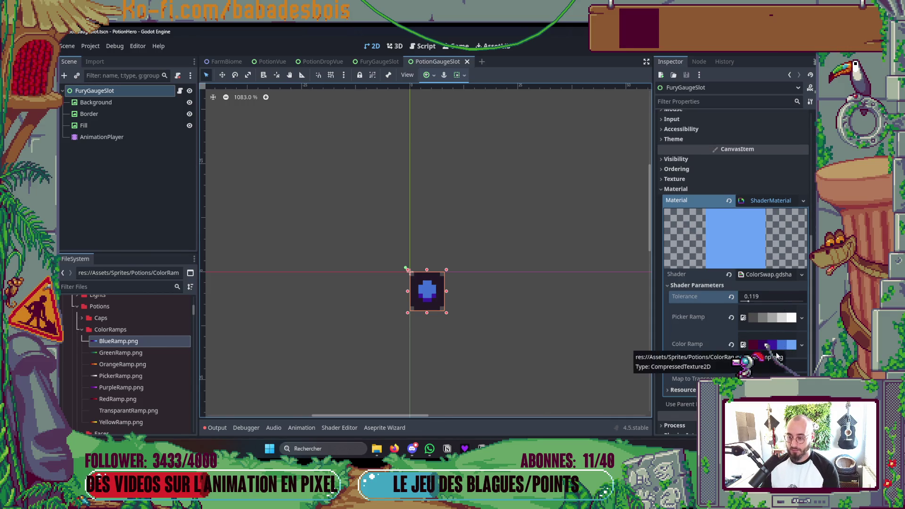
mouse_move(679, 427)
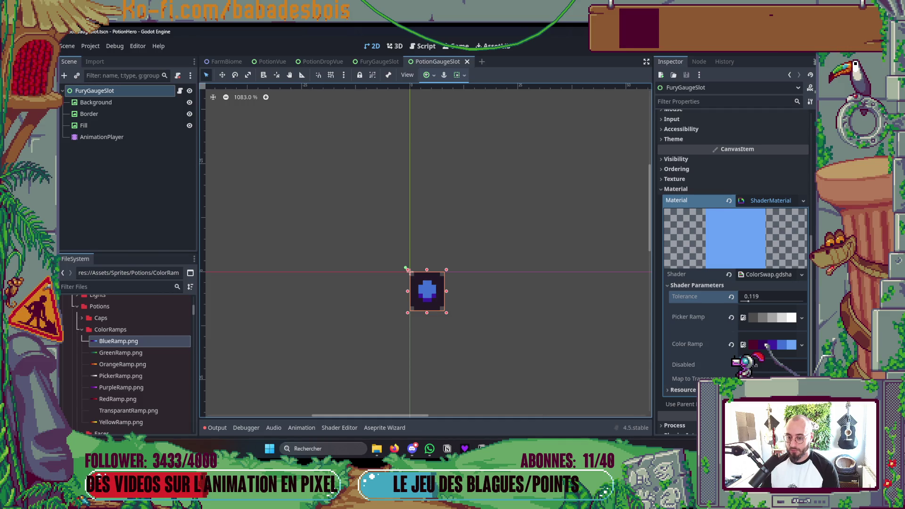
key("ctrl+s")
scroll(544, 297, "down", 1)
left_click(547, 293)
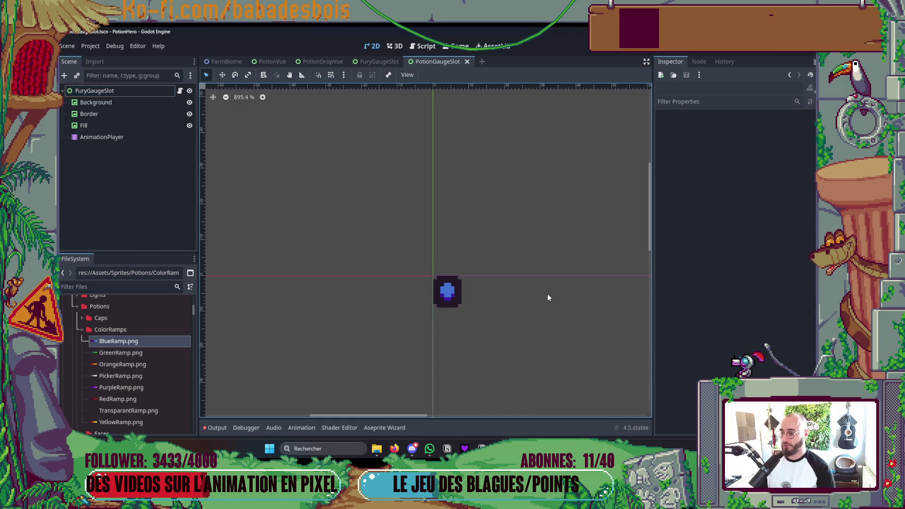
scroll(548, 294, "down", 1)
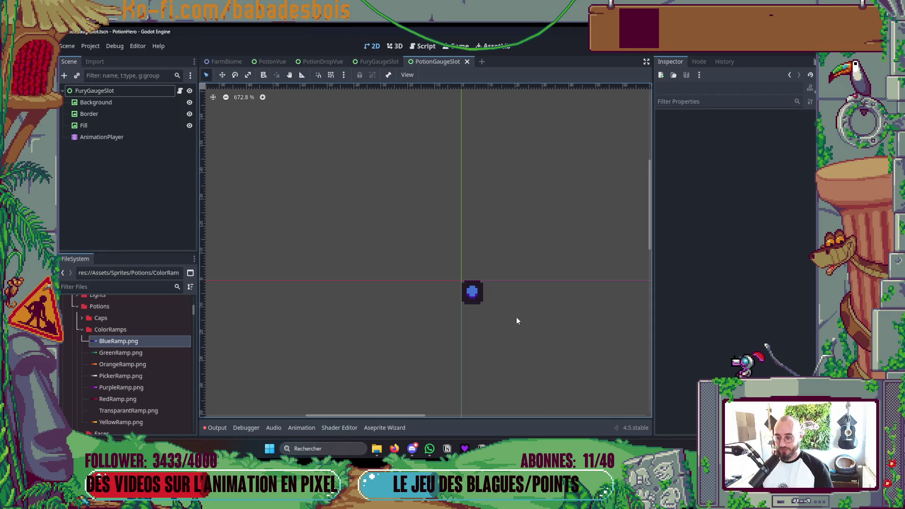
left_click_drag(522, 353, 525, 341)
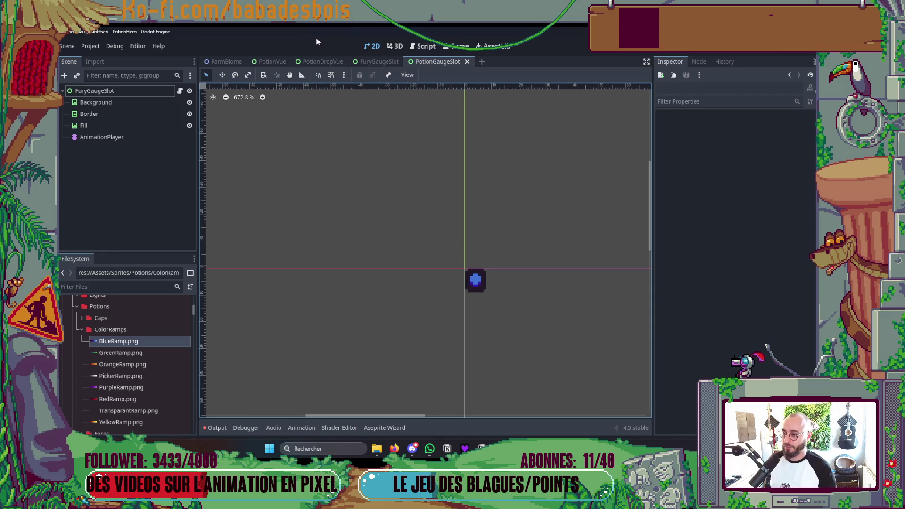
Step: Load the AnimationPlayer's 'fill' animation in the PotionGaugeSlot scene and start its preview
left_click(315, 63)
left_click(389, 57)
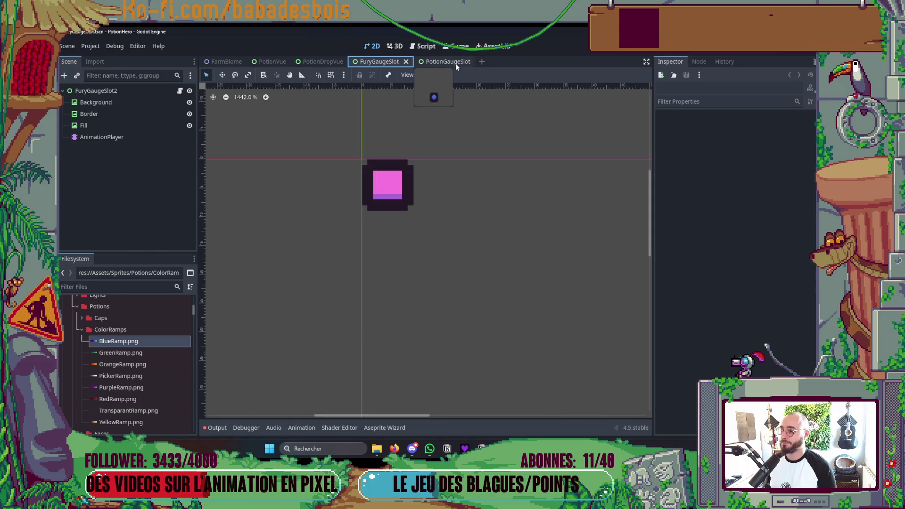
left_click(455, 64)
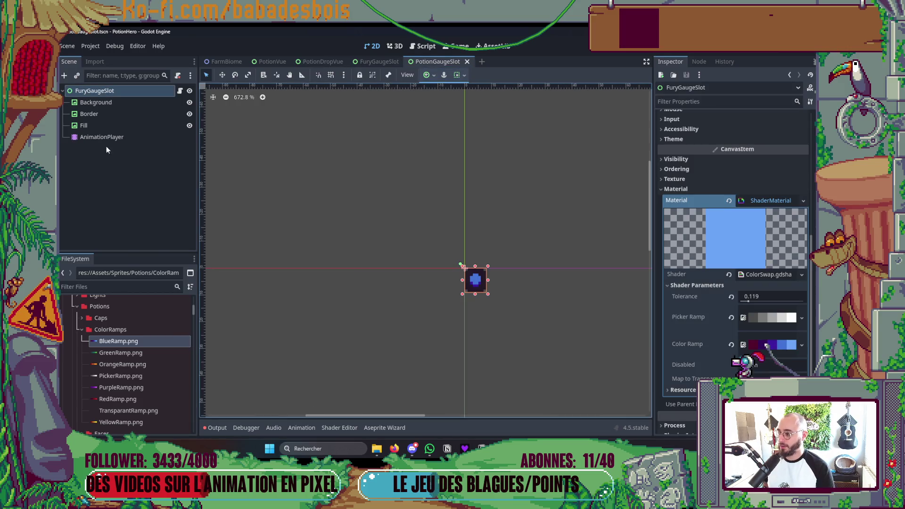
left_click(102, 137)
left_click(325, 317)
left_click(353, 341)
left_click(258, 317)
Step: Replay the 'fill' animation from the start
scroll(467, 264, "down", 1)
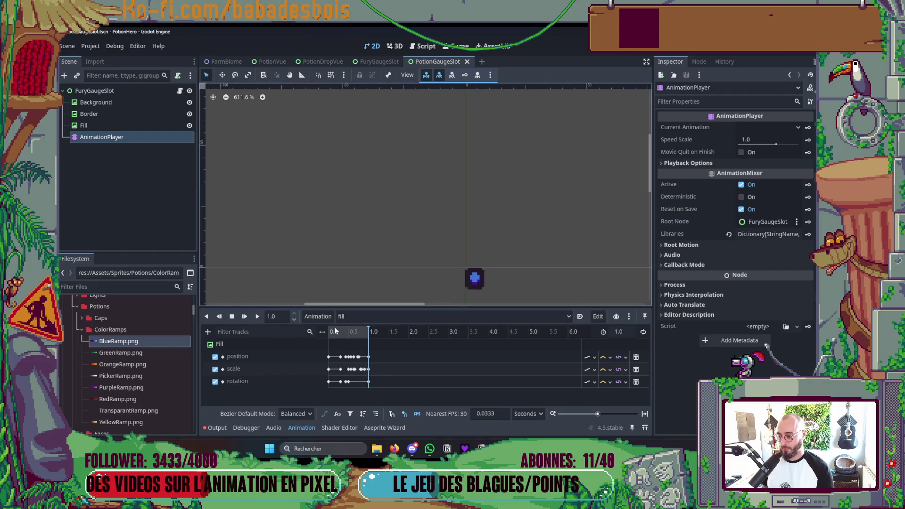
left_click(257, 316)
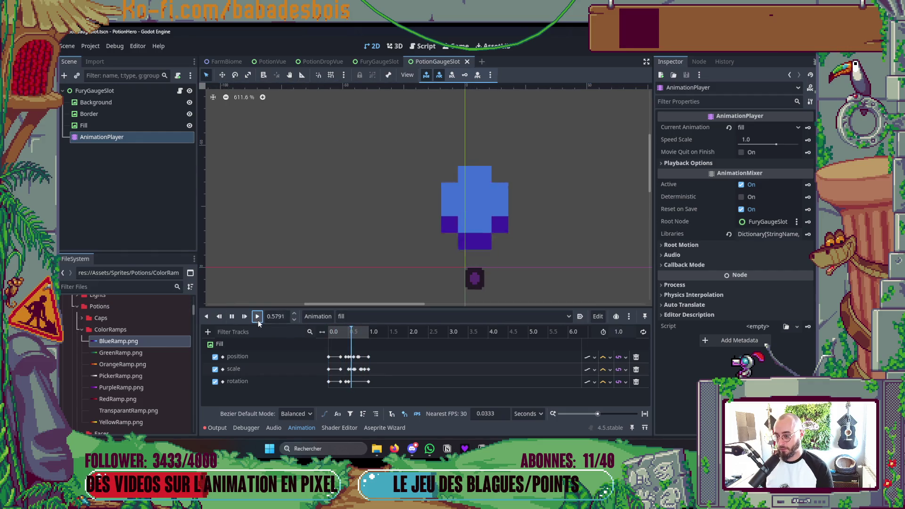
scroll(448, 194, "down", 3)
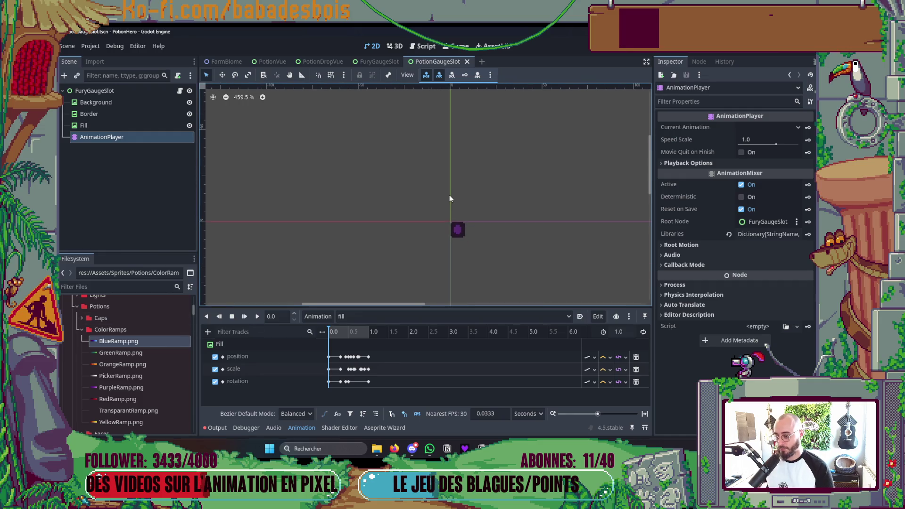
Step: Load the 'empty' animation, then 'RESET', and collapse the animation panel
left_click(363, 317)
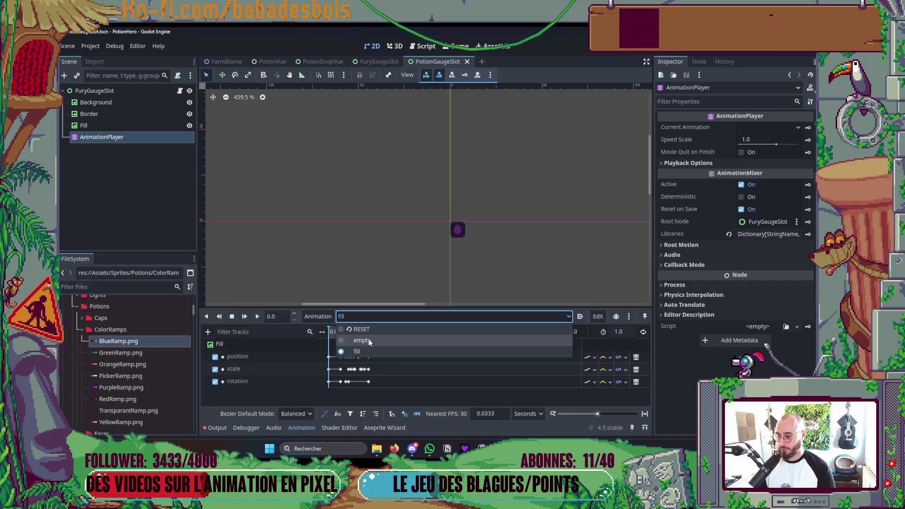
left_click(370, 343)
left_click(369, 321)
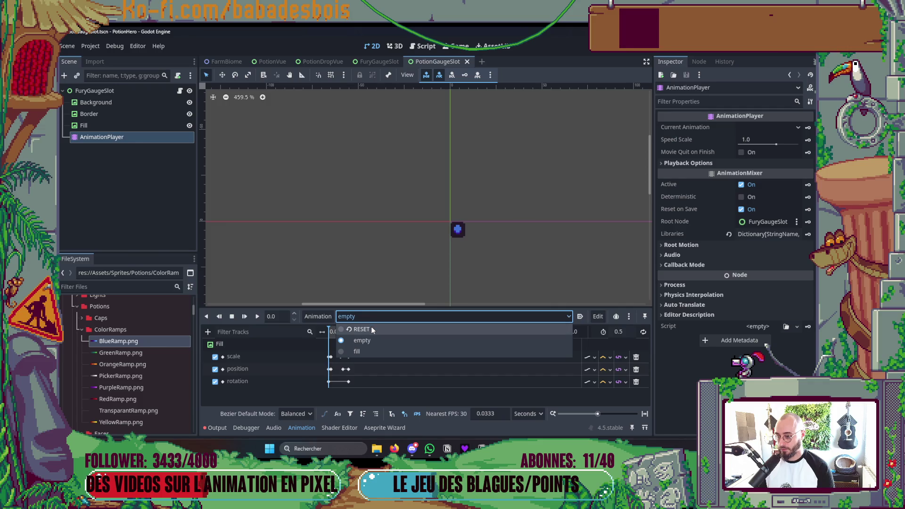
left_click(372, 326)
scroll(477, 178, "up", 8)
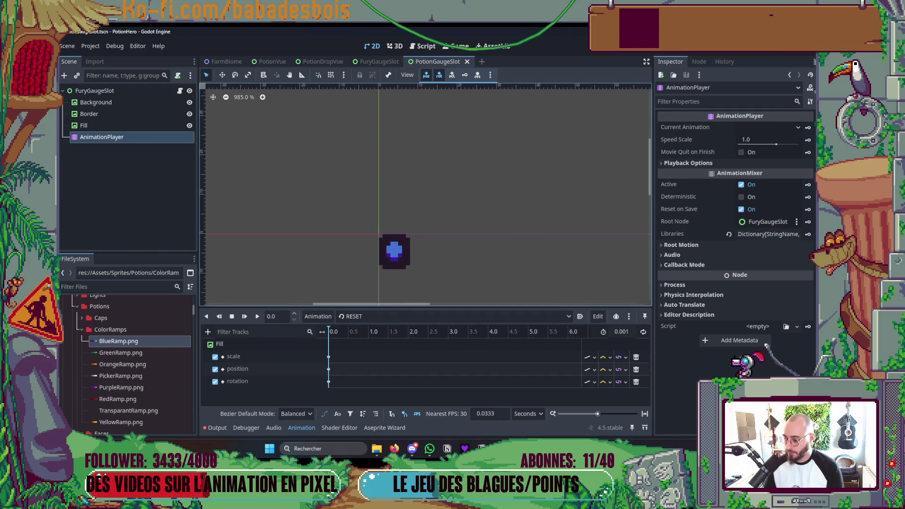
left_click(304, 429)
key("alt+Tab")
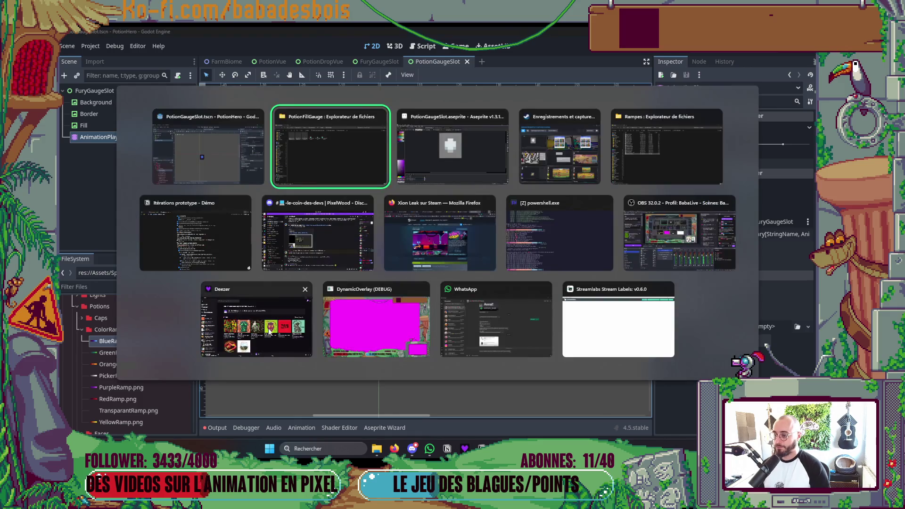
Step: Close the FuryGaugeSlot and PotionDropVue scene tabs
left_click(232, 147)
left_click(377, 61)
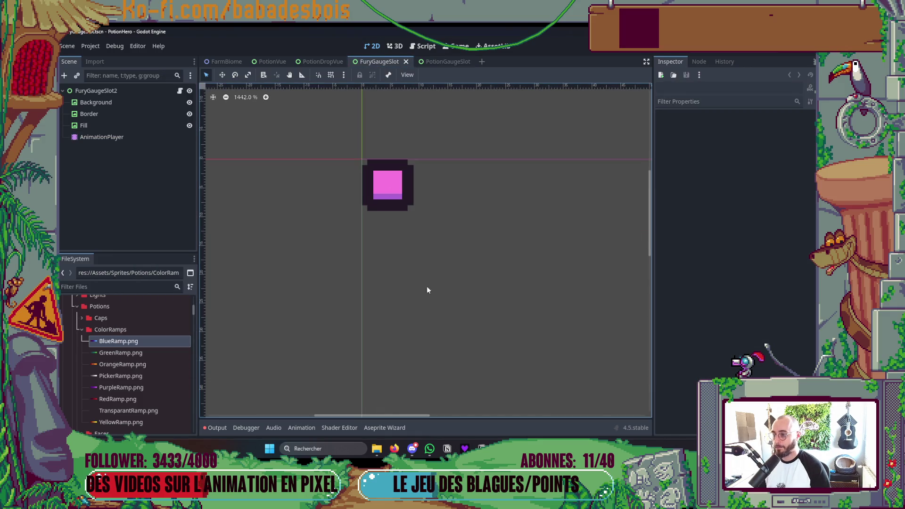
left_click(405, 62)
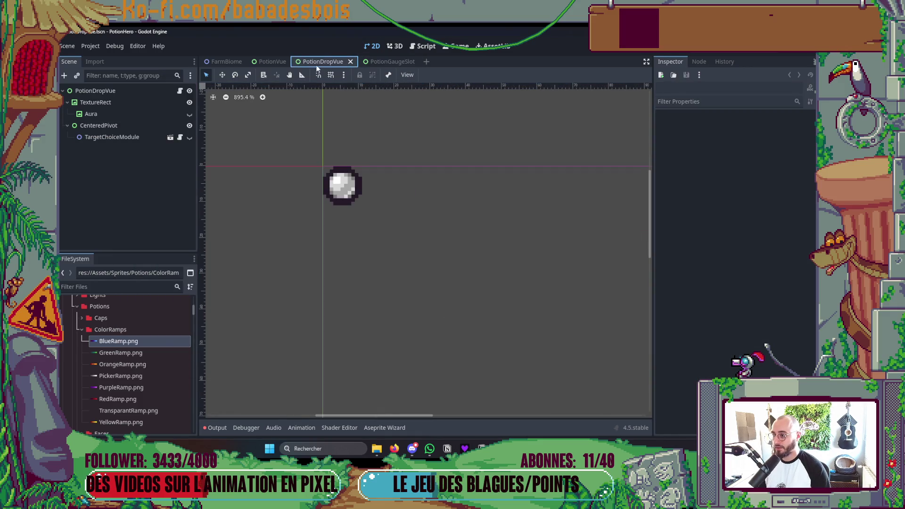
left_click(350, 62)
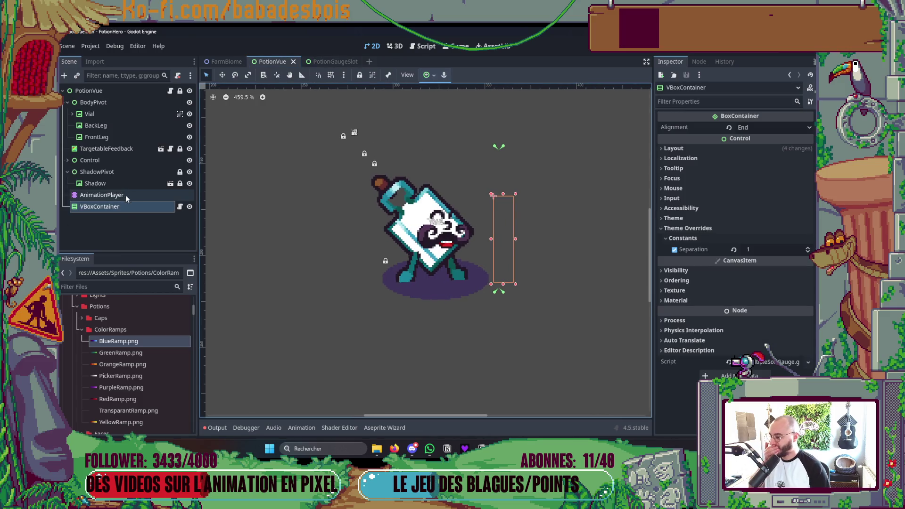
Step: Instance PotionGaugeSlot.tscn under PotionVue's VBoxContainer and duplicate it twice
right_click(125, 208)
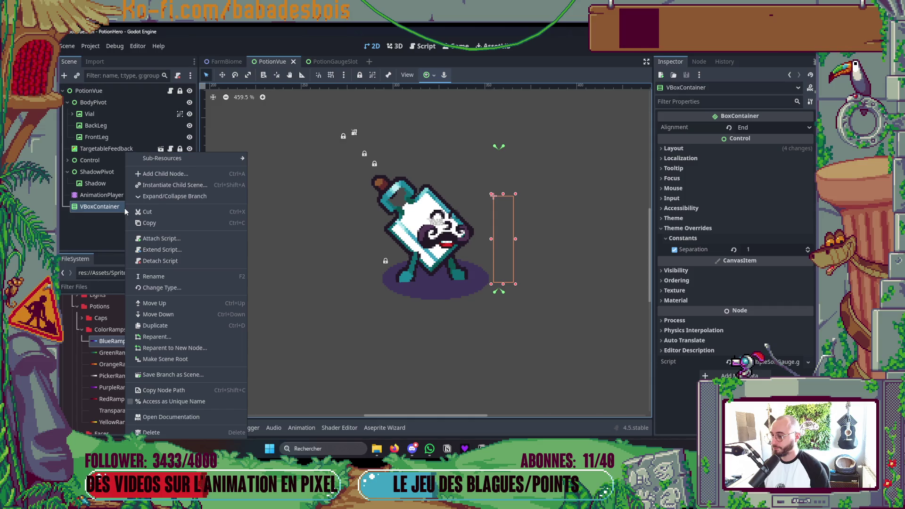
left_click(154, 186)
type("PotionGauge")
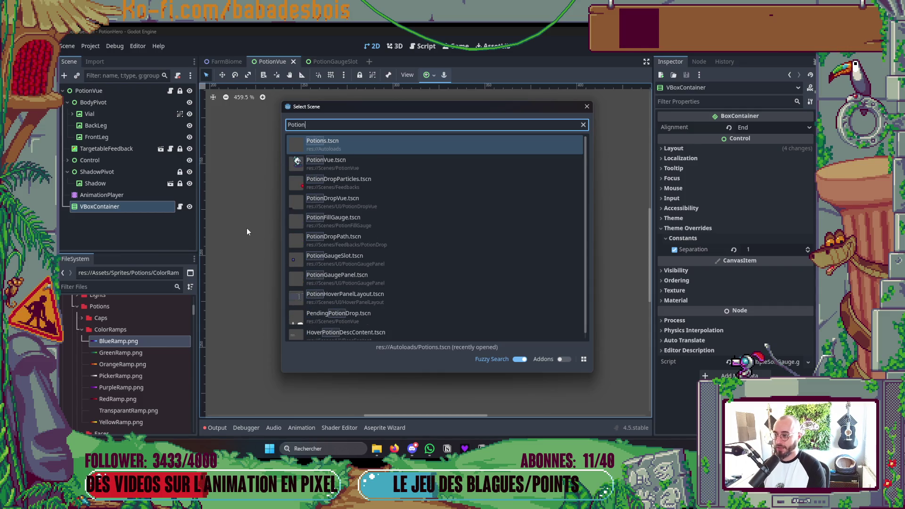
key("Return")
key("ctrl+d")
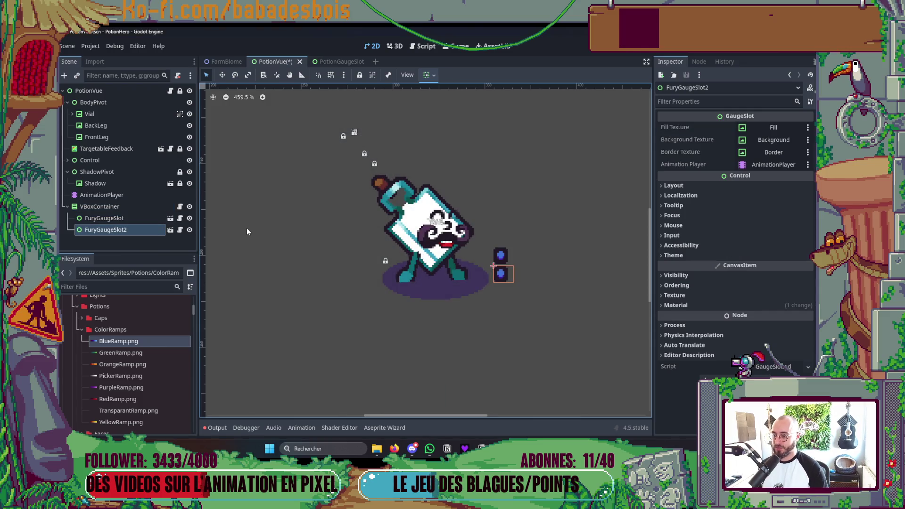
key("ctrl+d")
key("ctrl+d")
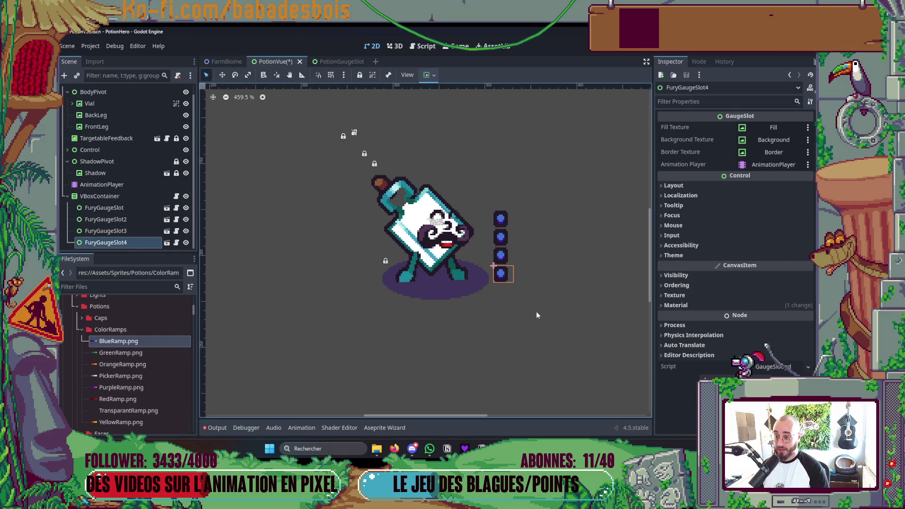
Step: Set the VBoxContainer's separation override to 0, then to -1
left_click(532, 302)
scroll(532, 297, "down", 5)
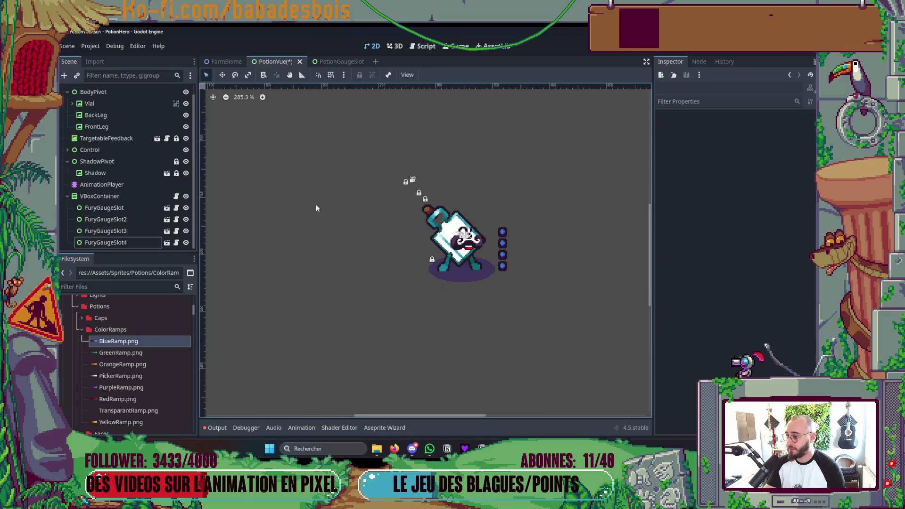
left_click(99, 196)
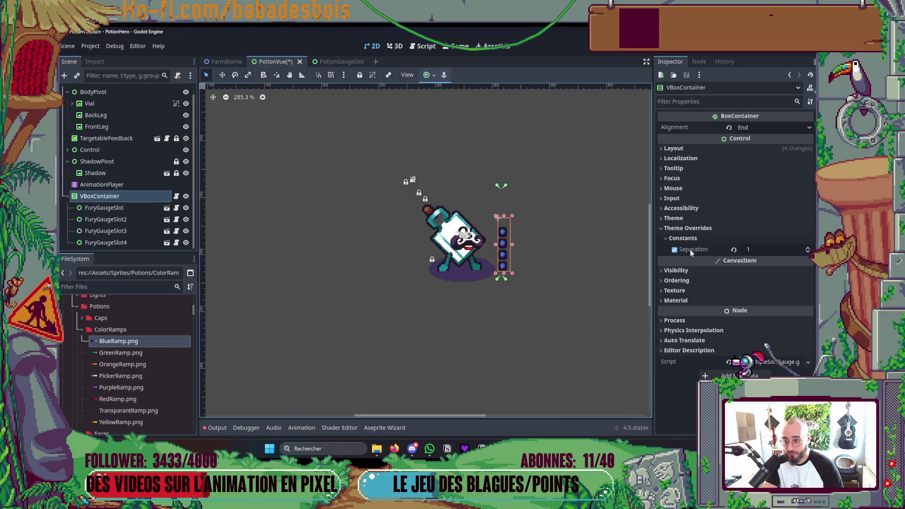
left_click(674, 249)
left_click(770, 256)
type("0")
key("Return")
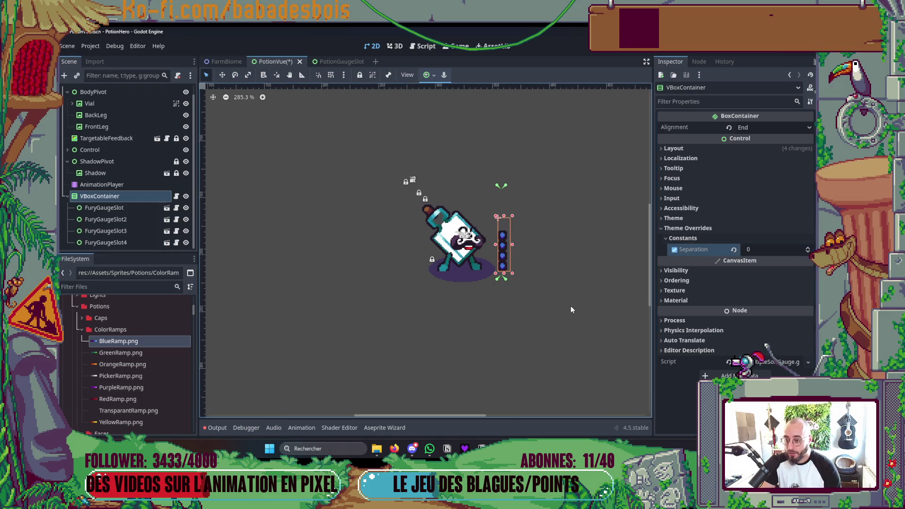
left_click(541, 274)
scroll(499, 214, "up", 4)
scroll(501, 216, "down", 2)
left_click(119, 199)
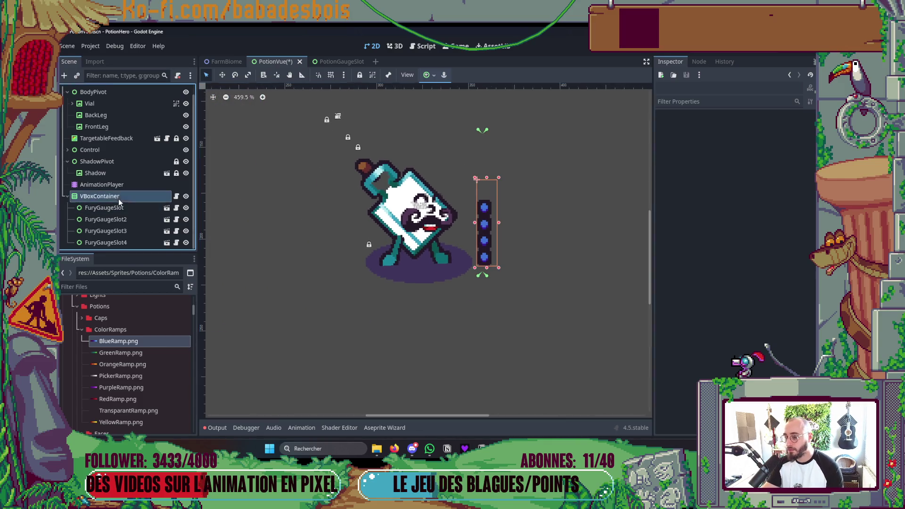
left_click(770, 251)
type("-1")
key("Return")
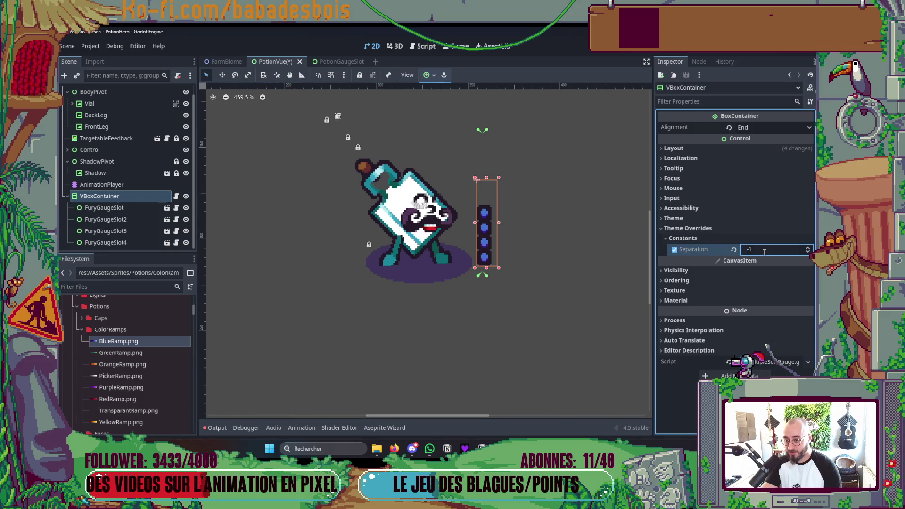
Step: Save the PotionVue scene and return to PotionGaugeSlot
left_click(547, 298)
scroll(512, 245, "up", 3)
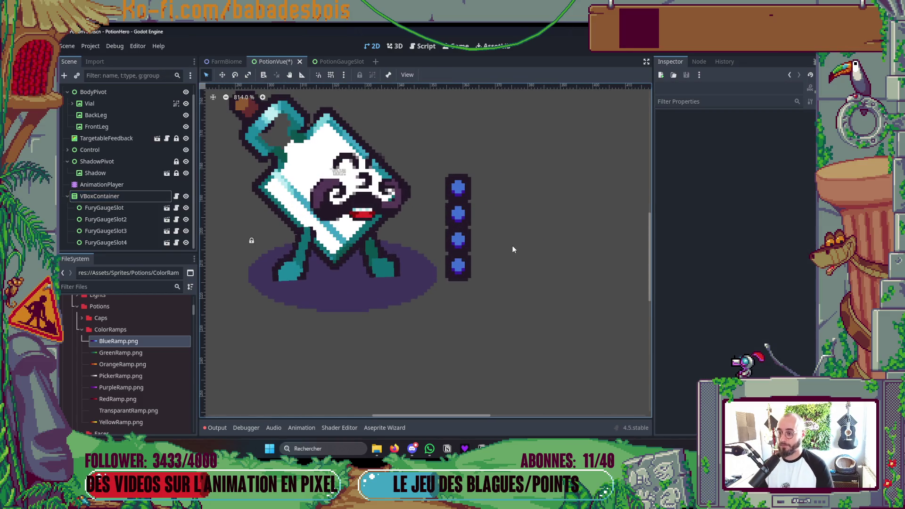
key("ctrl+s")
scroll(522, 217, "down", 2)
scroll(524, 214, "down", 3)
scroll(518, 237, "down", 2)
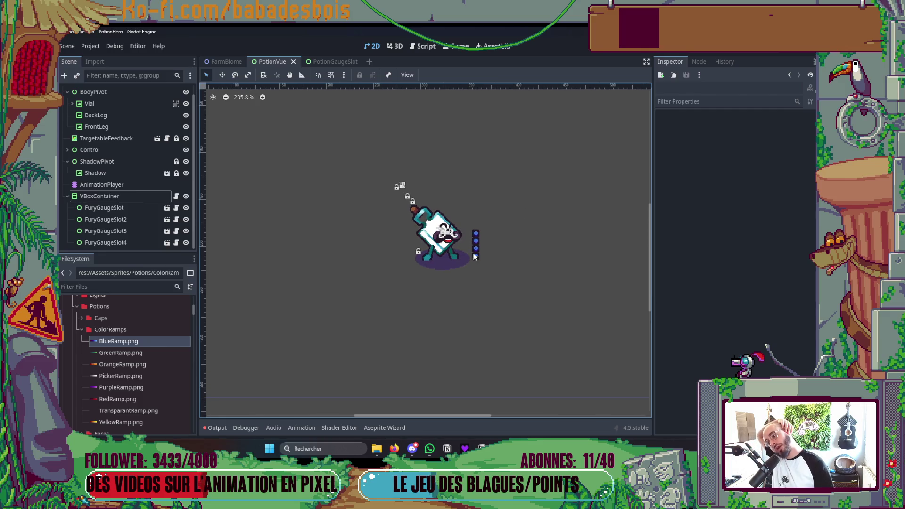
scroll(479, 245, "up", 5)
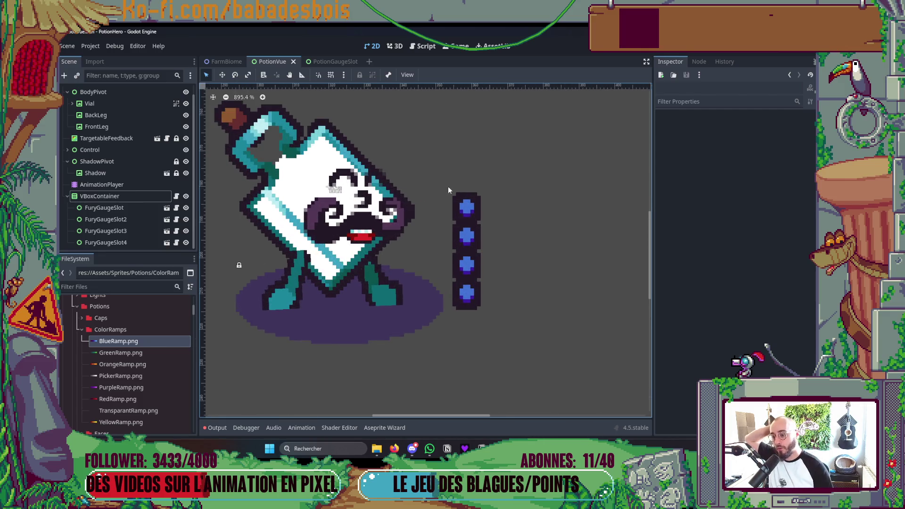
scroll(483, 213, "down", 5)
key("ctrl+s")
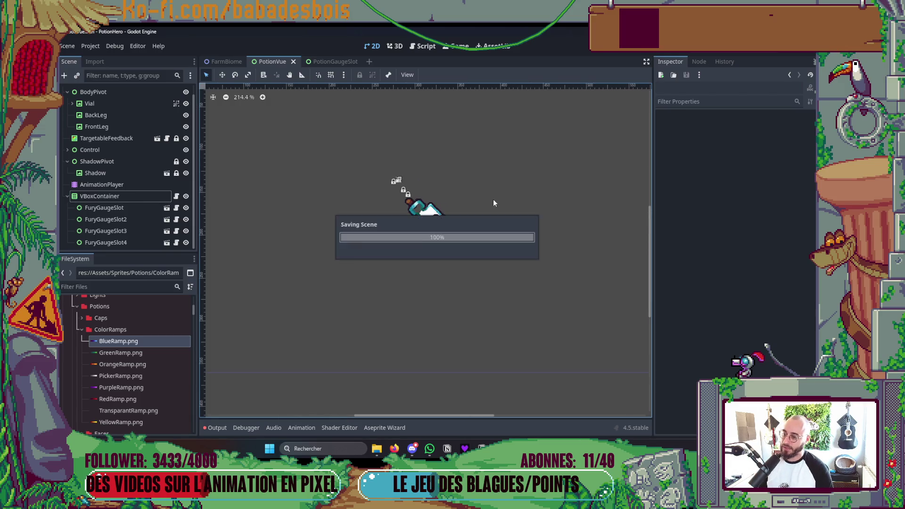
scroll(460, 244, "up", 1)
key("ctrl+s")
left_click(328, 61)
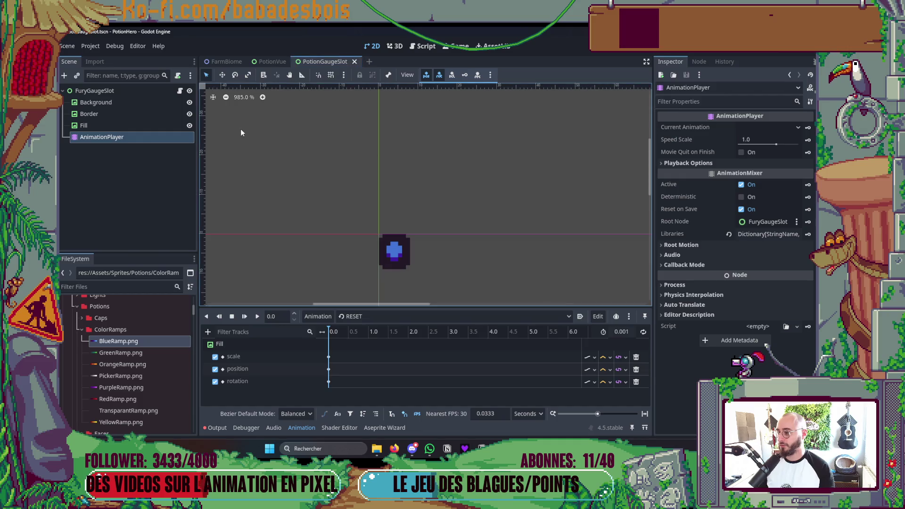
Step: Replace the gauge slot's color ramp with PickerRamp.png
left_click(149, 90)
left_click(732, 345)
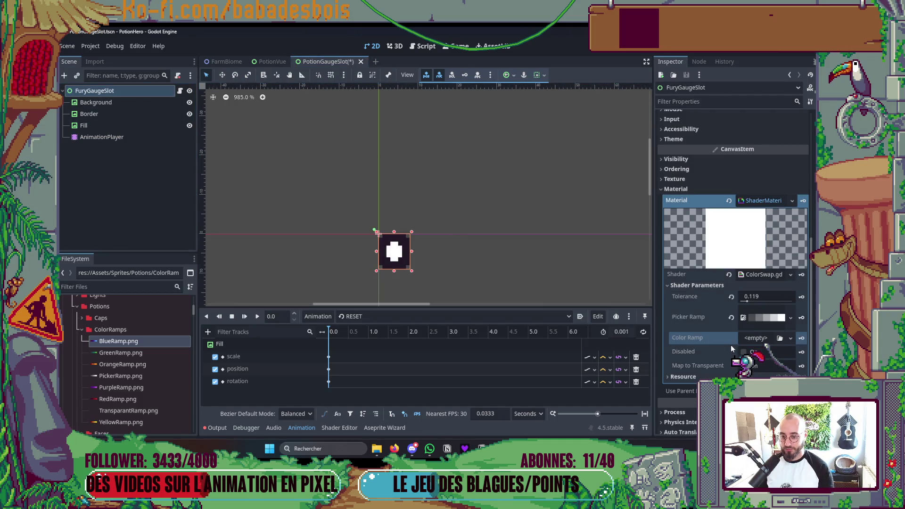
left_click_drag(732, 339, 731, 339)
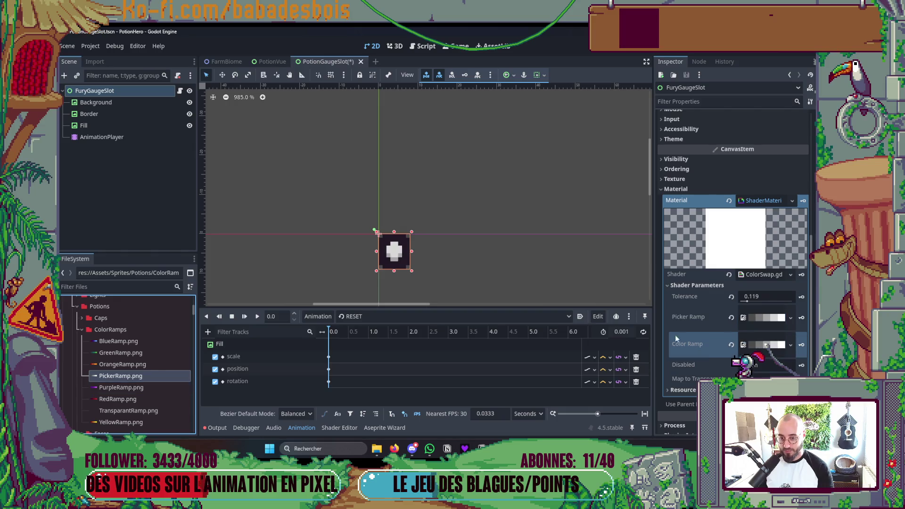
Step: Save PotionVue and open the VBoxContainer's gauge script
left_click(264, 62)
key("ctrl+s")
left_click(336, 62)
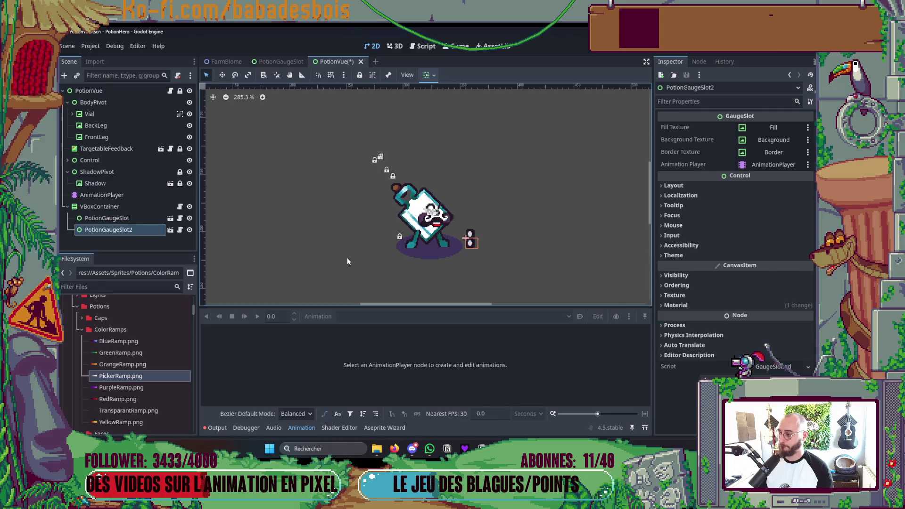
key("ctrl+s")
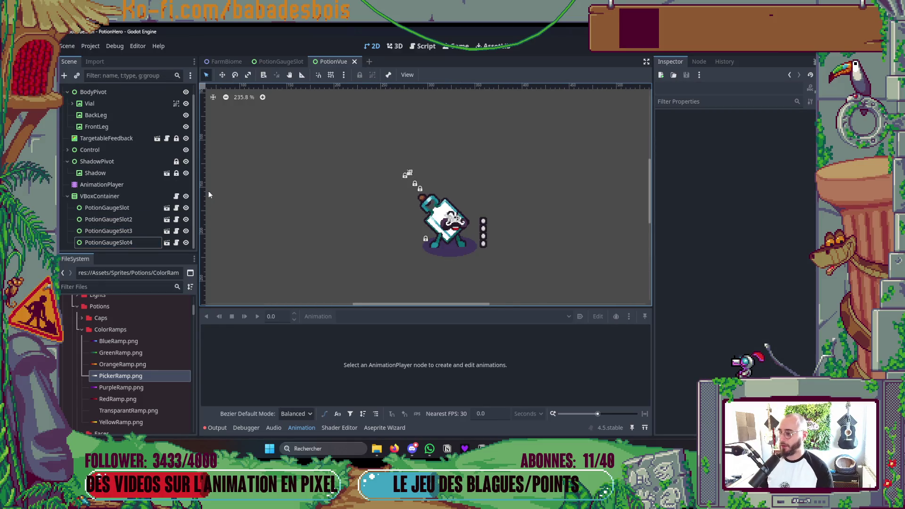
scroll(222, 225, "right", 5)
scroll(508, 232, "up", 2)
left_click(100, 196)
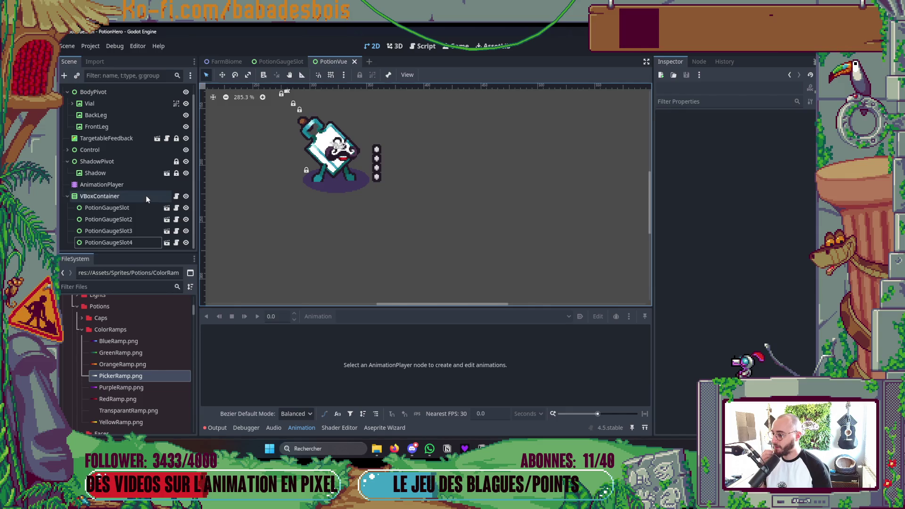
left_click(176, 196)
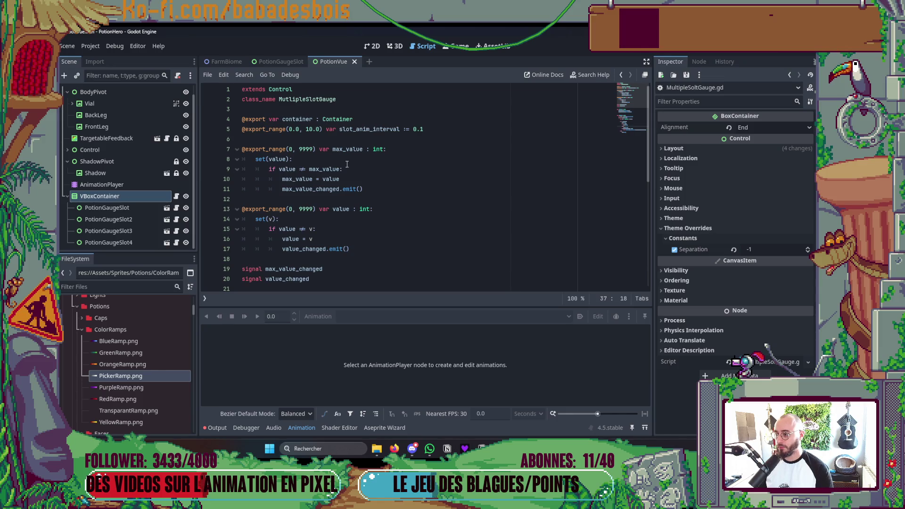
Step: Clear the old messages from the Output log while the gauge script is open
left_click(423, 130)
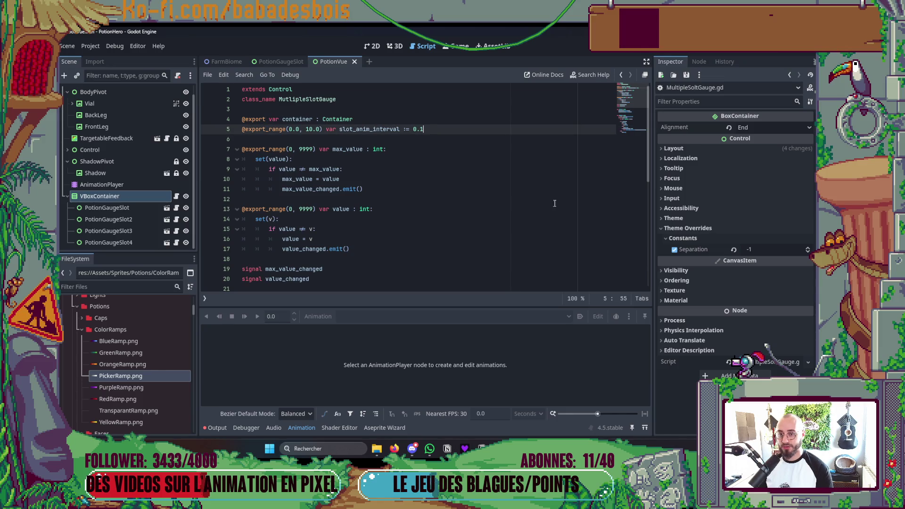
left_click(302, 427)
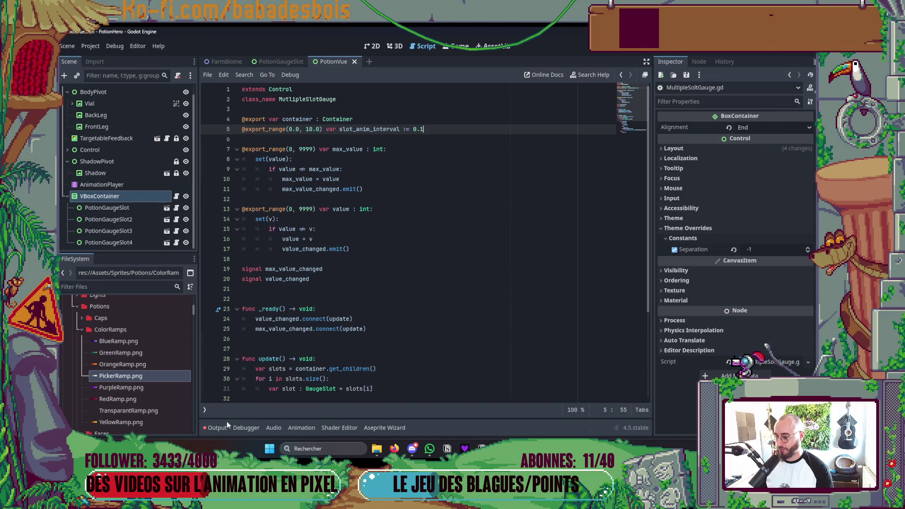
left_click(218, 428)
scroll(424, 372, "up", 1)
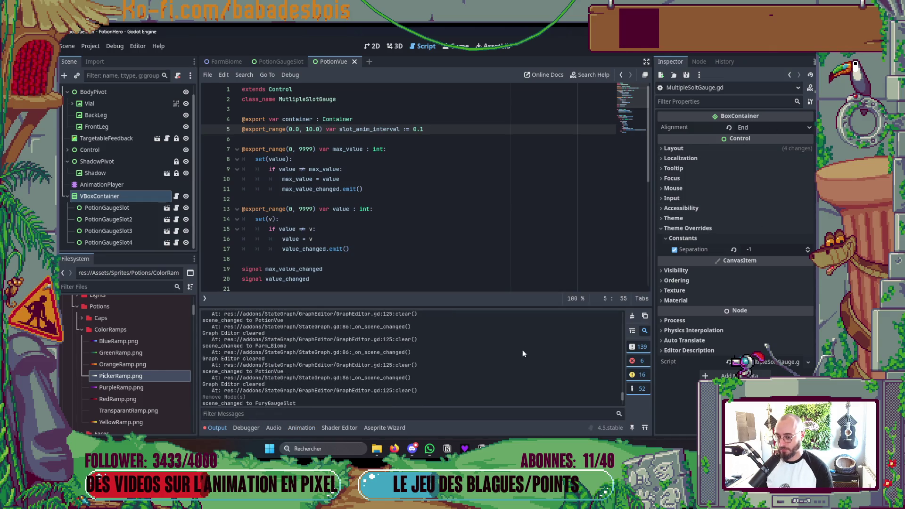
left_click(636, 315)
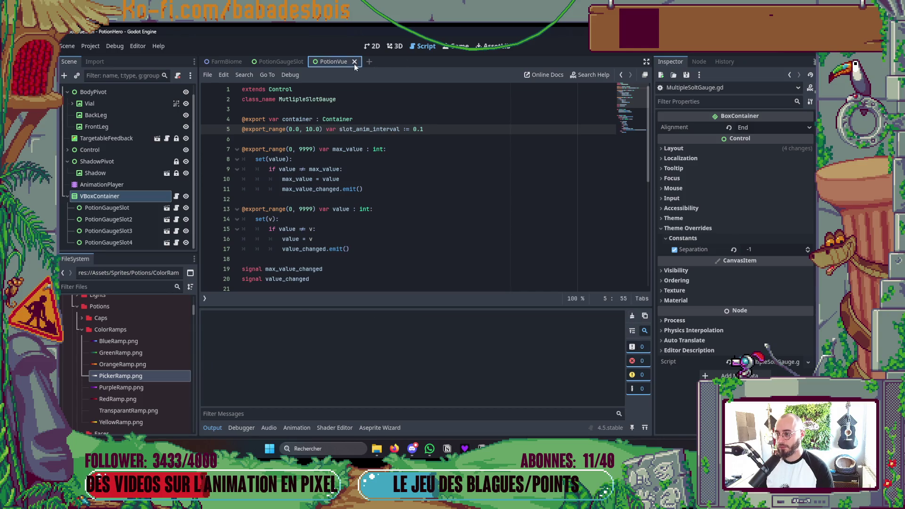
left_click(336, 62)
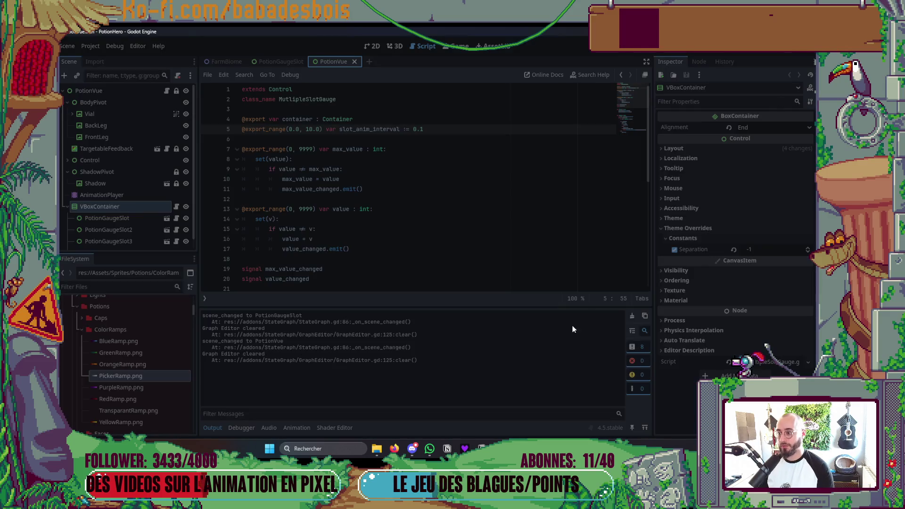
key("alt+Tab")
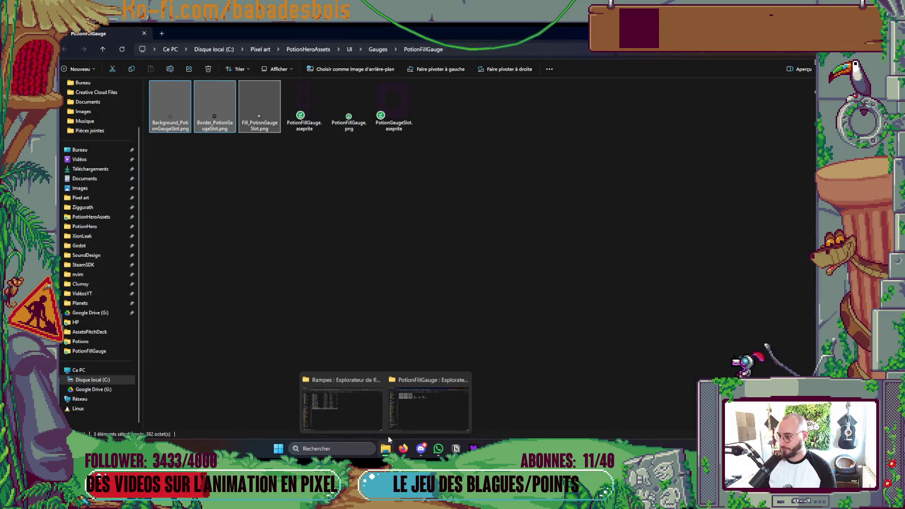
Step: Reopen the PotionHero project in Godot from its project.godot file
left_click(103, 226)
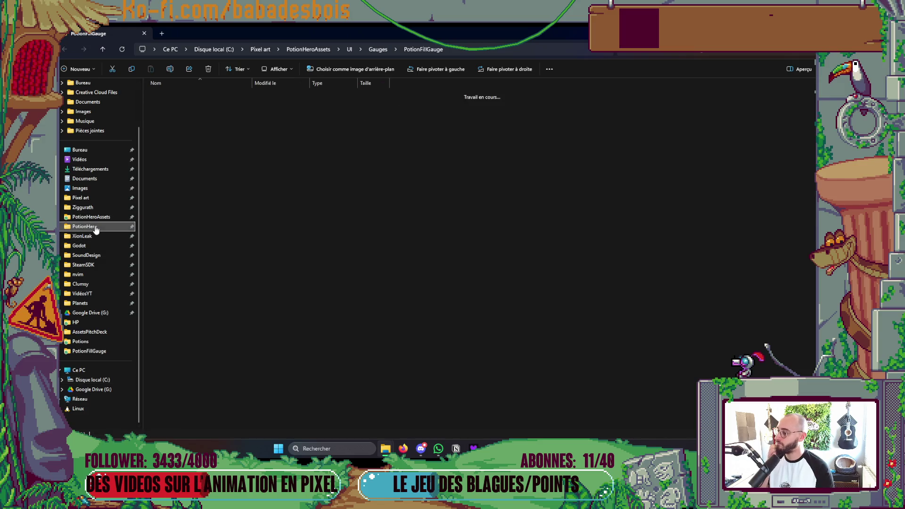
double_click(191, 255)
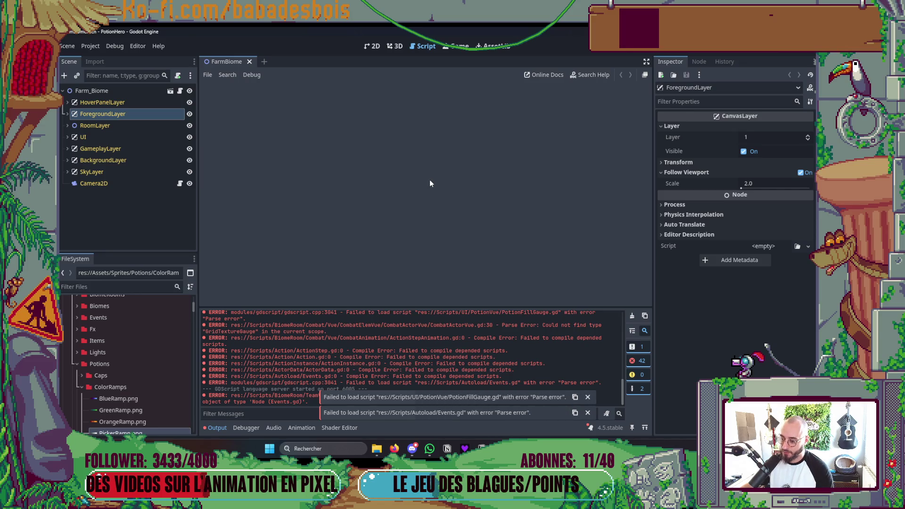
Step: Filter files for 'PotionFill', open and read PotionFillGauge.gd, hide Output, and save
left_click(124, 286)
type("Potion")
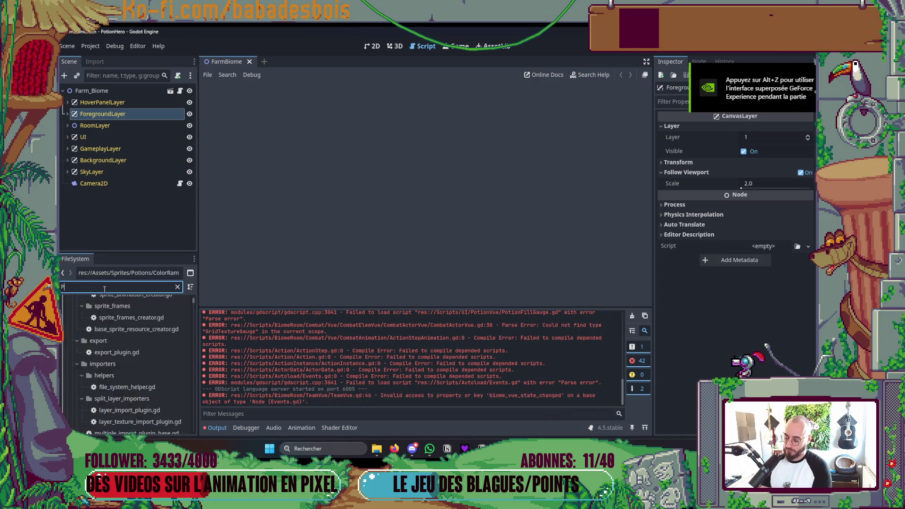
type("Fill")
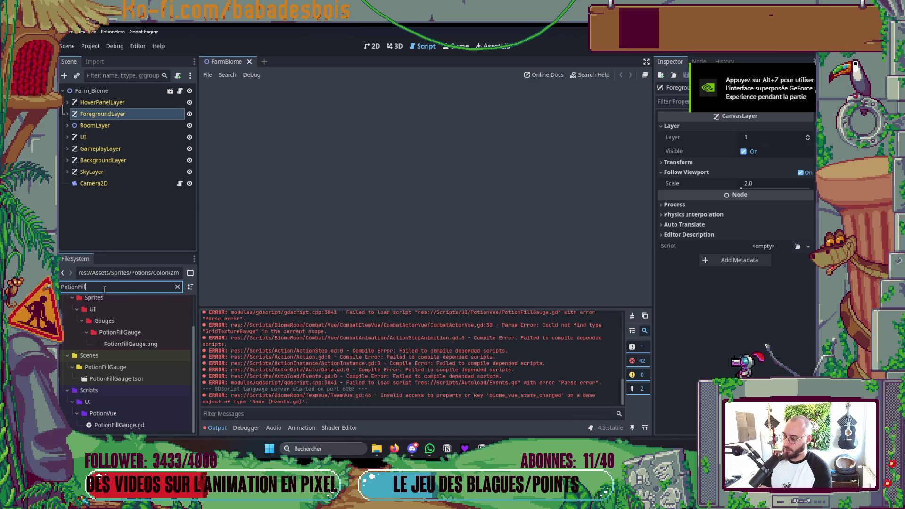
double_click(127, 425)
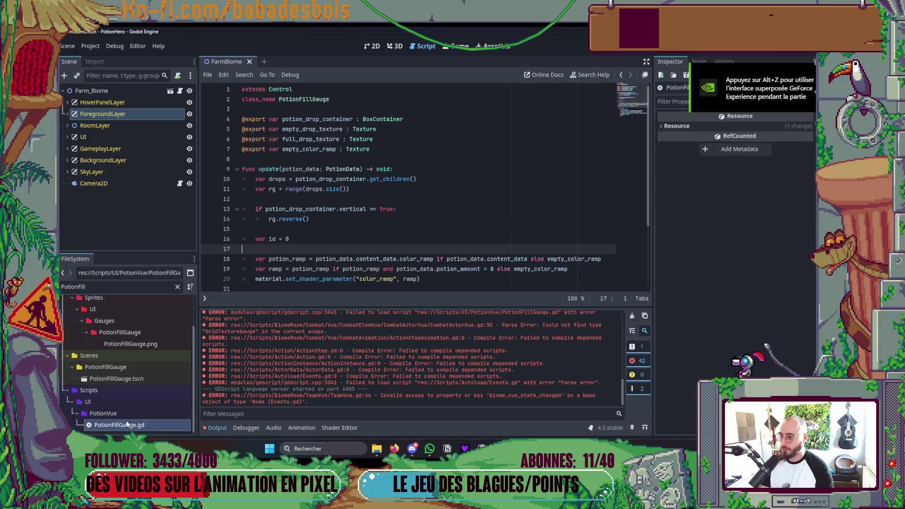
scroll(418, 213, "down", 3)
scroll(418, 213, "up", 3)
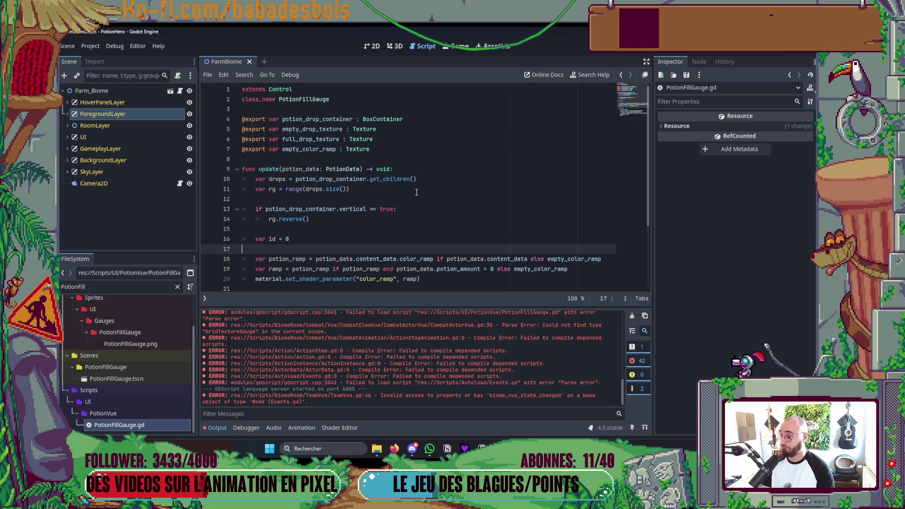
scroll(417, 191, "down", 3)
scroll(416, 192, "up", 3)
scroll(416, 192, "down", 3)
scroll(395, 401, "up", 2)
scroll(396, 391, "up", 2)
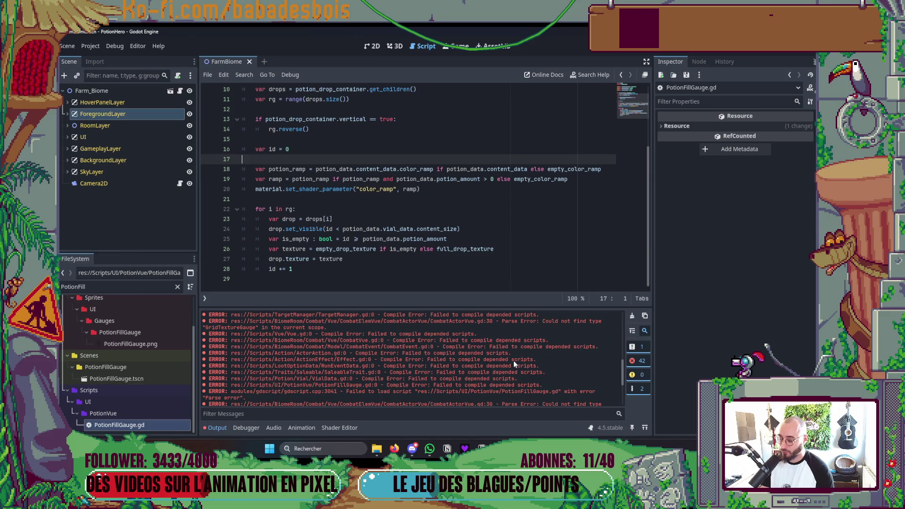
left_click(218, 427)
key("ctrl+s")
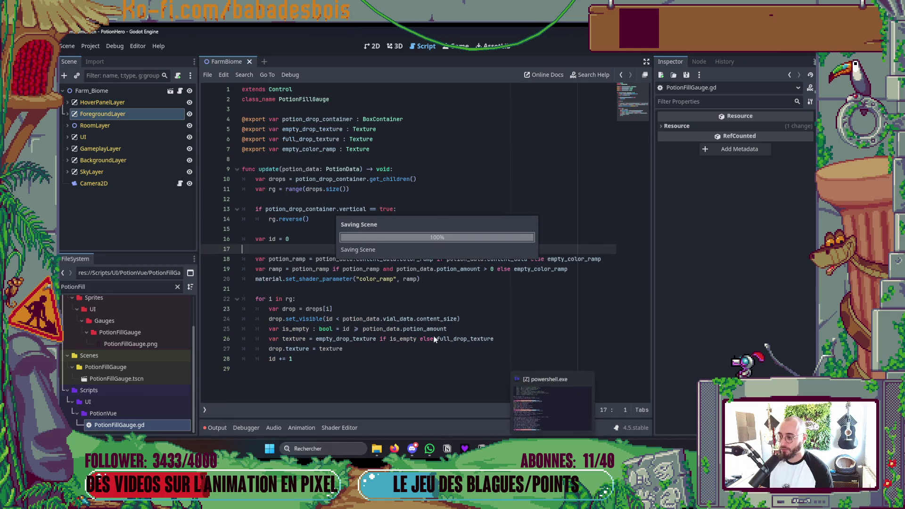
Step: Run the game with F5 from the 2D view
left_click(376, 47)
key("F5")
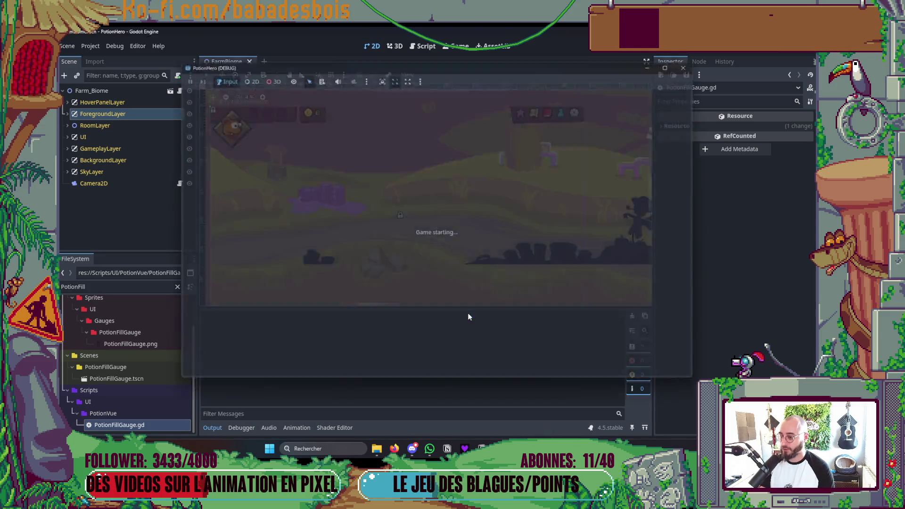
scroll(440, 231, "up", 3)
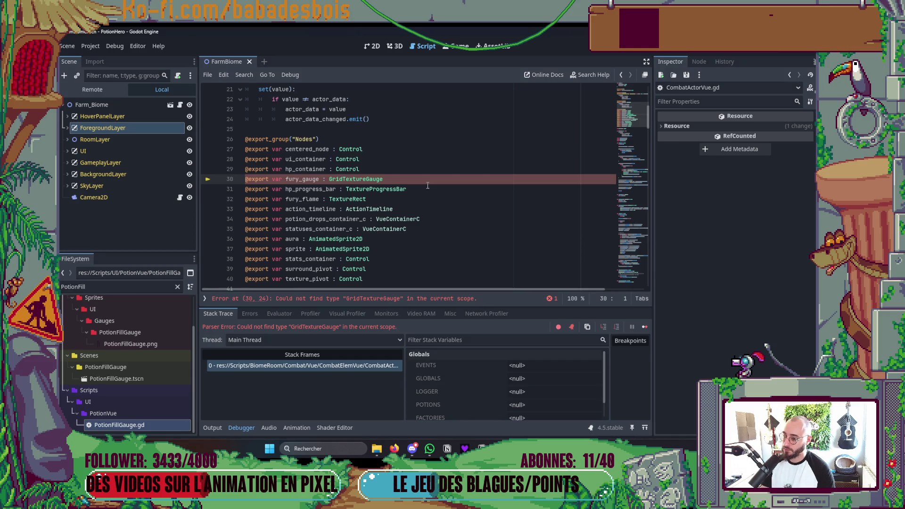
Step: Change fury_gauge's type on line 30 from GridTextureGauge to MultipleSlotGauge
left_click(380, 180)
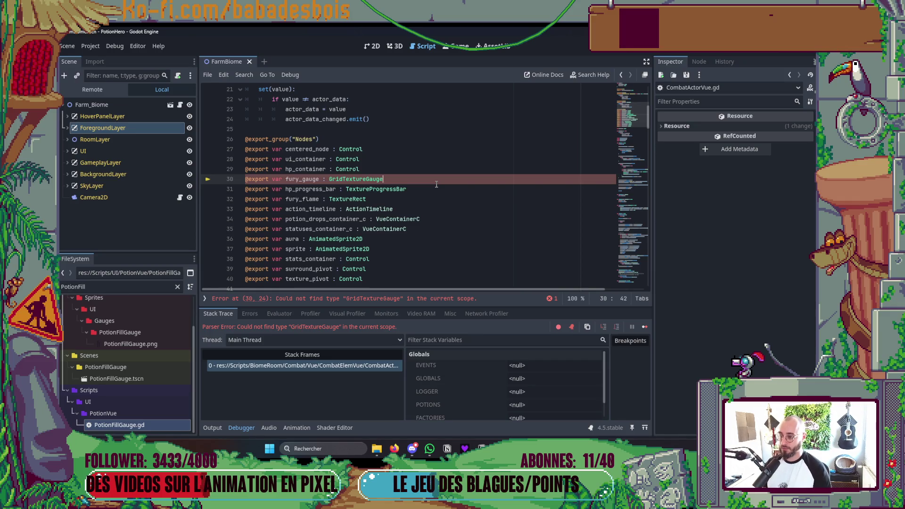
key("ctrl+d")
key("BackSpace")
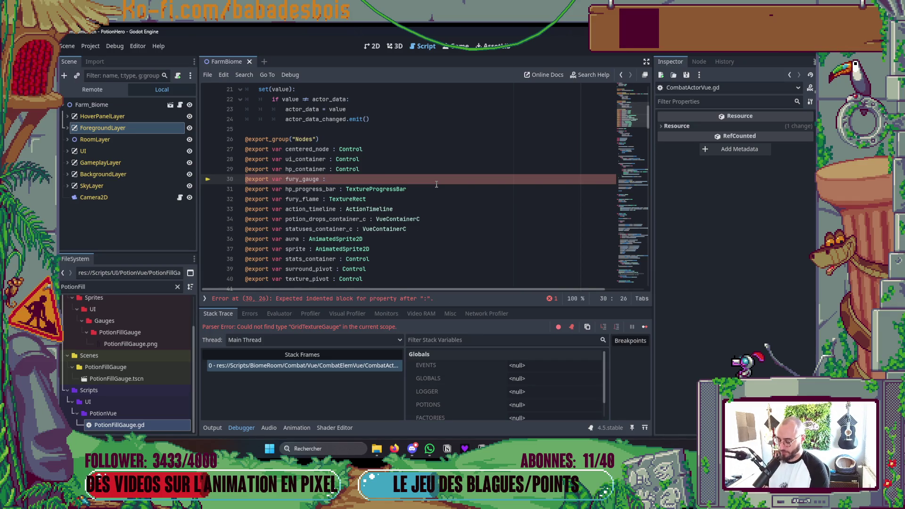
type("Gaig")
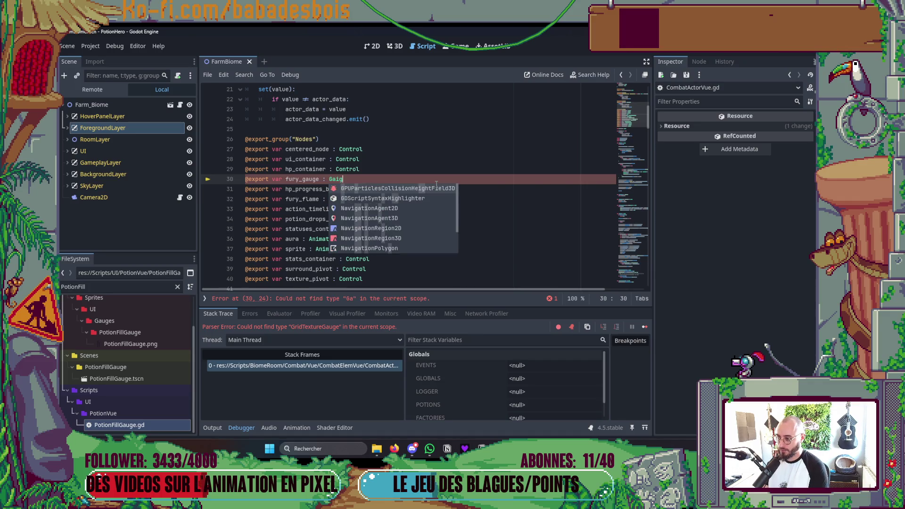
type("uge")
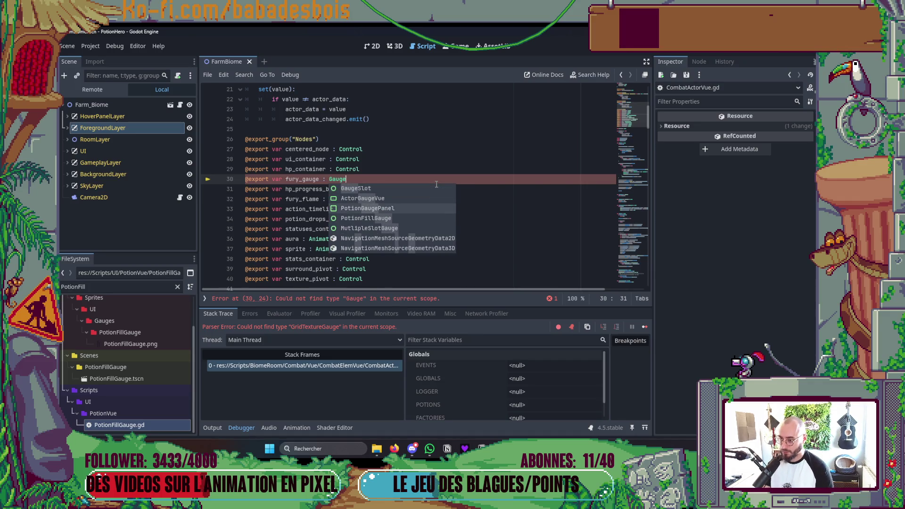
key("Down")
key("Down")
key("Down")
key("Up")
key("Up")
key("Up")
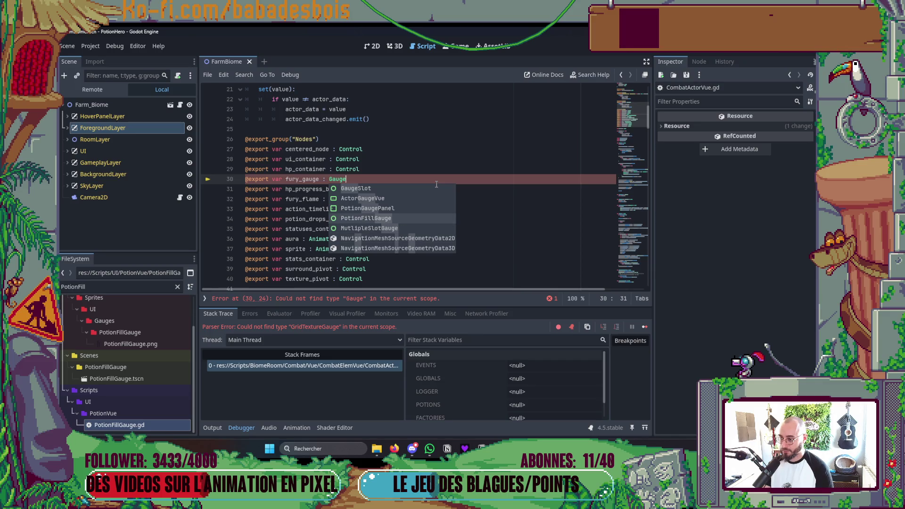
key("Up")
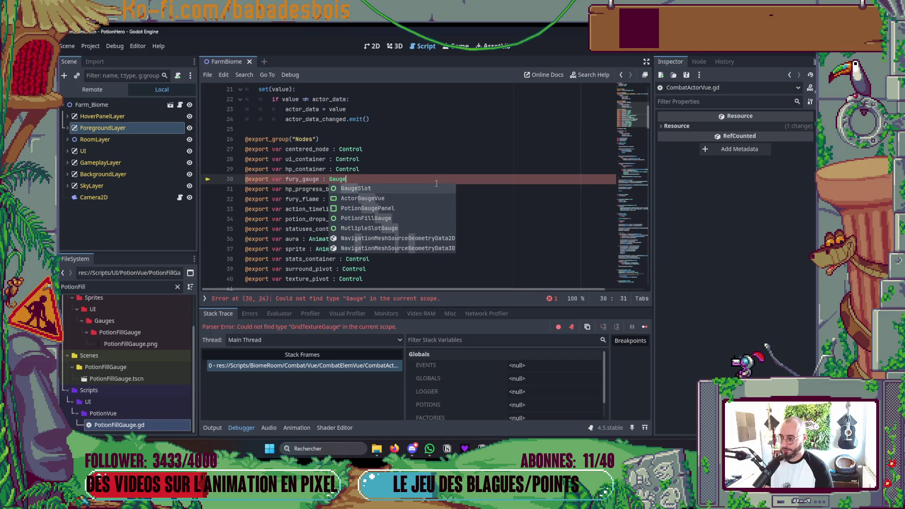
key("BackSpace")
key("BackSpace")
key("BackSpace")
type("Slot")
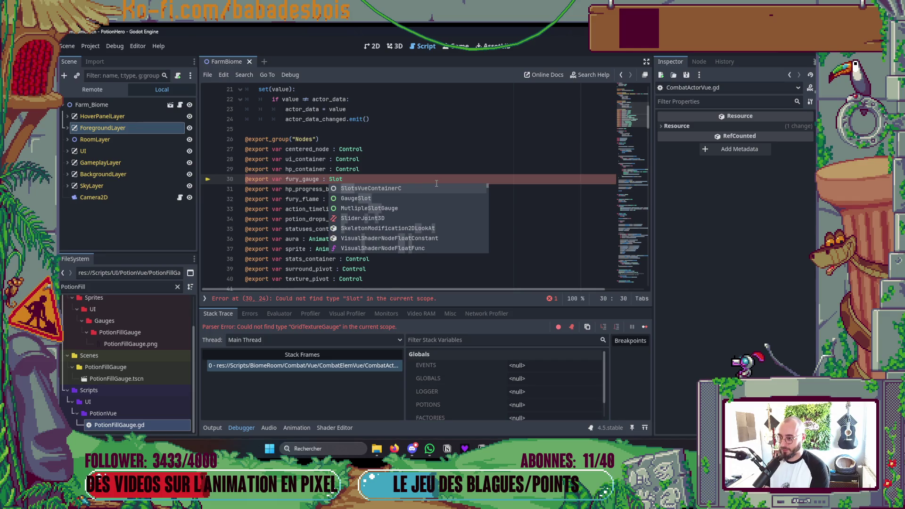
key("Home")
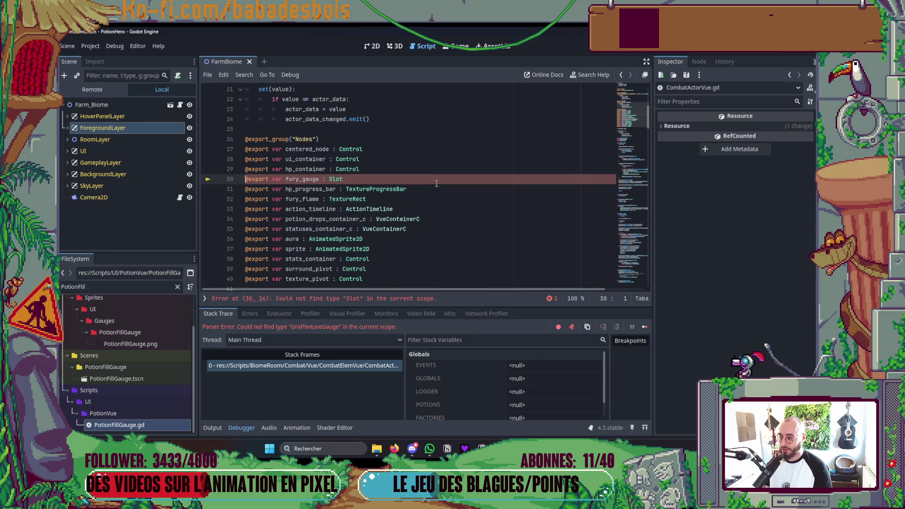
key("Home")
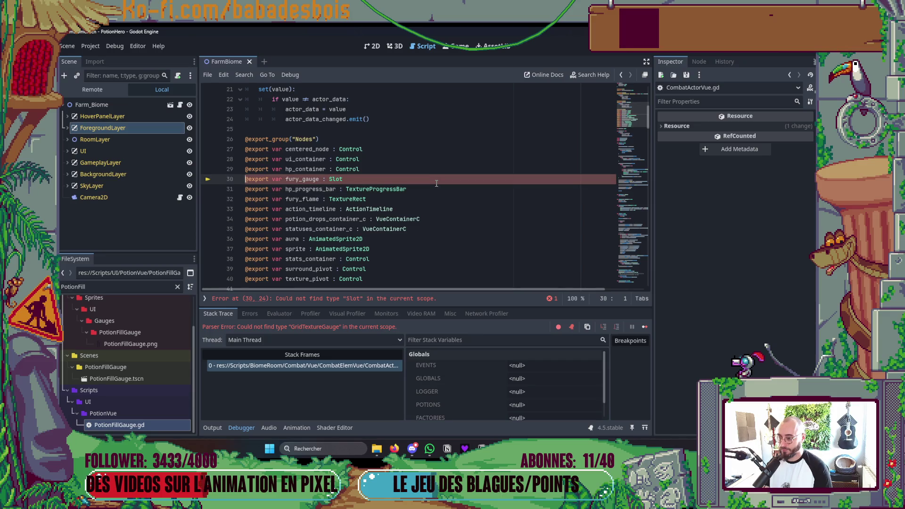
key("ctrl+BackSpace")
type("MultipleSlotGauge")
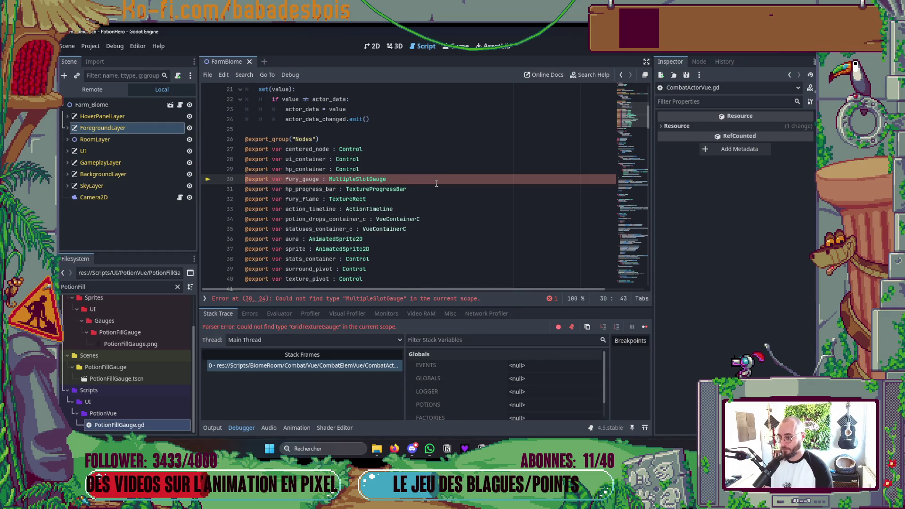
left_click(437, 250)
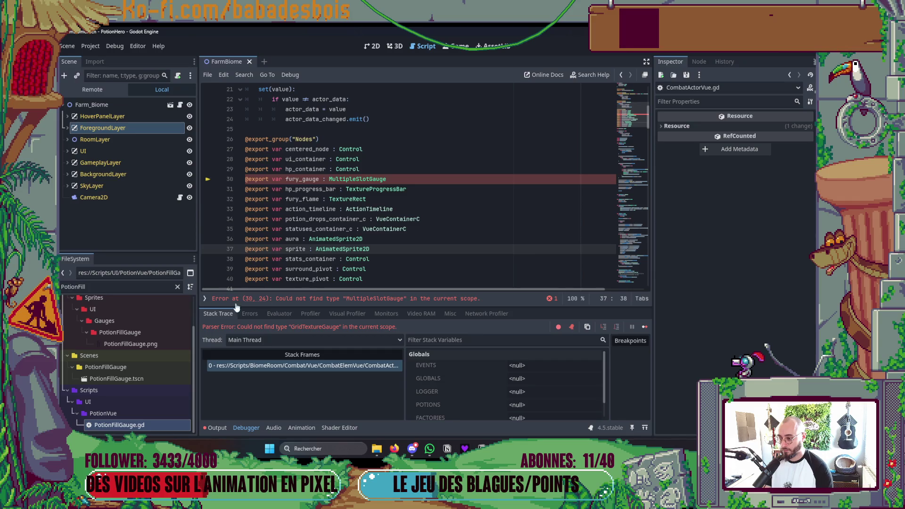
Step: Filter files for 'MultipleS' and open MultipleSoltGauge.gd
double_click(75, 286)
type("Mu")
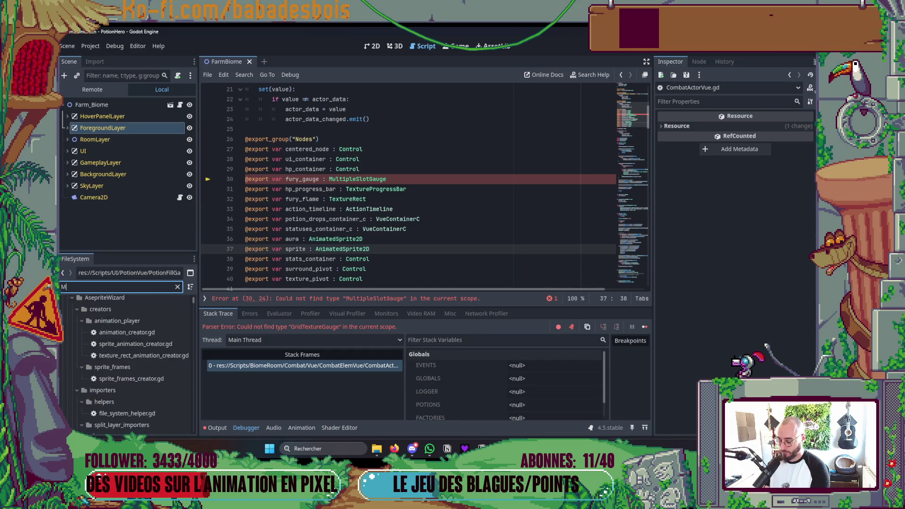
type("ltipleS")
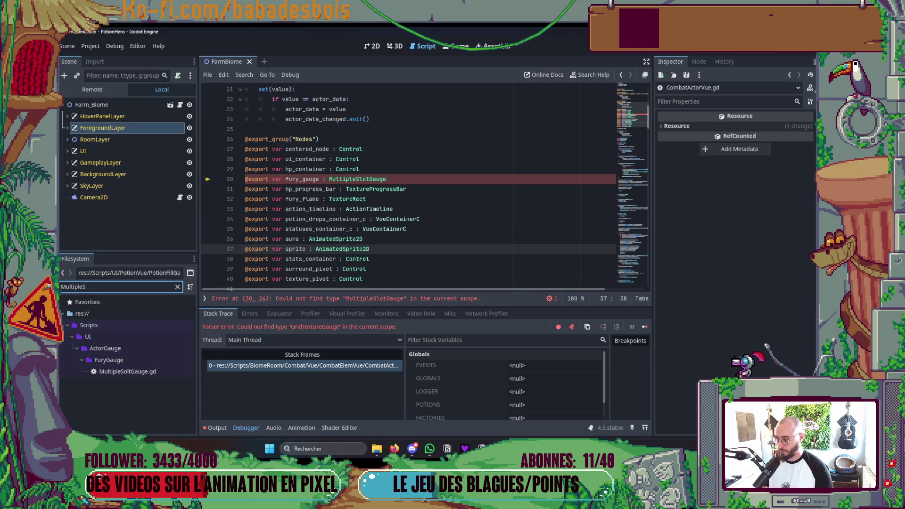
double_click(165, 373)
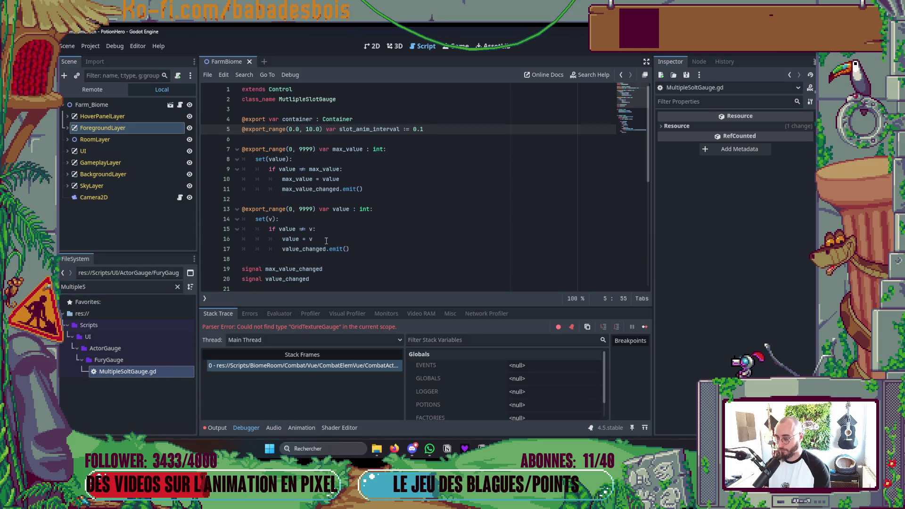
Step: Paste the gauge's class name over the fury_gauge type on CombatActorVue line 30
double_click(326, 101)
key("ctrl+c")
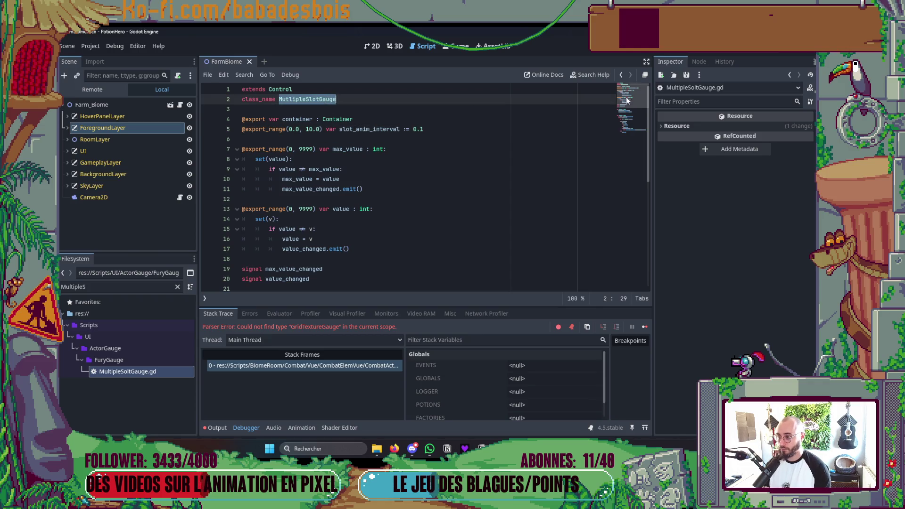
left_click(622, 74)
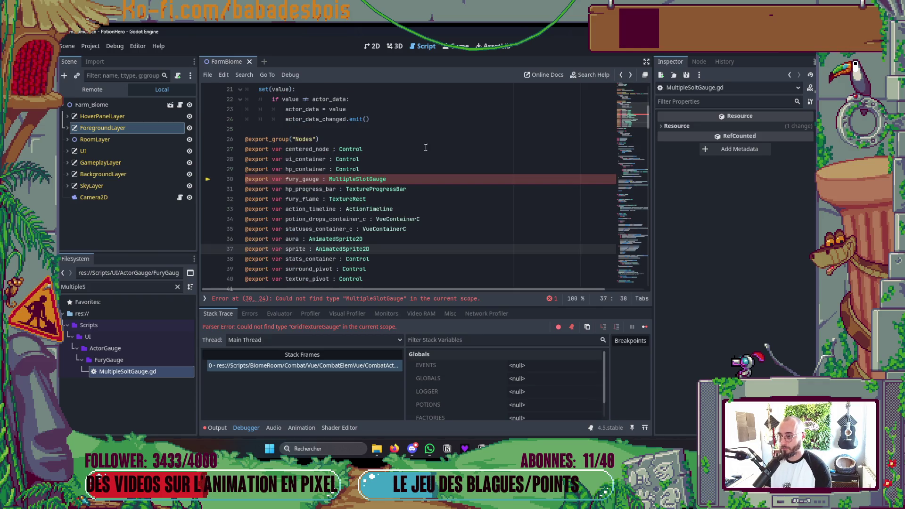
double_click(357, 179)
key("ctrl+v")
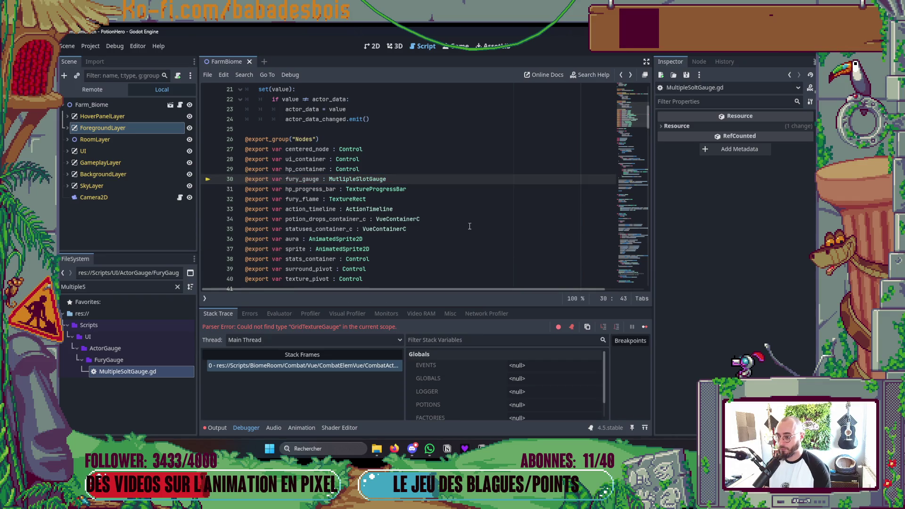
left_click(415, 203)
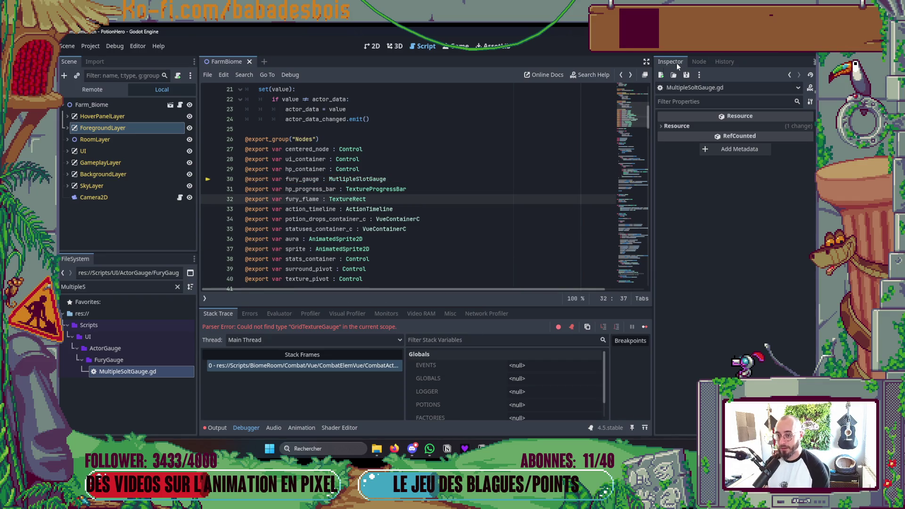
left_click(621, 74)
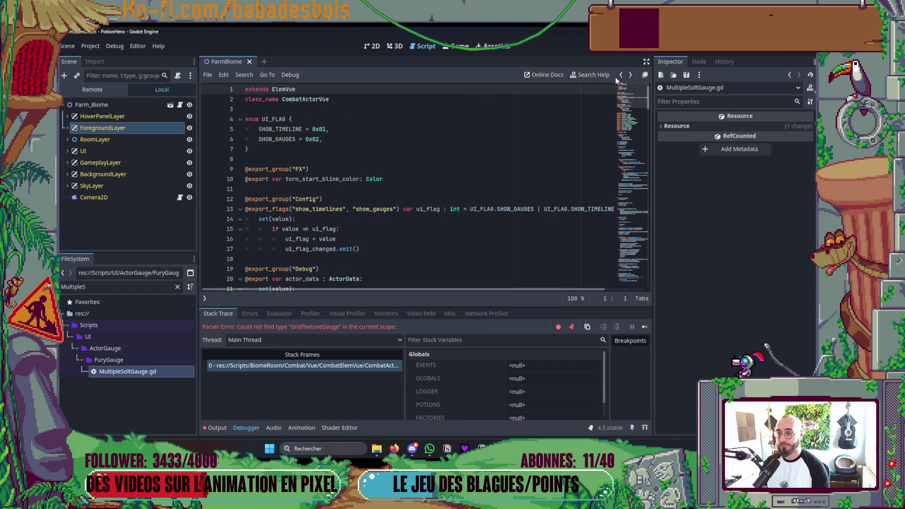
left_click(630, 74)
left_click(630, 74)
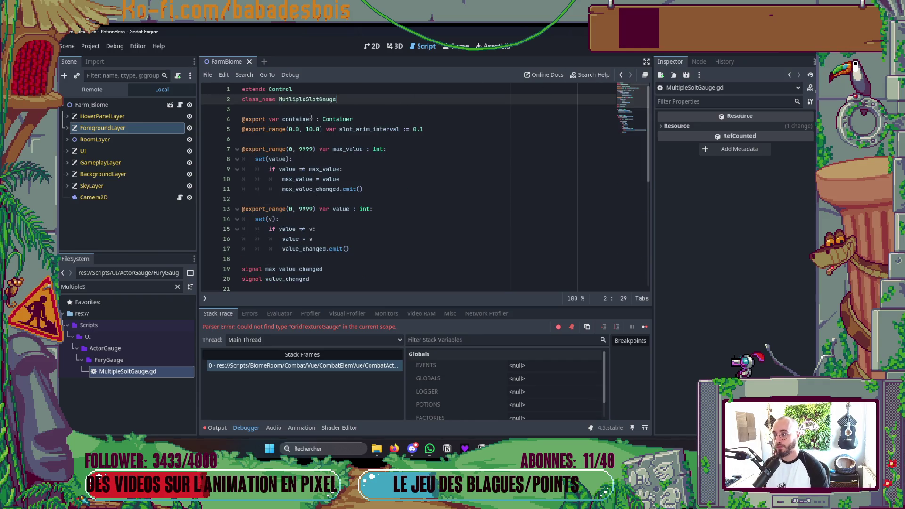
left_click(311, 119)
Step: Correct the gauge script's class_name to MultiSlotGauge
left_click(288, 99)
key("BackSpace")
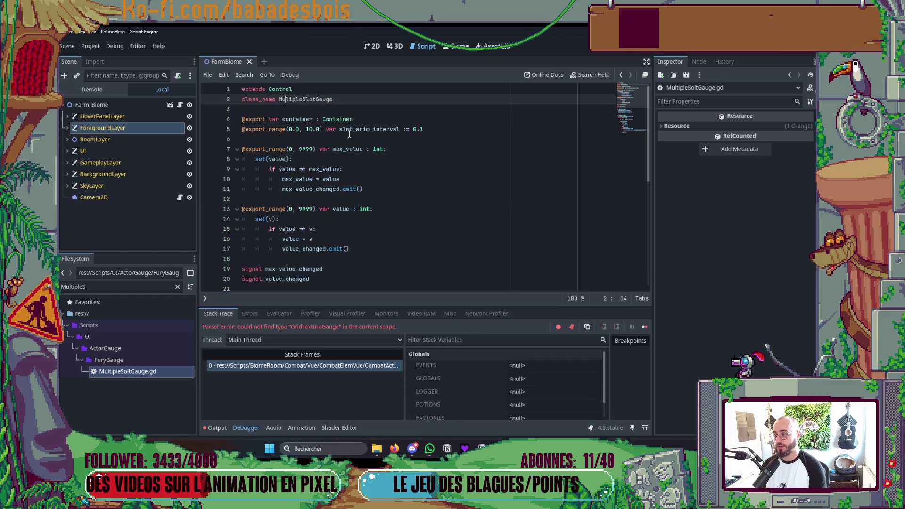
type("t")
key("Right")
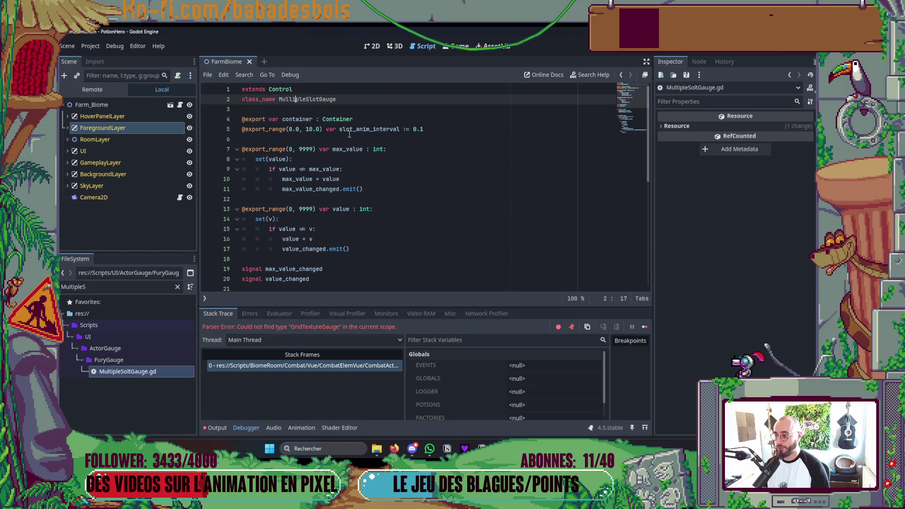
key("BackSpace")
key("BackSpace")
key("BackSpace")
left_click(369, 139)
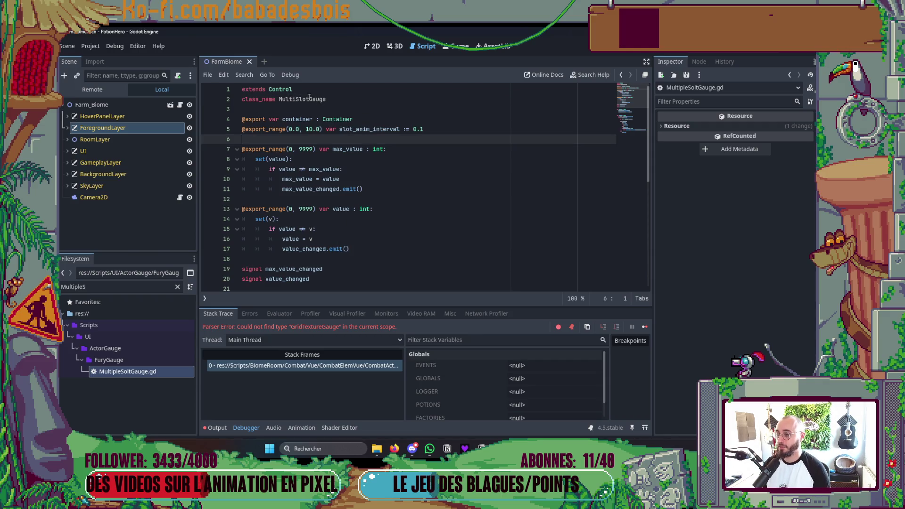
double_click(309, 98)
Step: Rename the gauge script file to MultiSoltGauge.gd
left_click(119, 374)
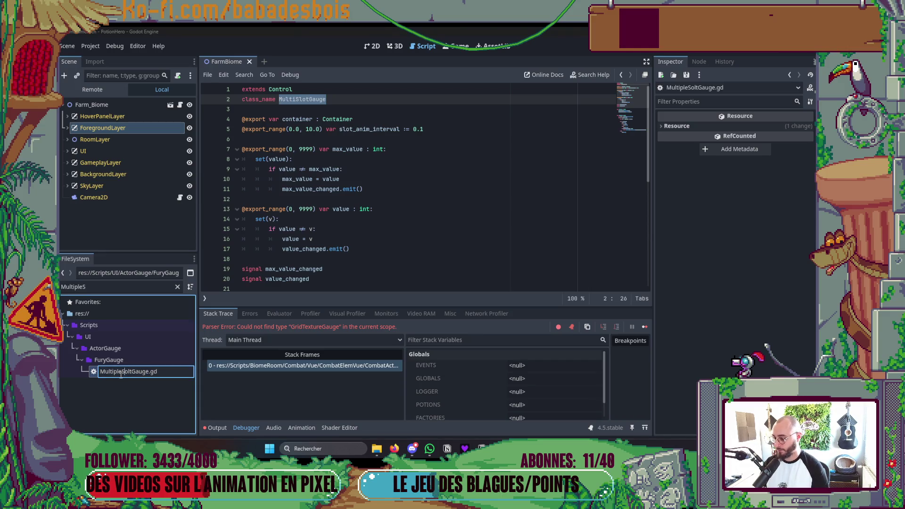
key("BackSpace")
key("BackSpace")
key("BackSpace")
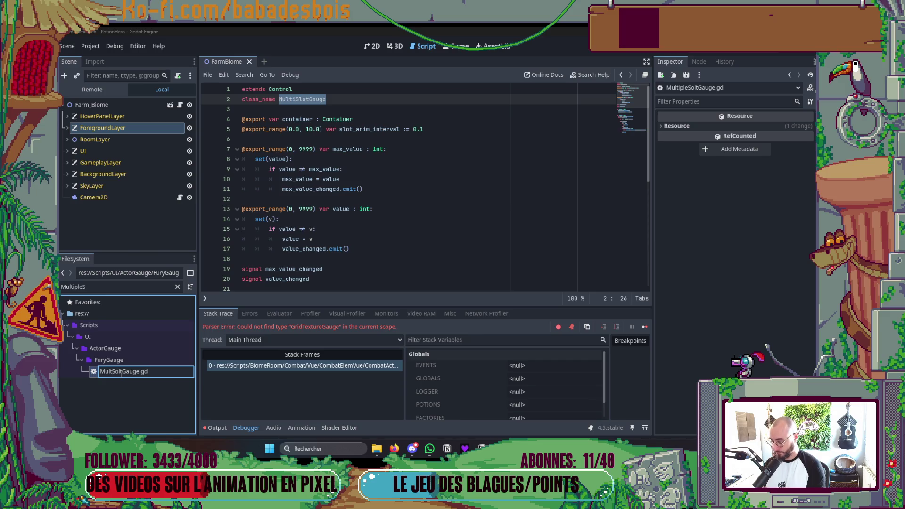
type("i")
key("Return")
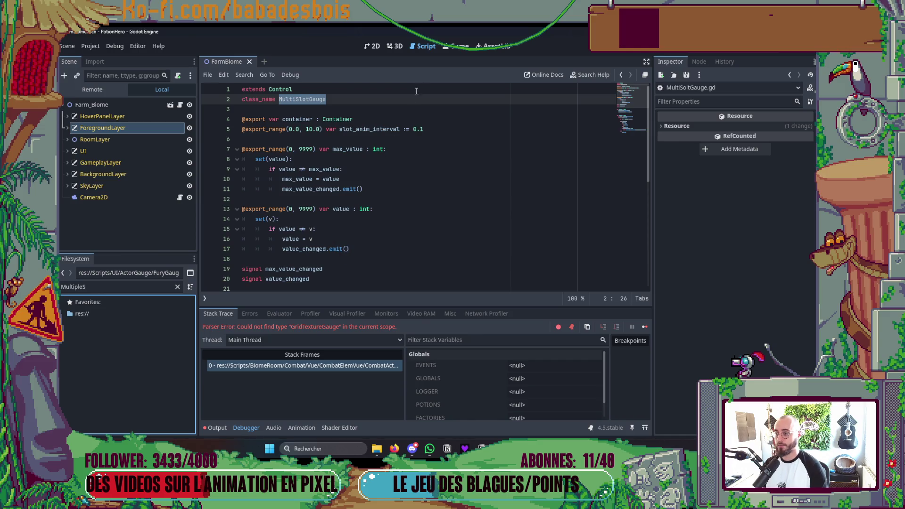
left_click(372, 46)
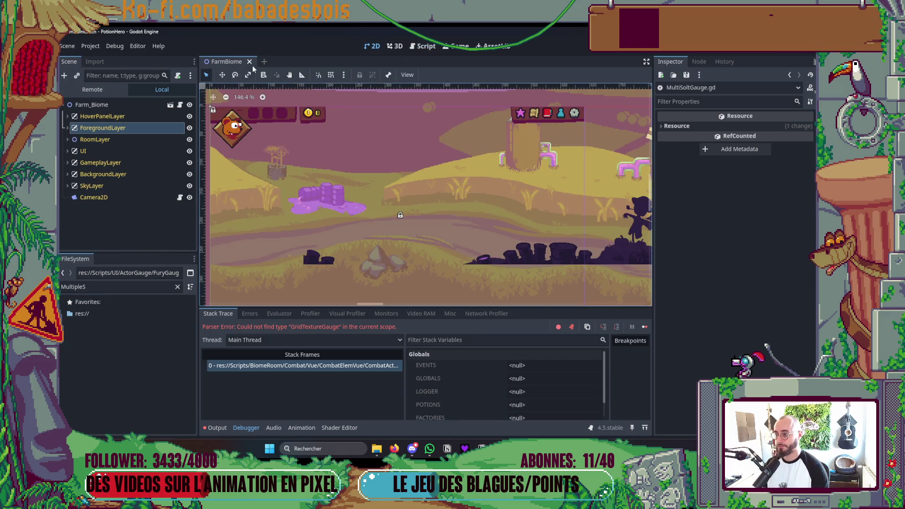
Step: Restart Godot on PotionHero and show the output log's parse errors for PotionFillGauge.gd and Events.gd
key("ctrl+q")
left_click(399, 250)
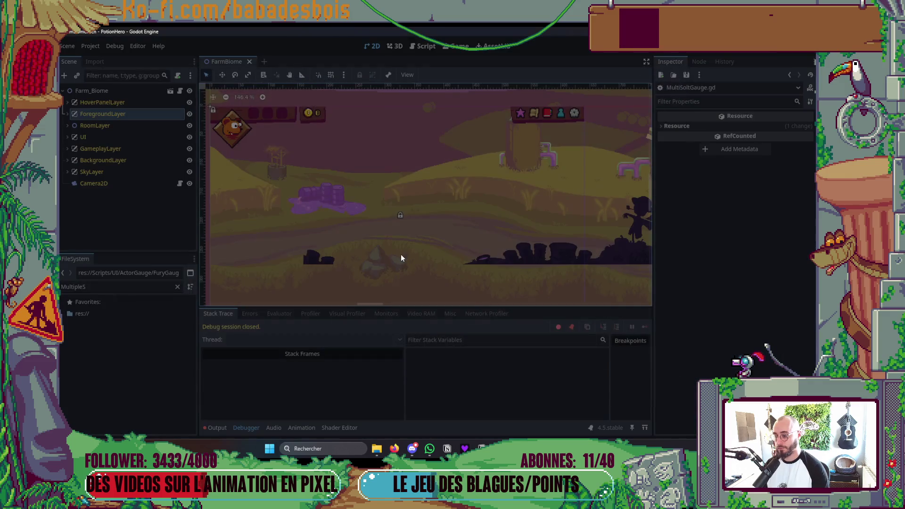
double_click(240, 255)
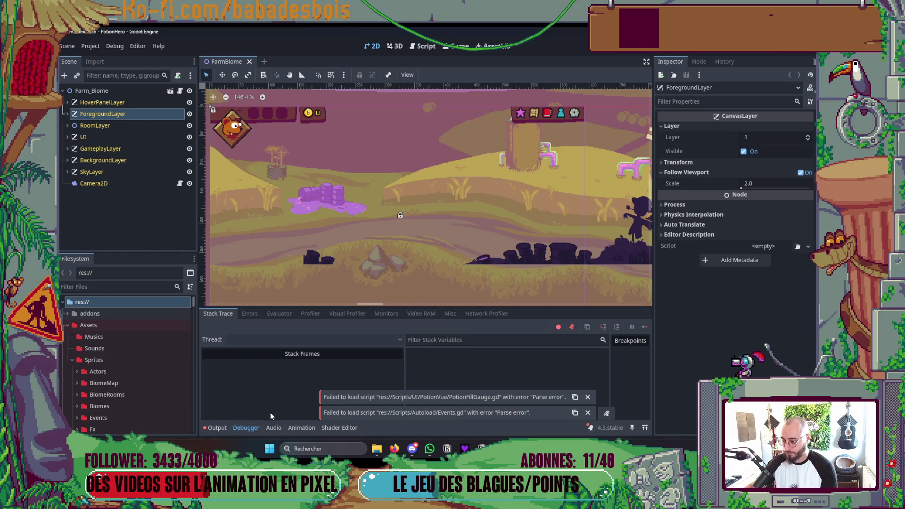
left_click(216, 427)
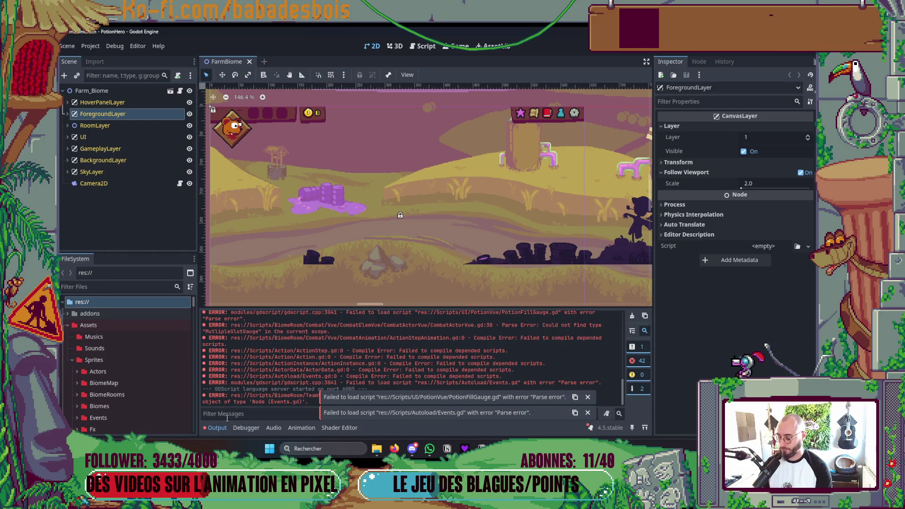
Step: Test-run the game, retype fury_gauge on line 30 as MutliSlotGauge, save, and stop the game
key("F5")
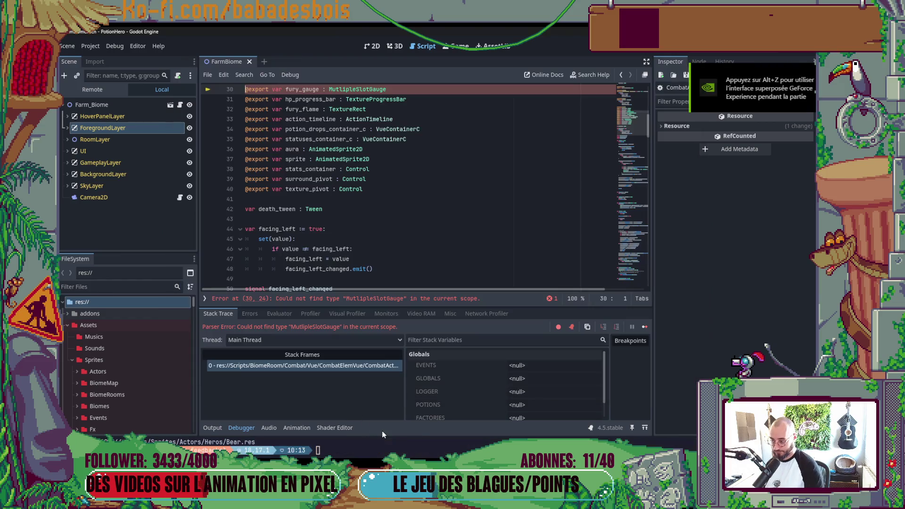
scroll(367, 162, "up", 2)
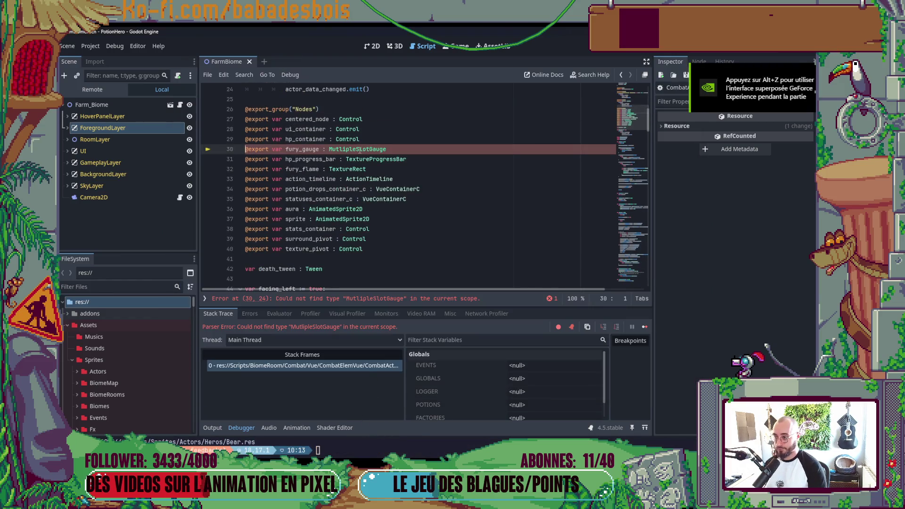
key("BackSpace")
key("BackSpace")
key("BackSpace")
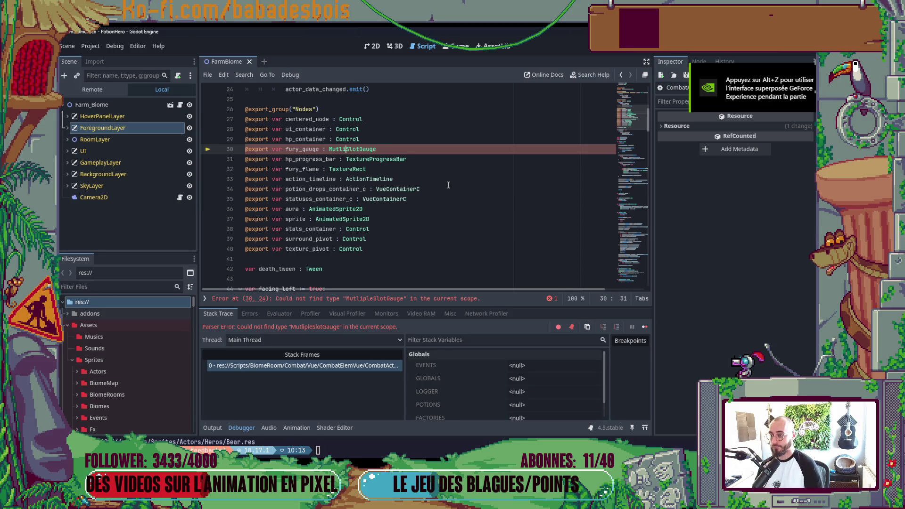
left_click(448, 189)
key("ctrl+s")
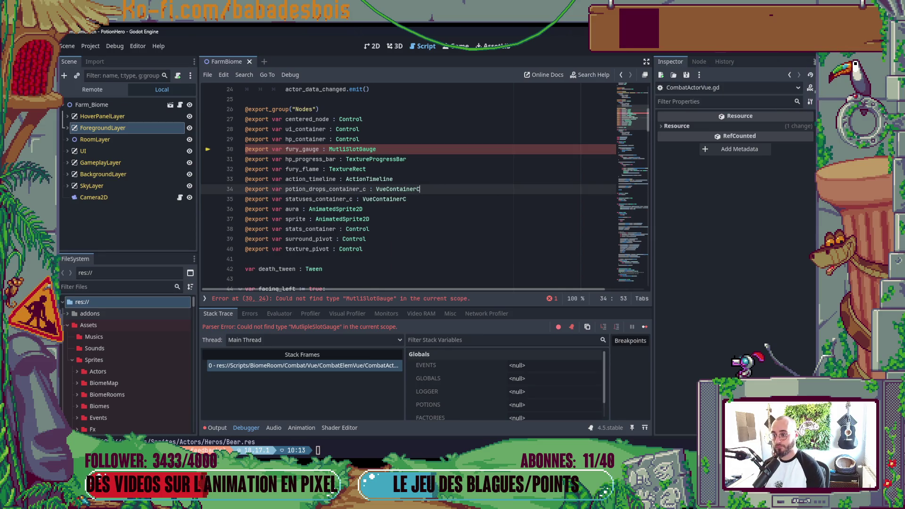
key("F8")
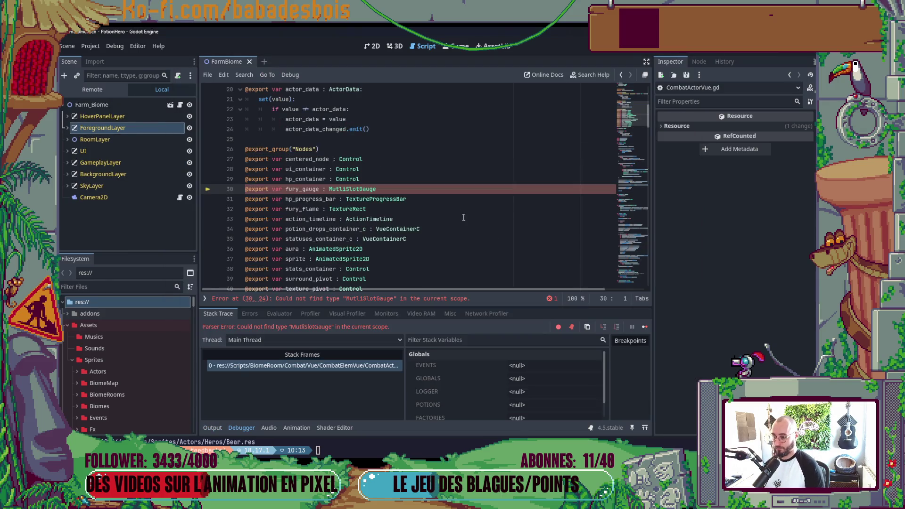
left_click(97, 287)
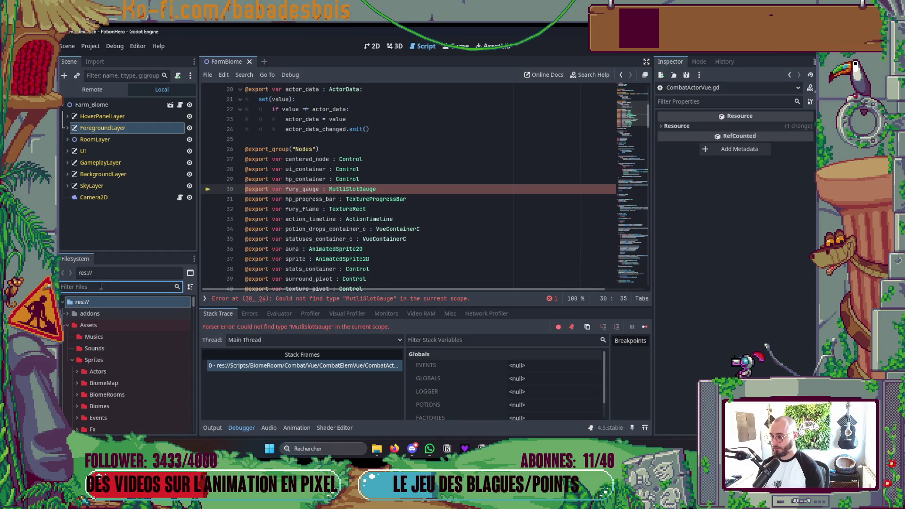
Step: Find the gauge script and rename MultiSoltGauge.gd to MultiSlotGauge.gd
type("Multi")
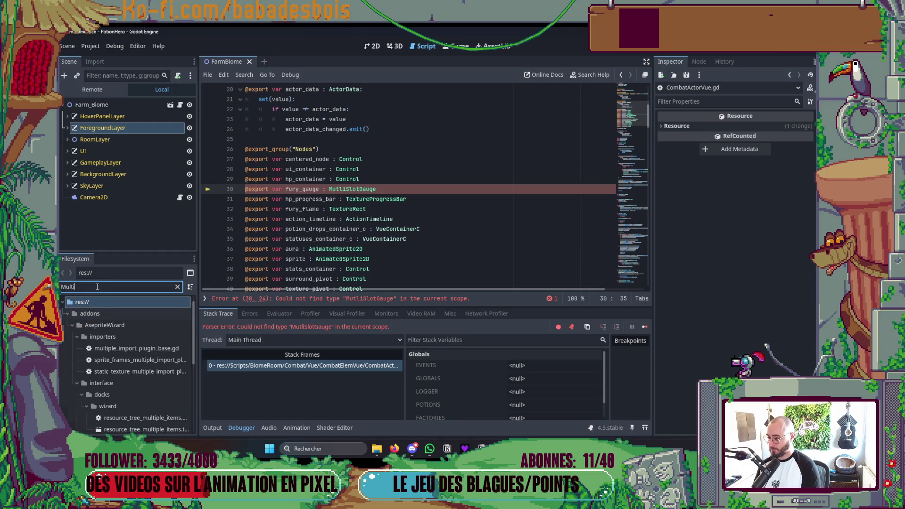
type("S")
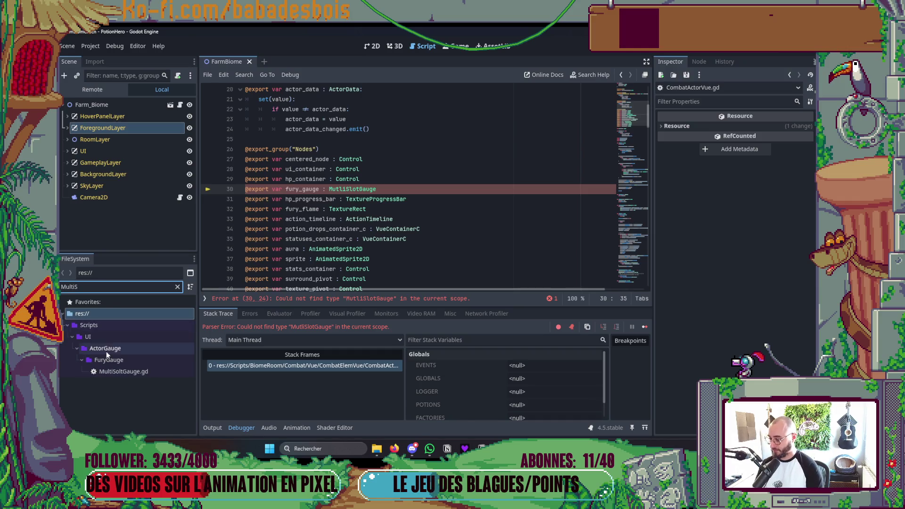
double_click(121, 373)
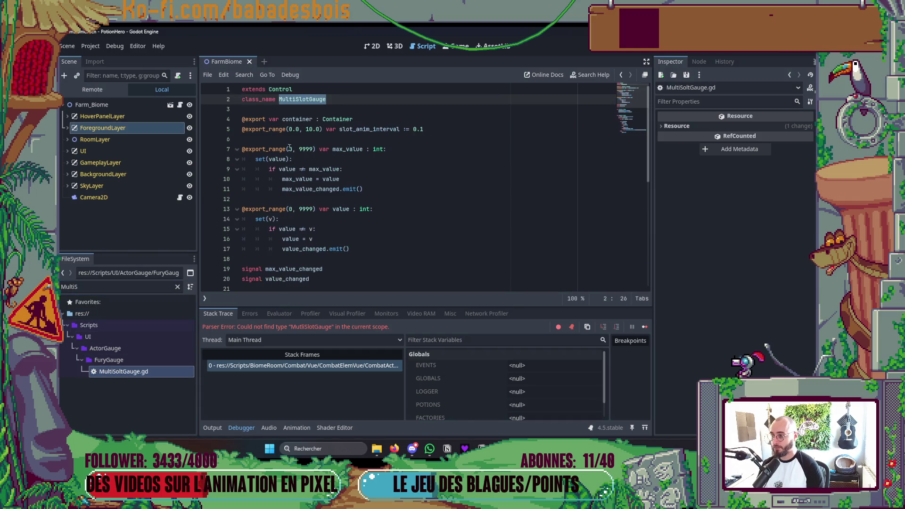
key("F2")
left_click(125, 375)
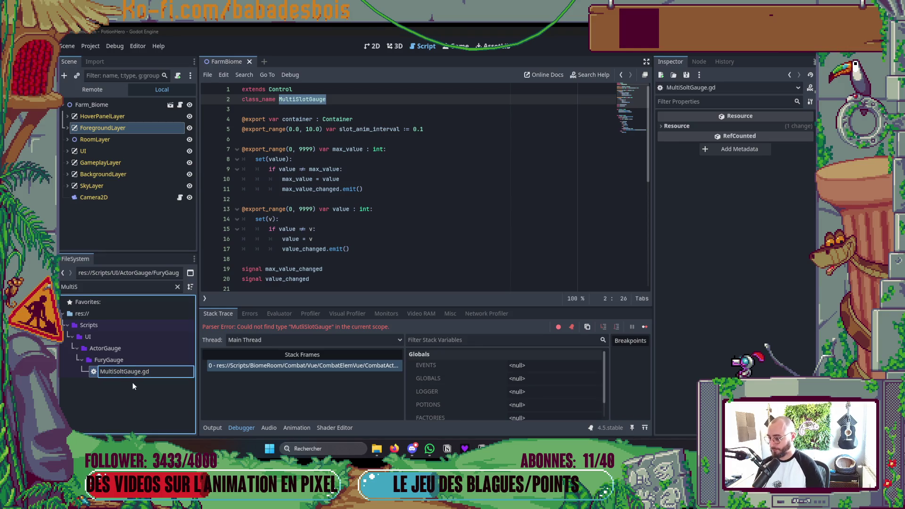
key("Left")
key("Return")
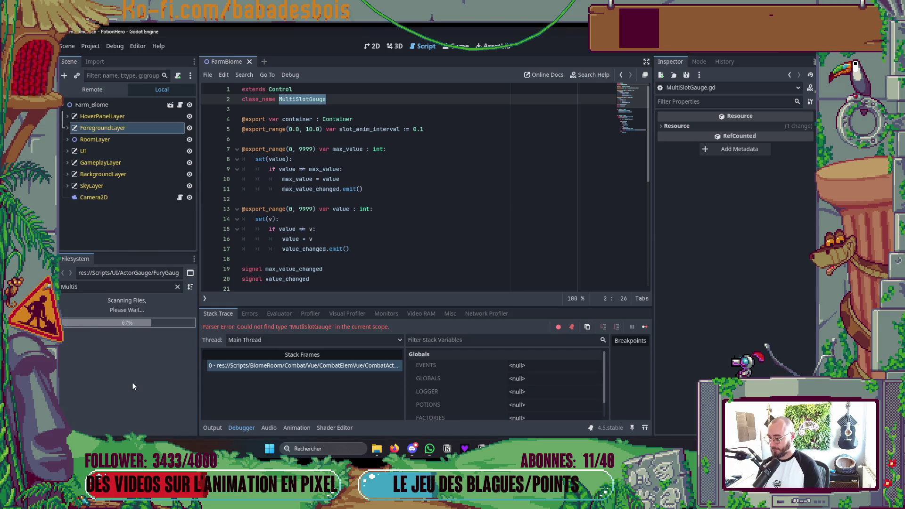
Step: Reopen MultiSlotGauge.gd, save, and stop the running game
left_click(621, 76)
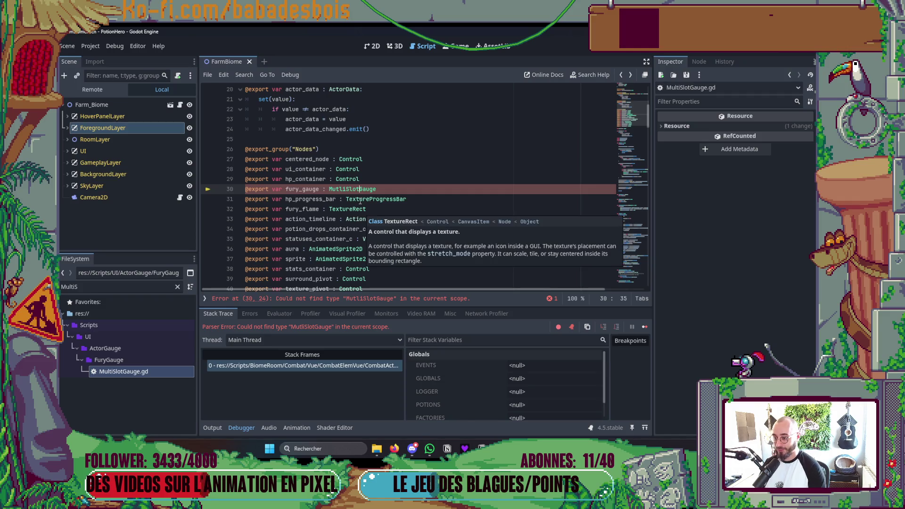
double_click(132, 373)
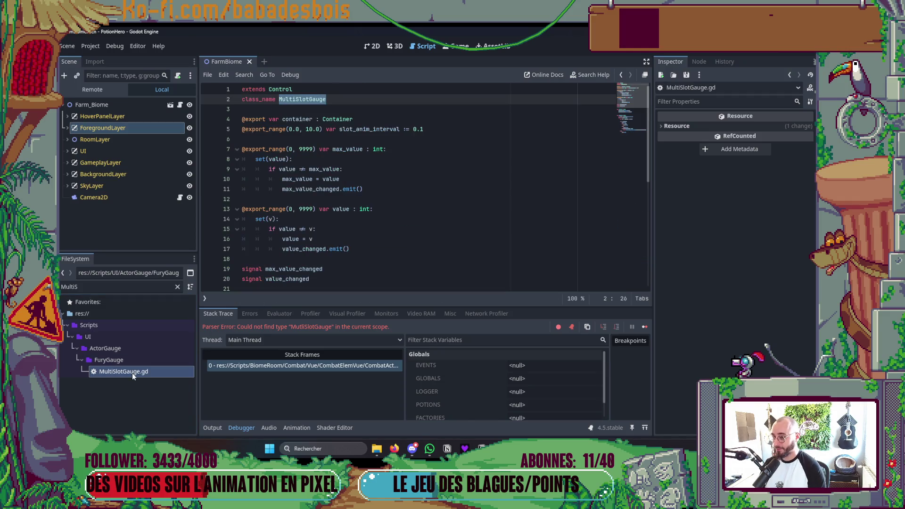
key("ctrl+s")
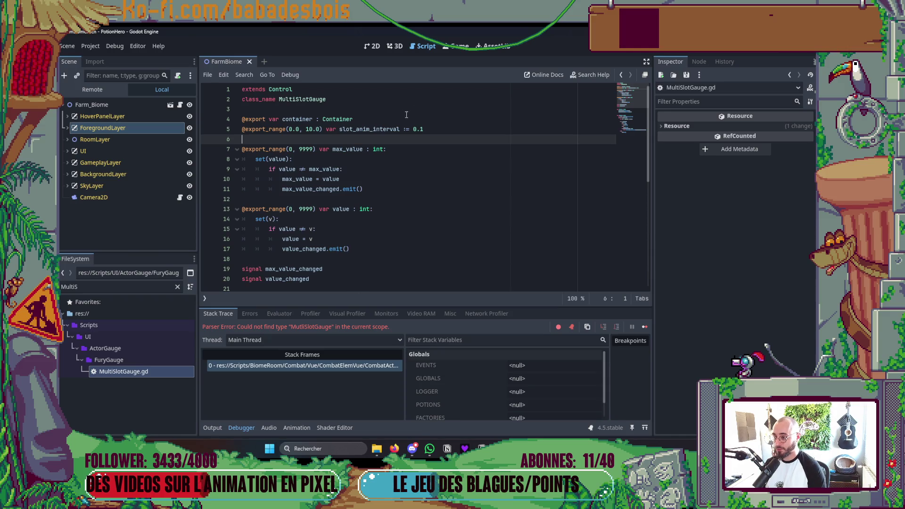
key("F8")
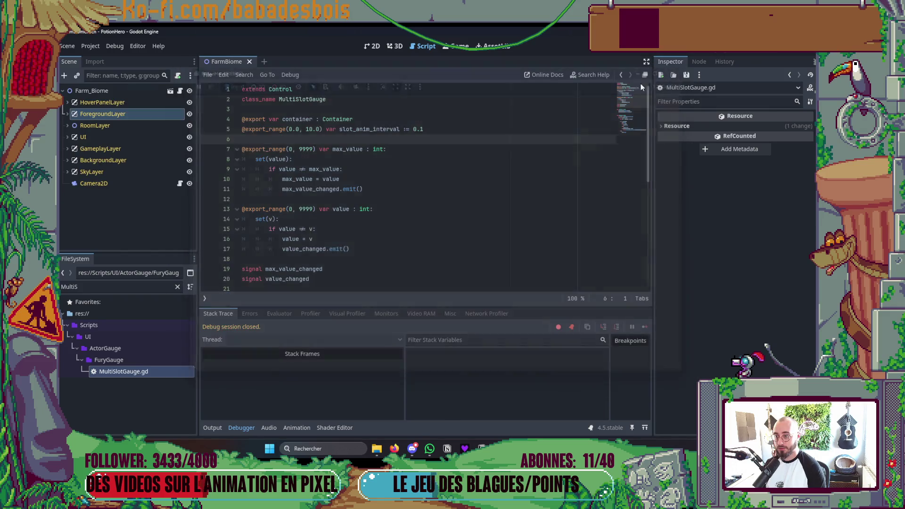
Step: Correct line 30's type from MutliSlotGauge to MultiSlotGauge and rerun the game, which stops on a null container
key("F5")
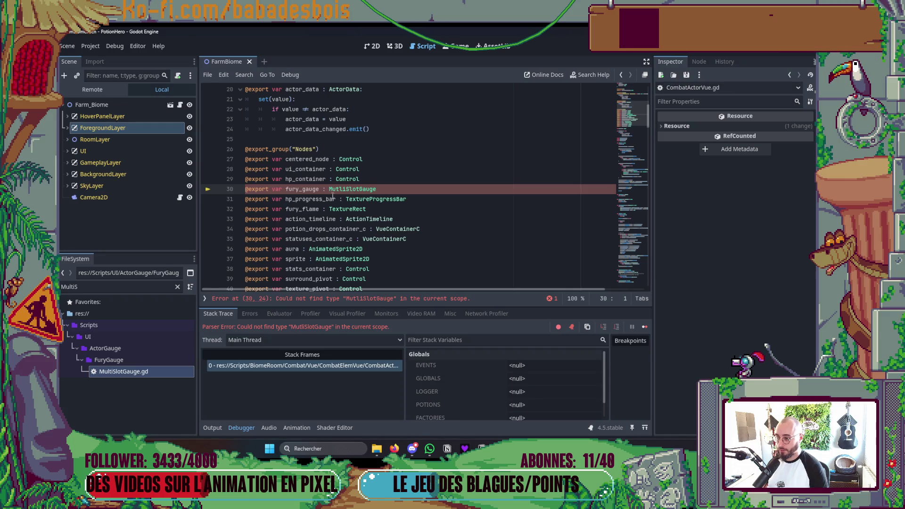
key("BackSpace")
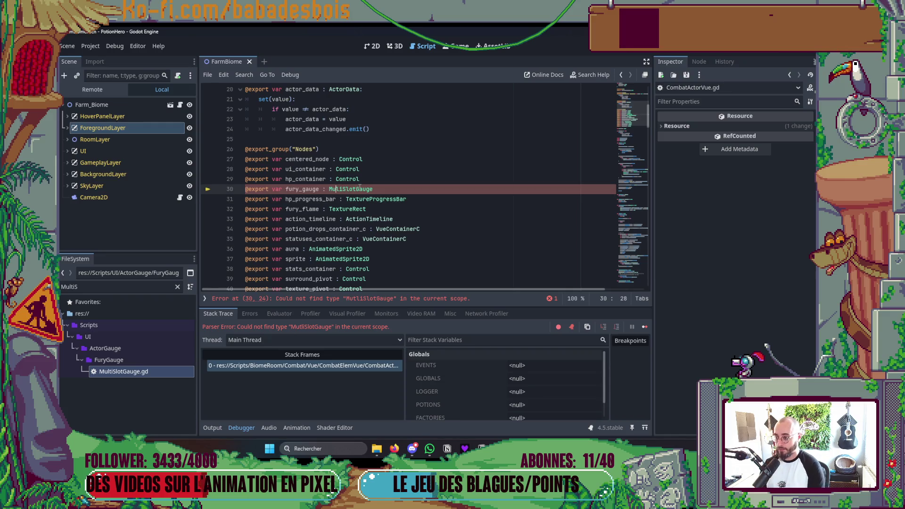
key("Right")
type("t")
key("Escape")
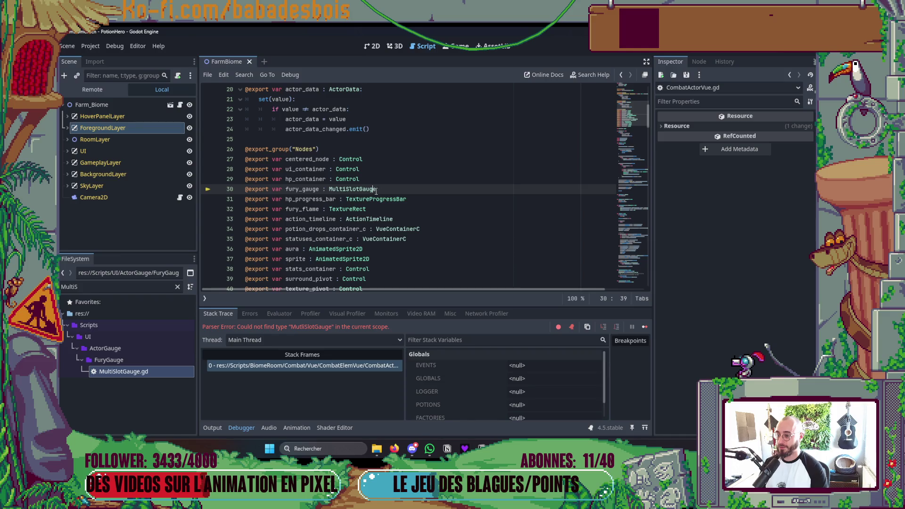
key("F5")
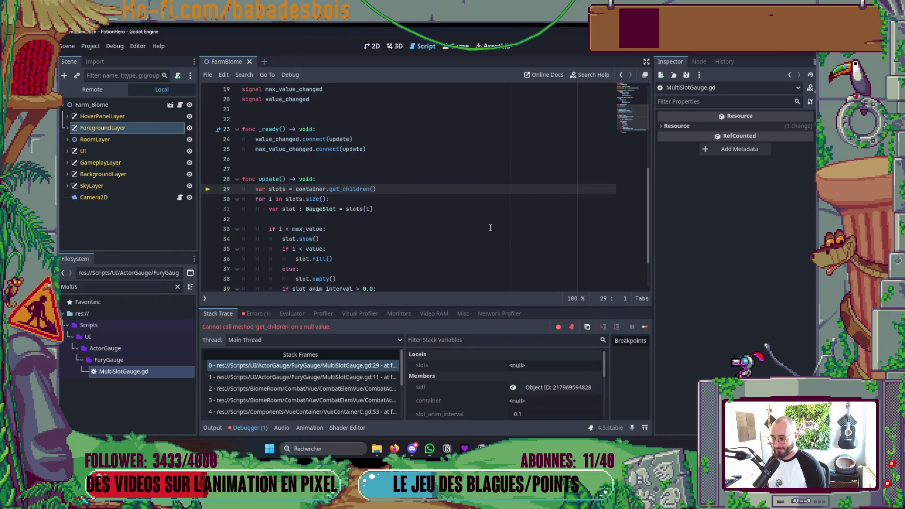
scroll(490, 228, "up", 6)
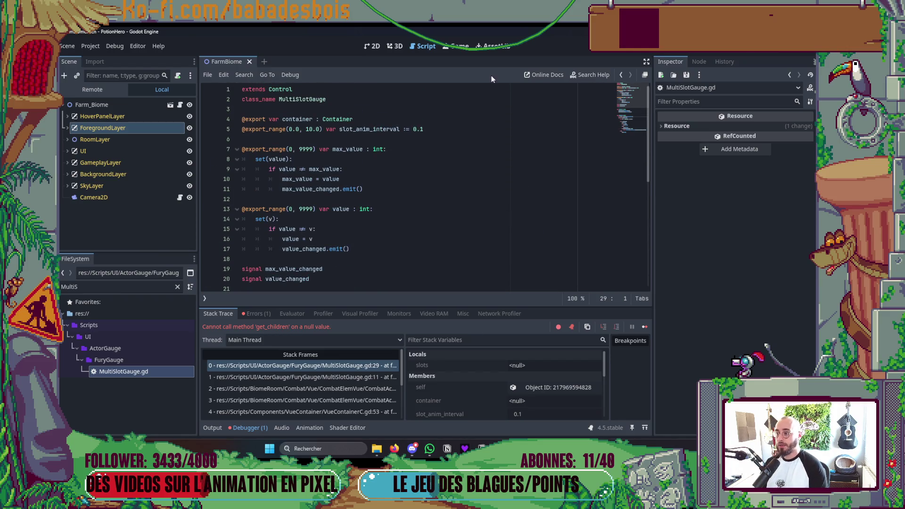
left_click(371, 46)
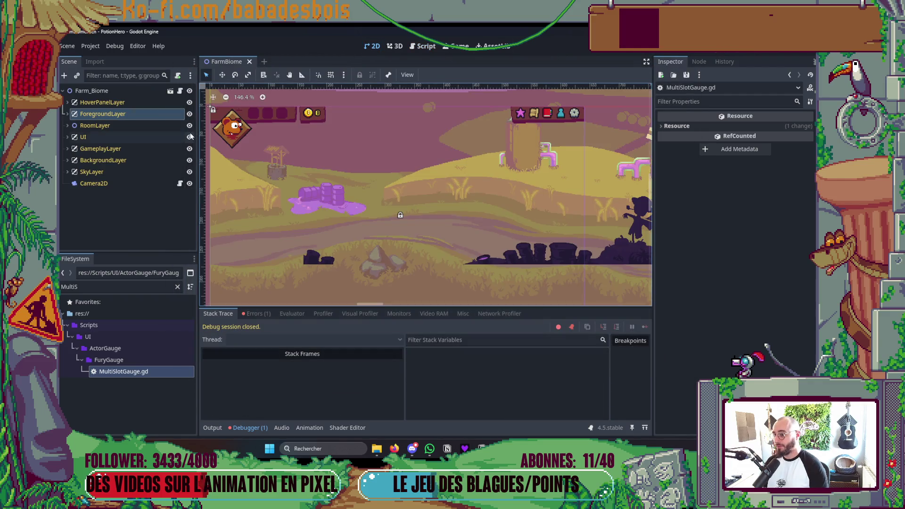
Step: Open PotionVue.tscn, assign VBoxContainer as the gauge's Container, and save the scene
key("ctrl+shift+o")
type("PotionV")
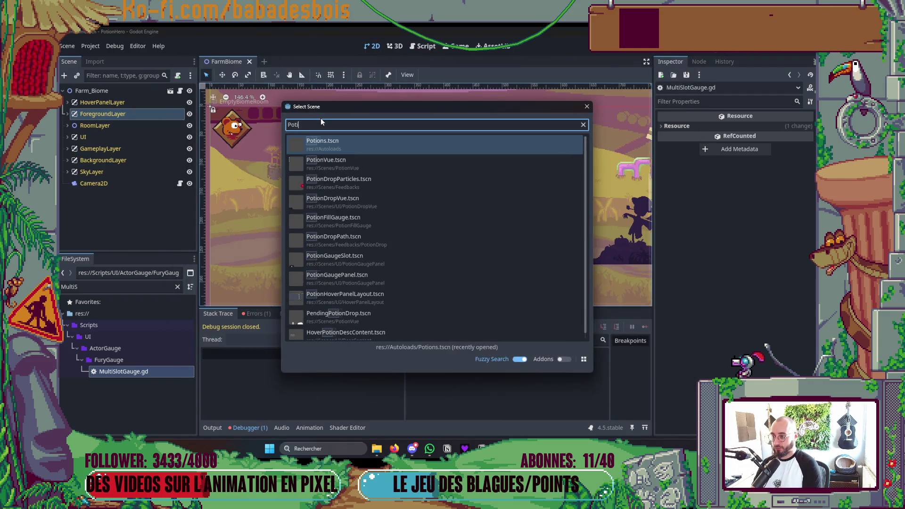
key("Return")
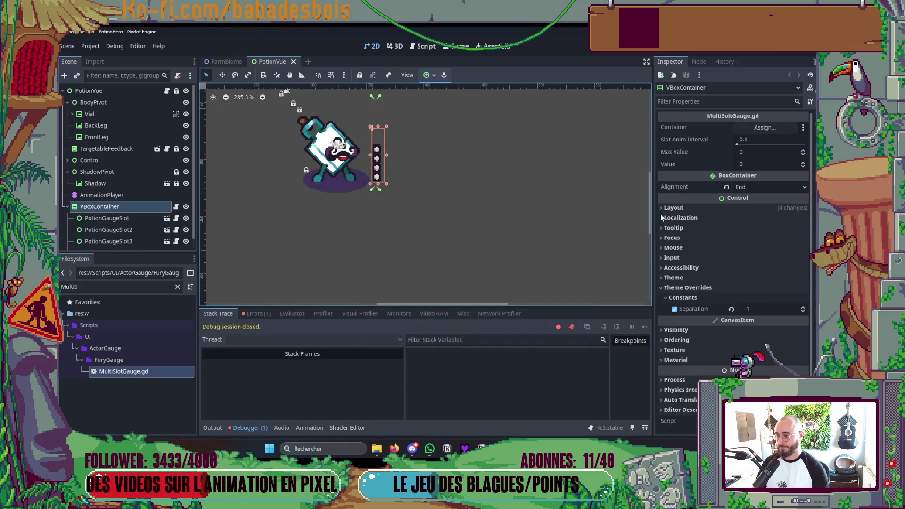
left_click(779, 124)
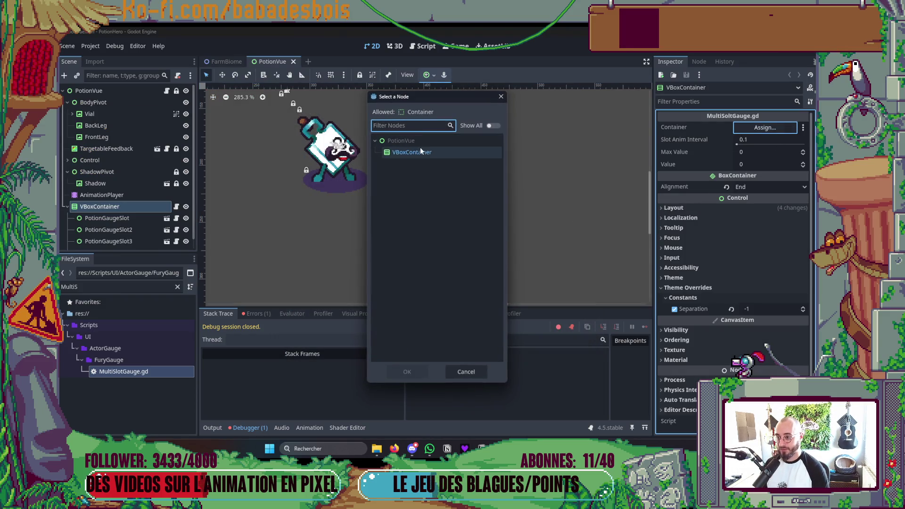
double_click(420, 148)
key("ctrl+s")
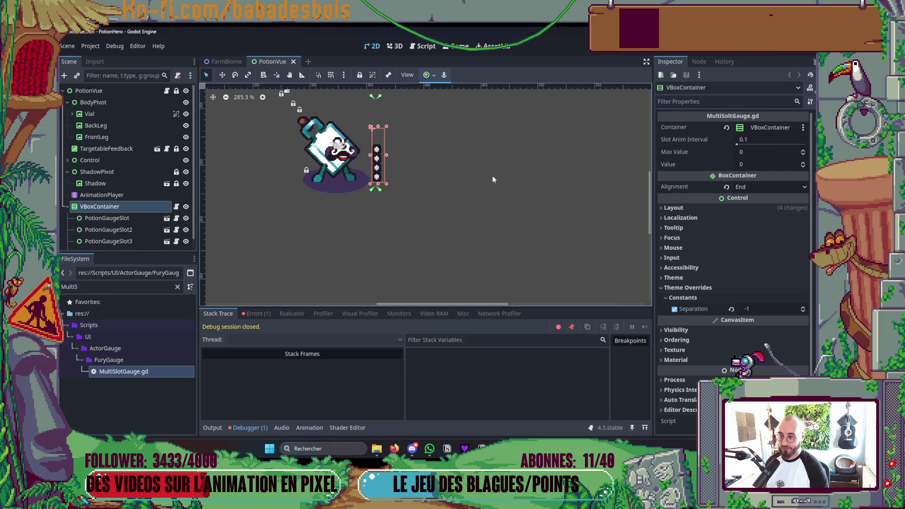
Step: Set the gauge's Max Value to 4, leave Value at 0, and open its MultiSlotGauge script
scroll(423, 162, "left", 1)
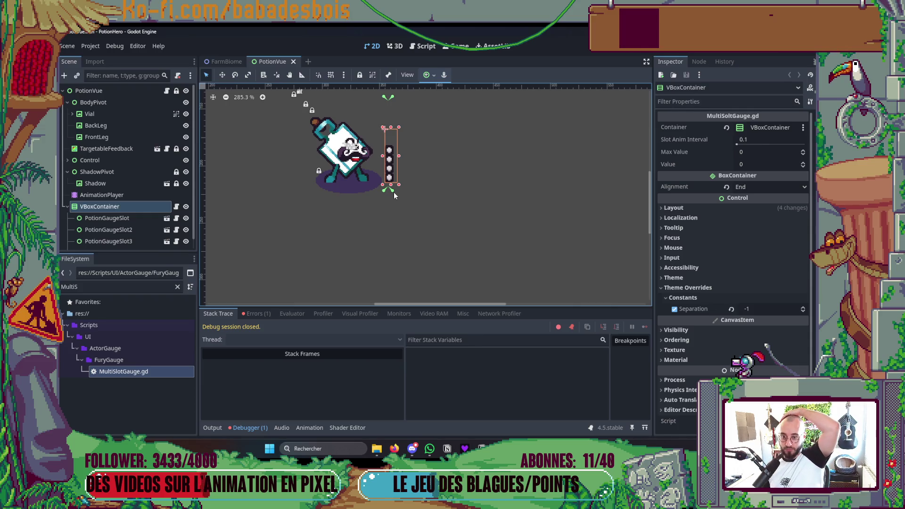
left_click(747, 152)
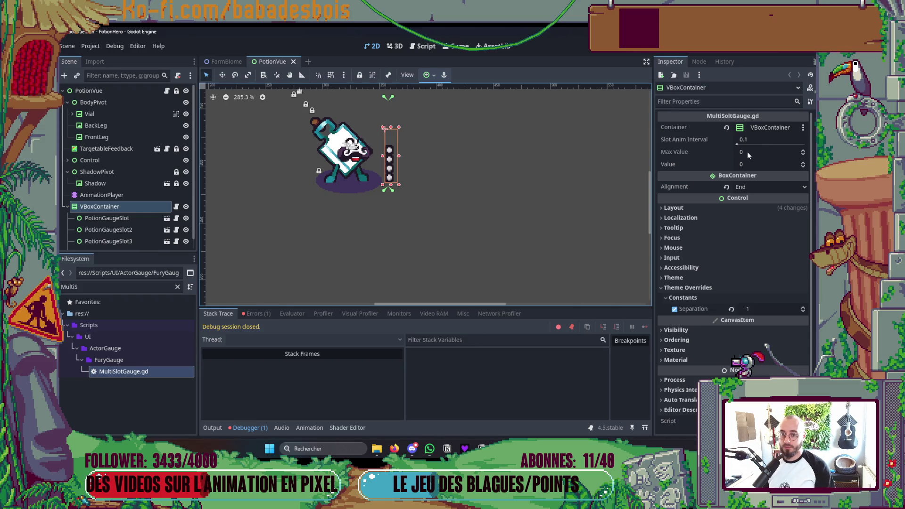
type("4")
key("Return")
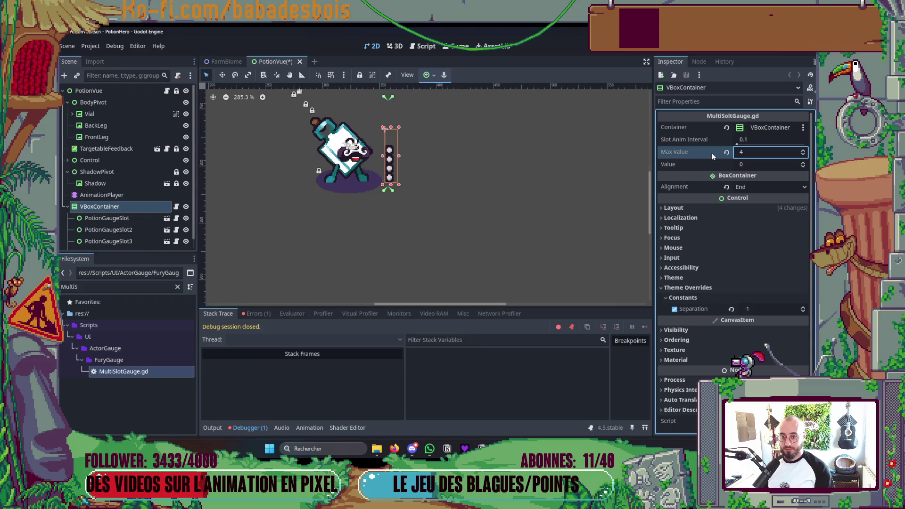
left_click(765, 169)
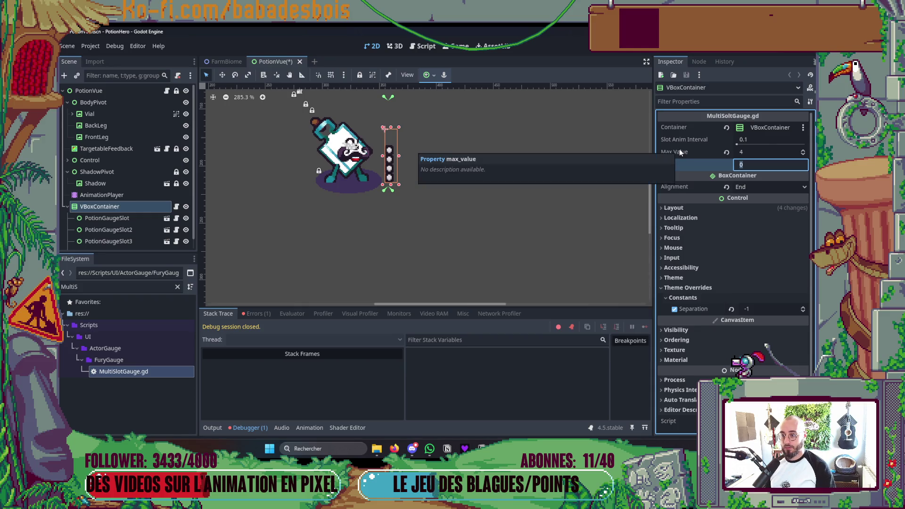
scroll(123, 201, "down", 1)
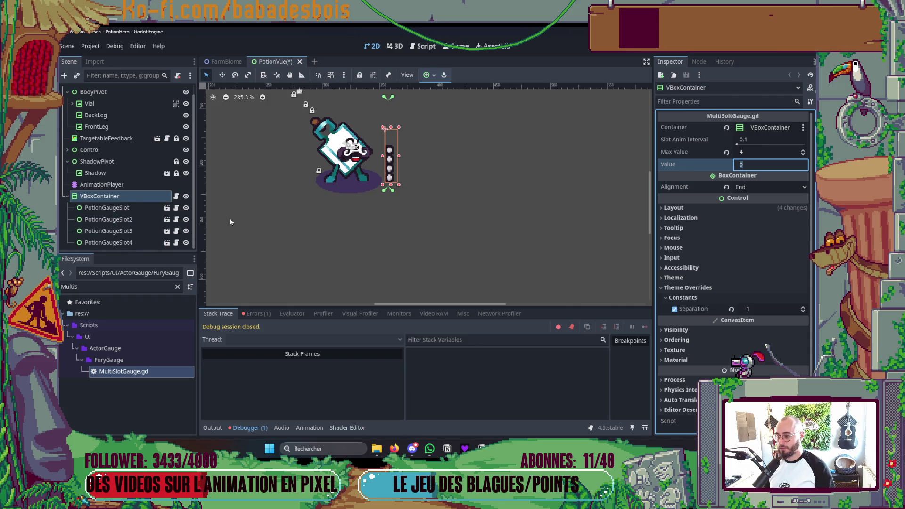
left_click(176, 196)
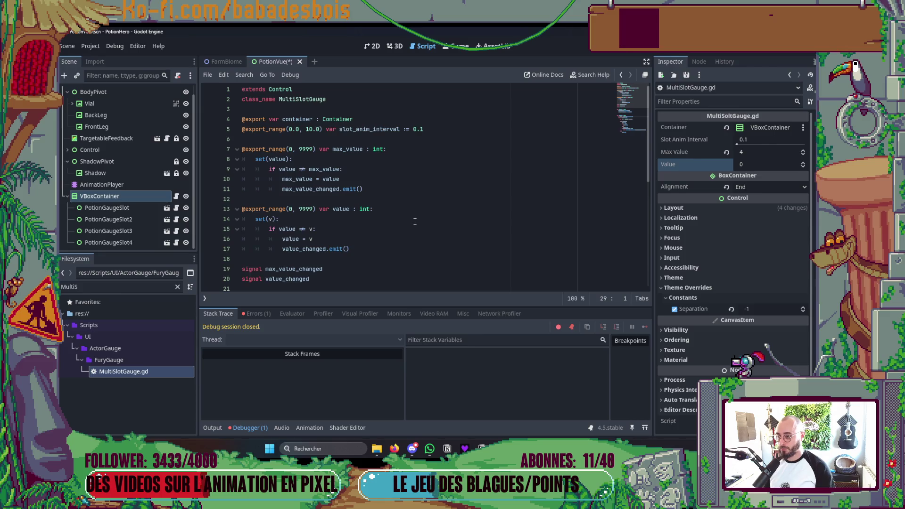
Step: Review the gauge script, then revert Max Value to its default 0 and save PotionVue
scroll(414, 216, "down", 2)
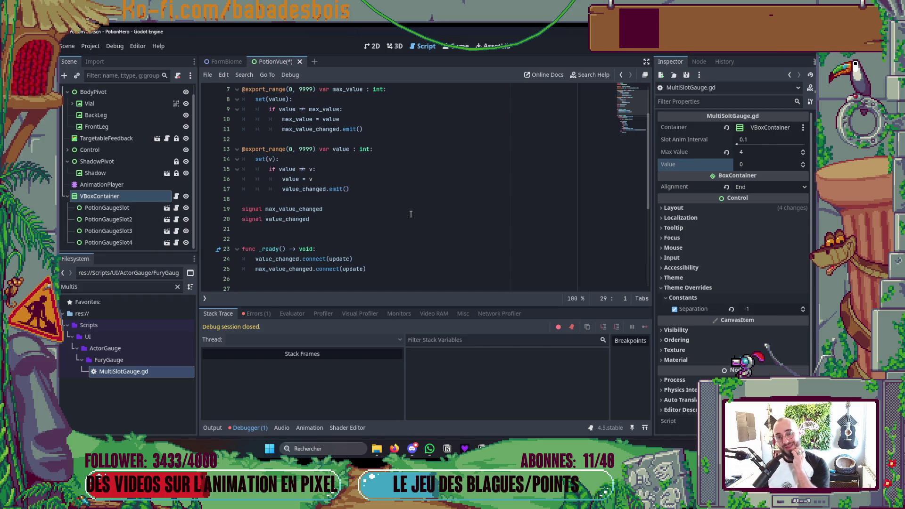
left_click(255, 428)
scroll(346, 335, "down", 2)
scroll(346, 336, "up", 4)
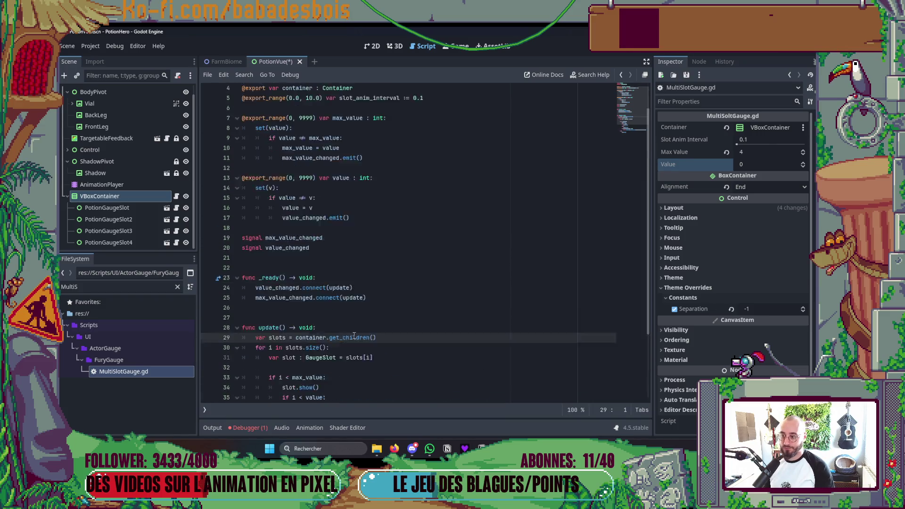
left_click(376, 46)
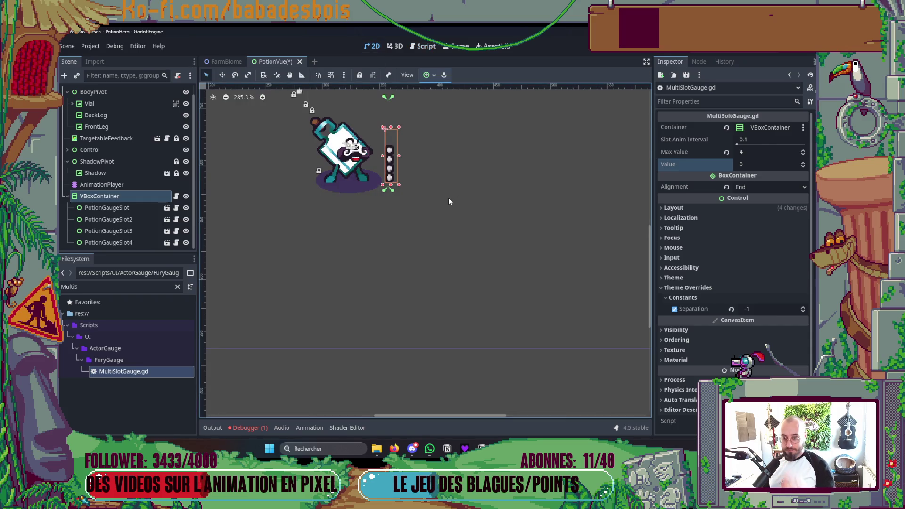
left_click(727, 151)
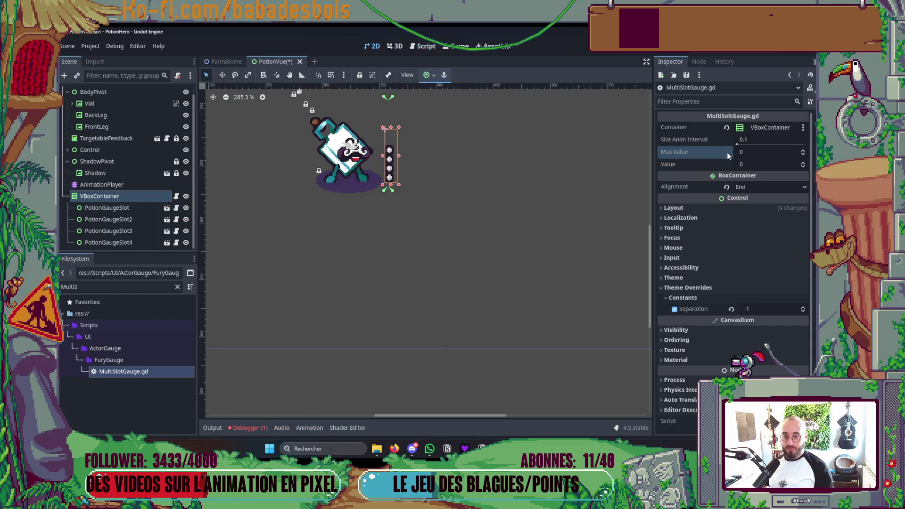
key("ctrl+s")
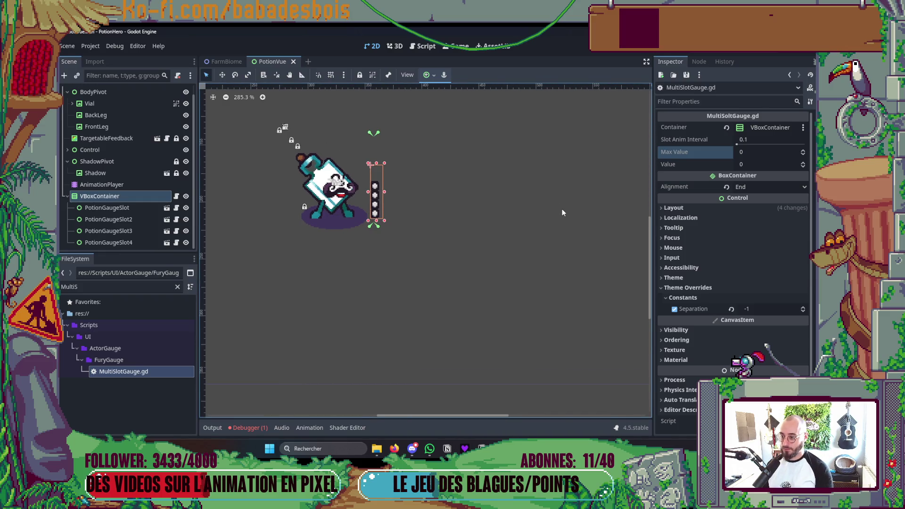
Step: Rename the VBoxContainer to PotionGauge, collapse it, narrow its width, and save
left_click(130, 188)
double_click(130, 195)
type("PotionGau")
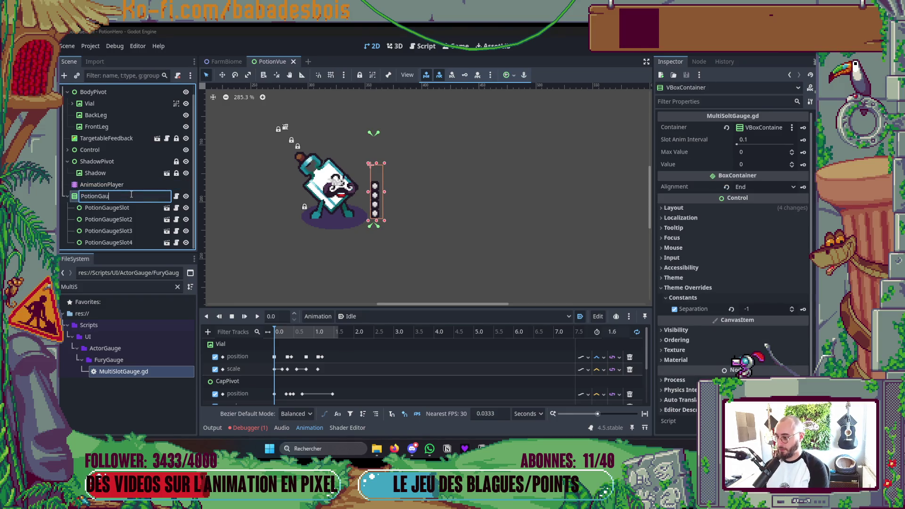
type("ge")
key("Return")
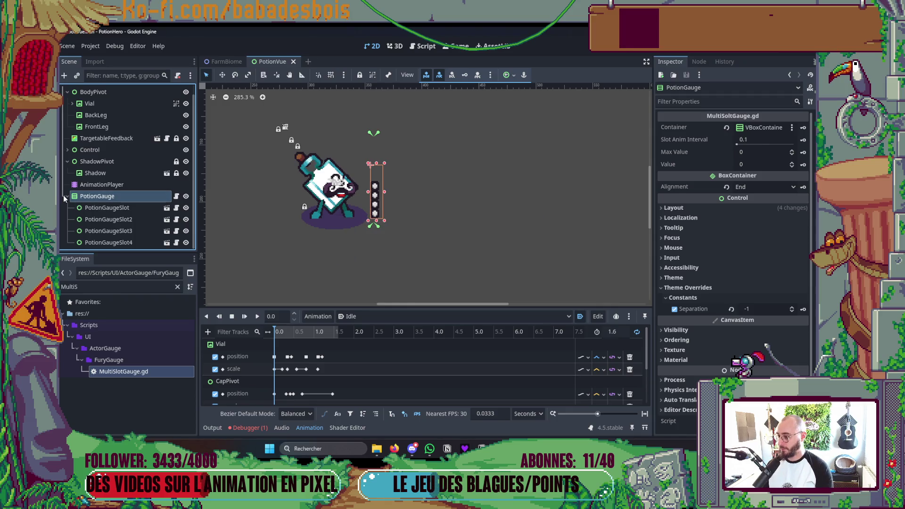
left_click(66, 196)
left_click_drag(384, 194, 352, 196)
left_click(430, 229)
key("ctrl+s")
Step: Run the scene to test the gauge, which still halts on 'get_children' on a null container
key("F6")
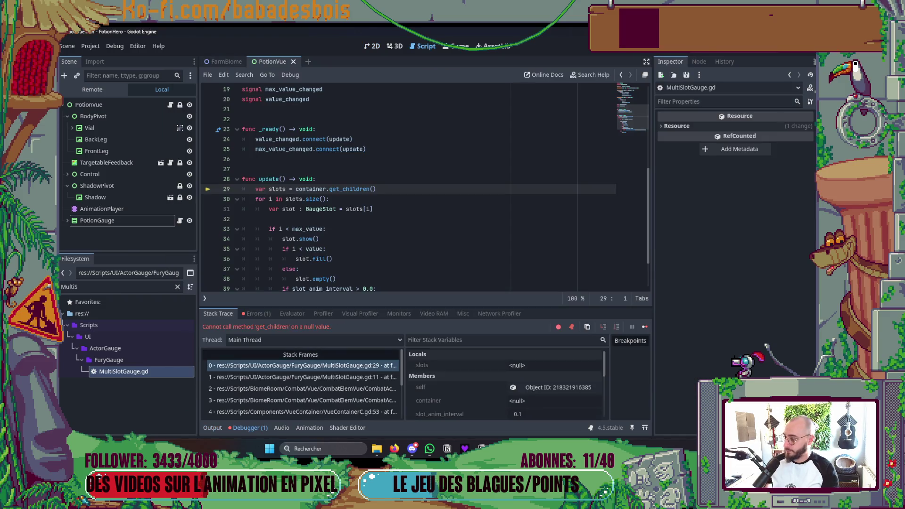
scroll(335, 220, "down", 1)
scroll(334, 220, "up", 2)
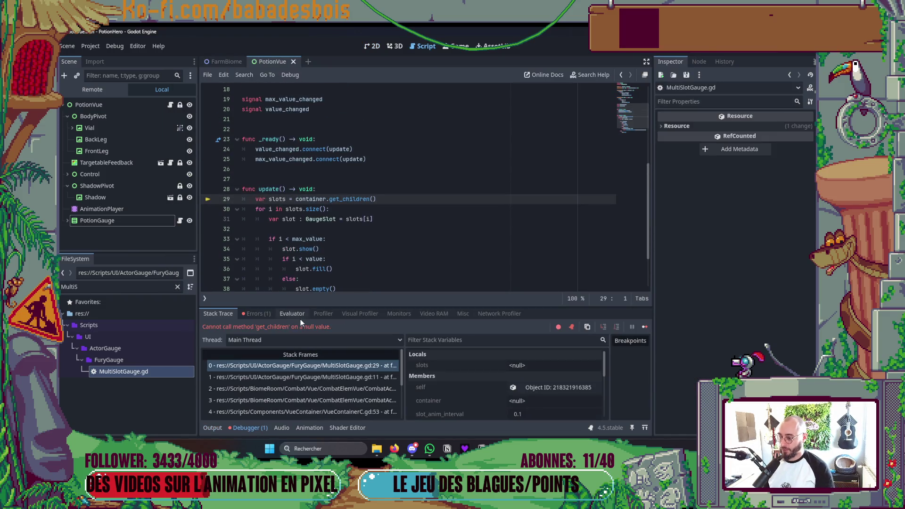
scroll(440, 213, "up", 5)
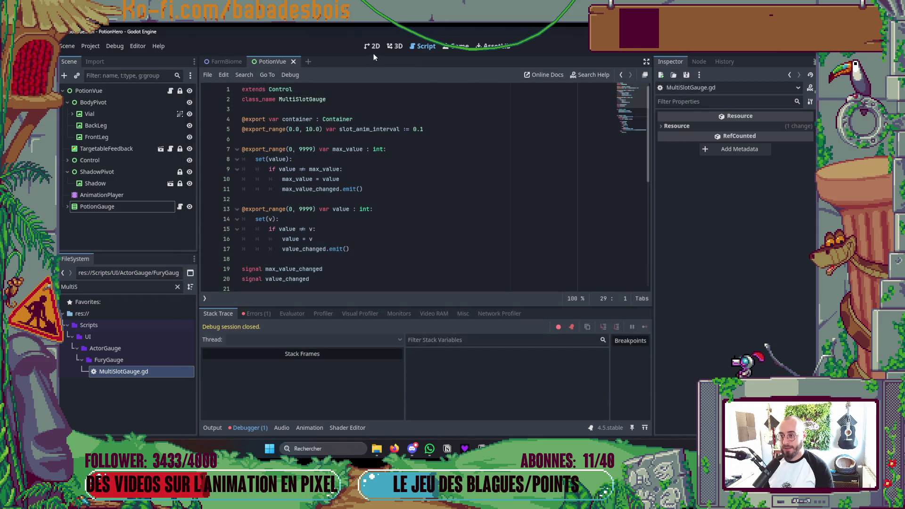
left_click(374, 47)
key("ctrl+shift+o")
Step: Open the ActorVue scene through the quick scene picker
type("AcotV")
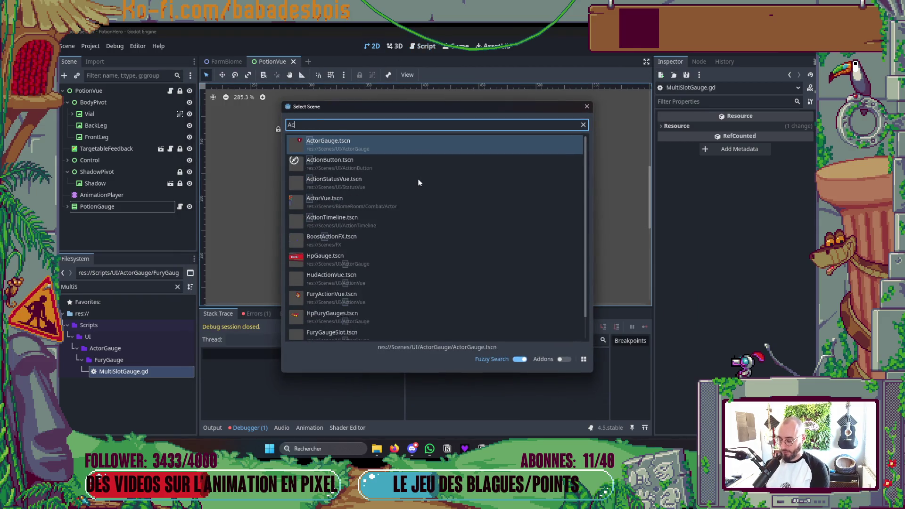
key("BackSpace")
key("BackSpace")
key("BackSpace")
type("to")
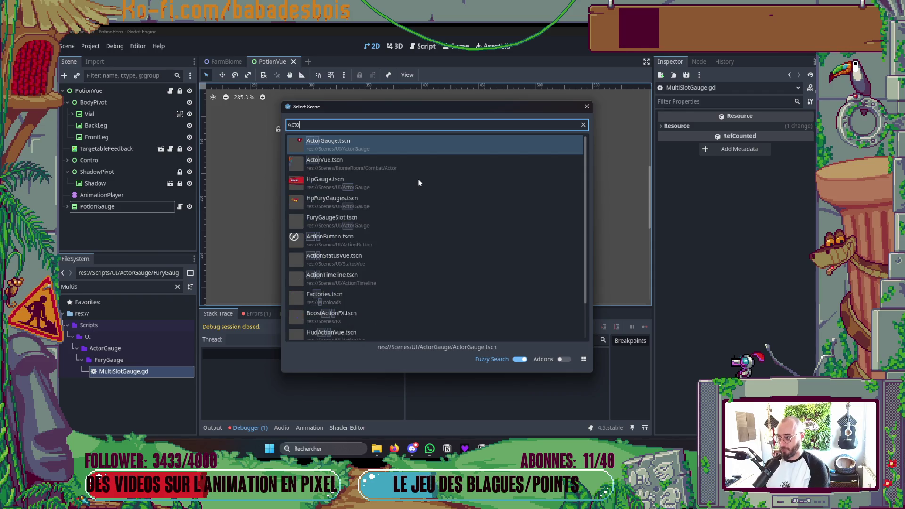
type("rVue")
key("Return")
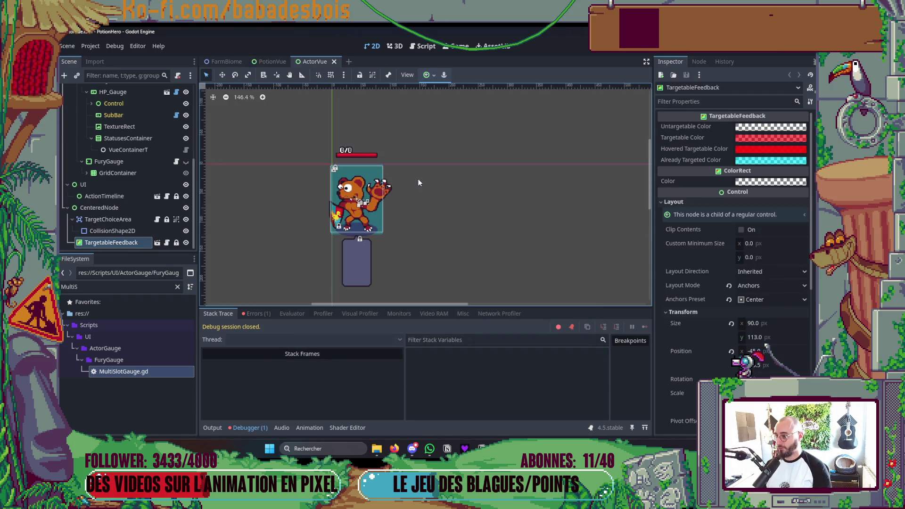
Step: Set FuryGauge's Container to GridContainer and run the game into the battle
left_click(118, 173)
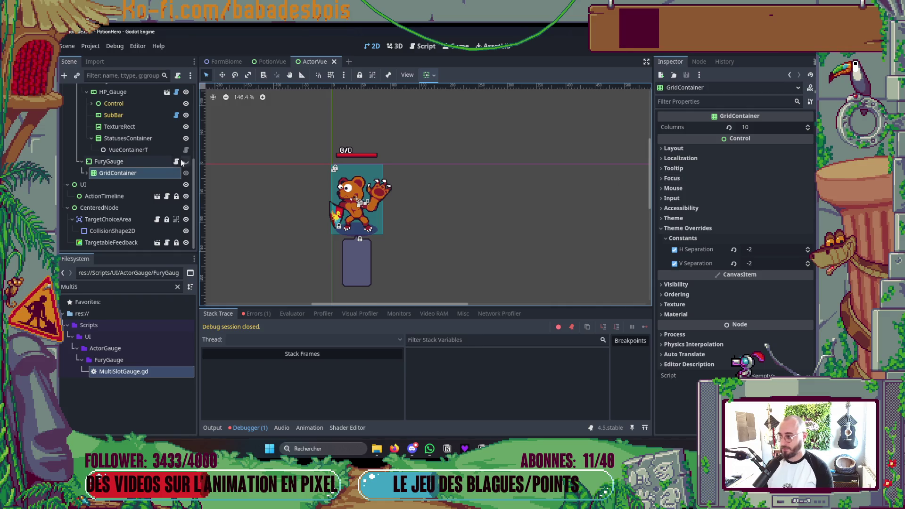
left_click(128, 163)
left_click(764, 127)
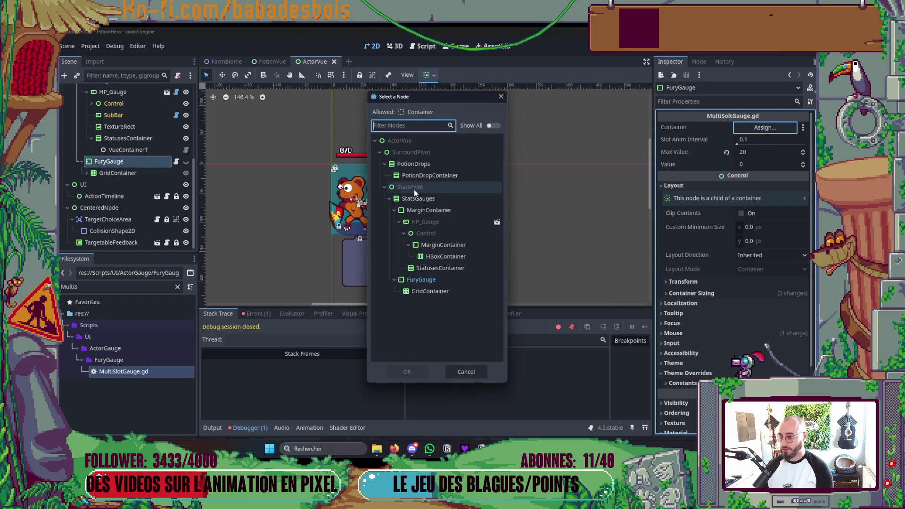
double_click(433, 290)
key("F5")
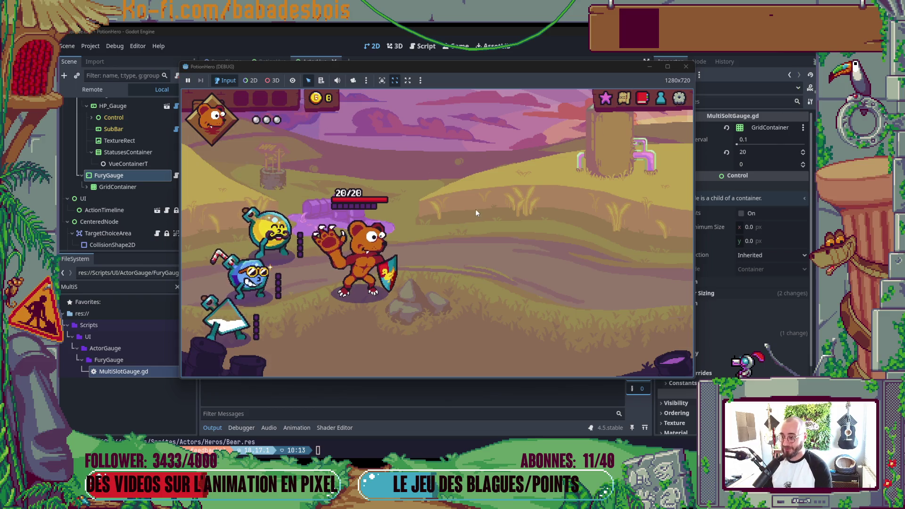
Step: Travel from the game's map into a combat room, then stop the test run
left_click(623, 98)
left_click(287, 241)
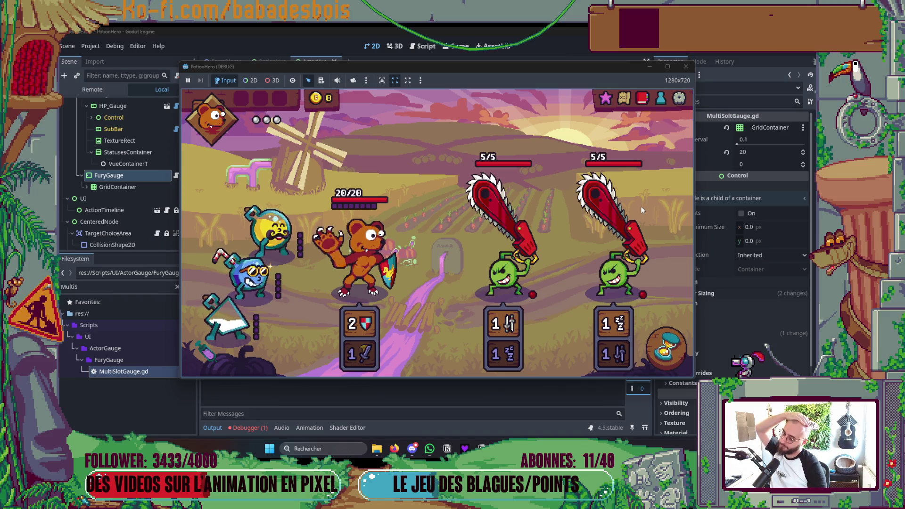
left_click(686, 66)
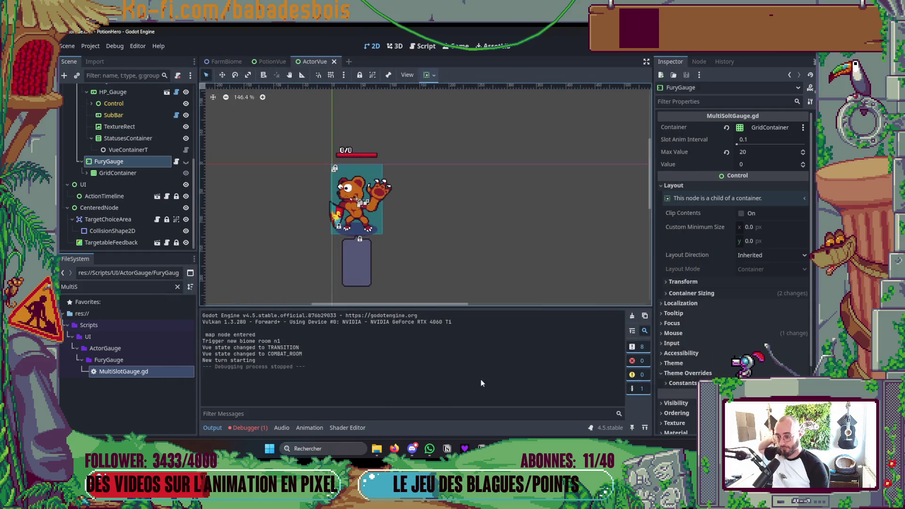
left_click(408, 453)
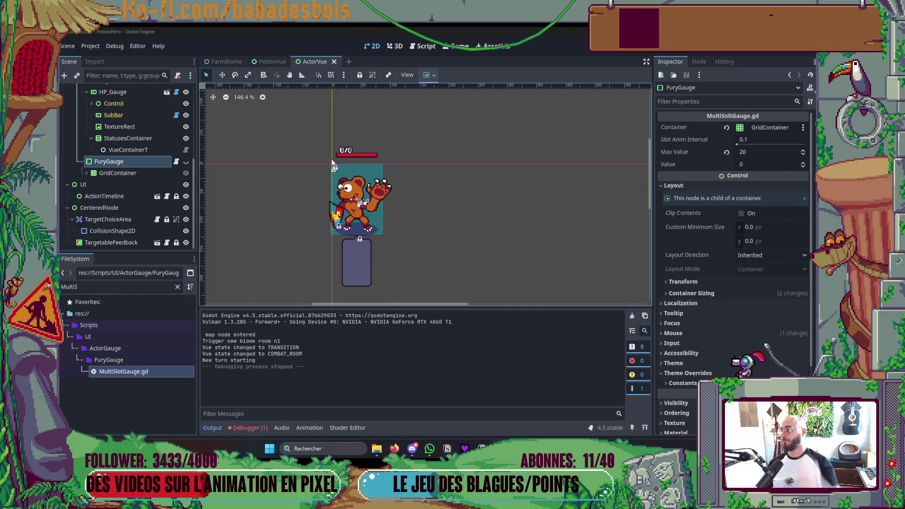
Step: Rerun the game into battle with the bear at 20/20, close it, then bring up Alt+Tab
key("F5")
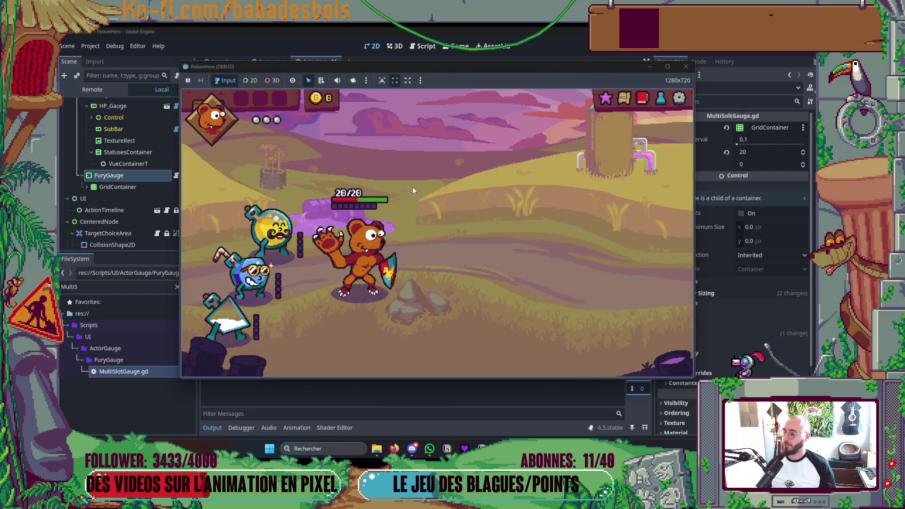
mouse_move(368, 222)
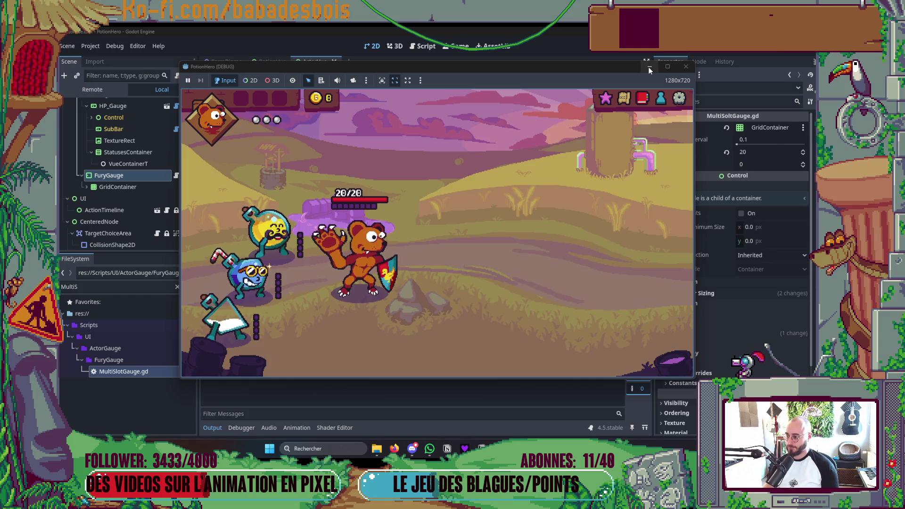
left_click(693, 63)
key("alt+Tab")
key("Tab")
key("Tab")
key("Tab")
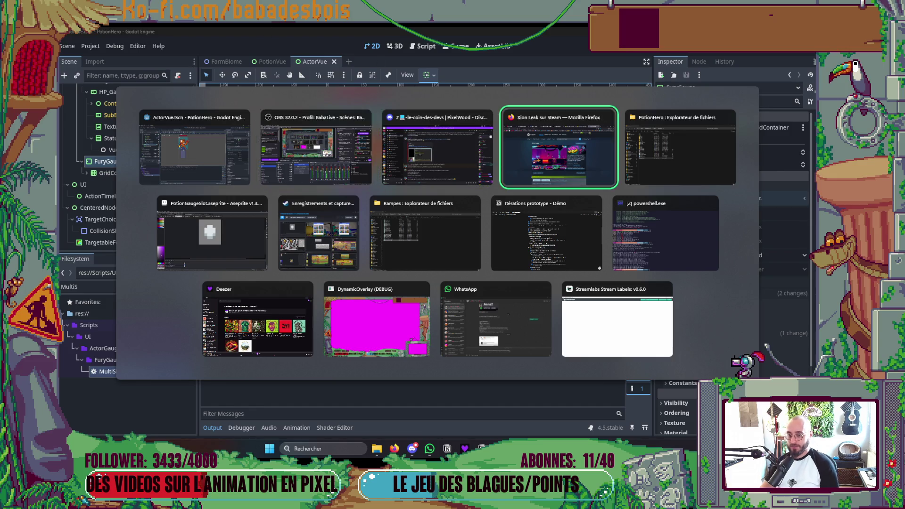
Step: Launch Neovim in the PowerShell terminal and let it fill the window
left_click(661, 220)
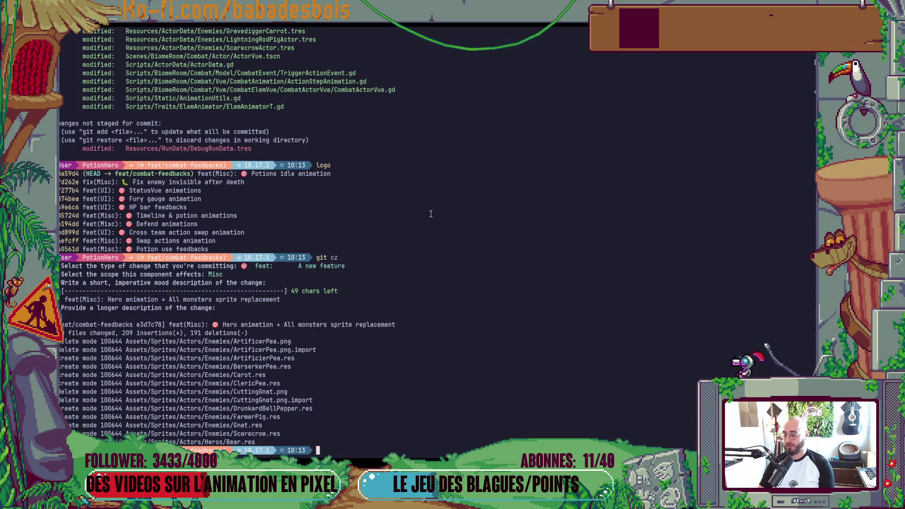
key("ctrl+shift+e")
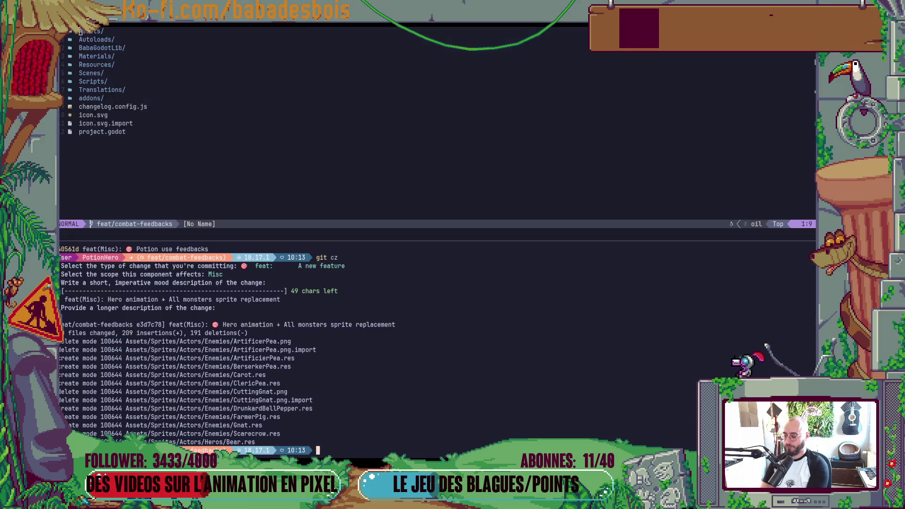
key("alt+Up")
key("ctrl+shift+w")
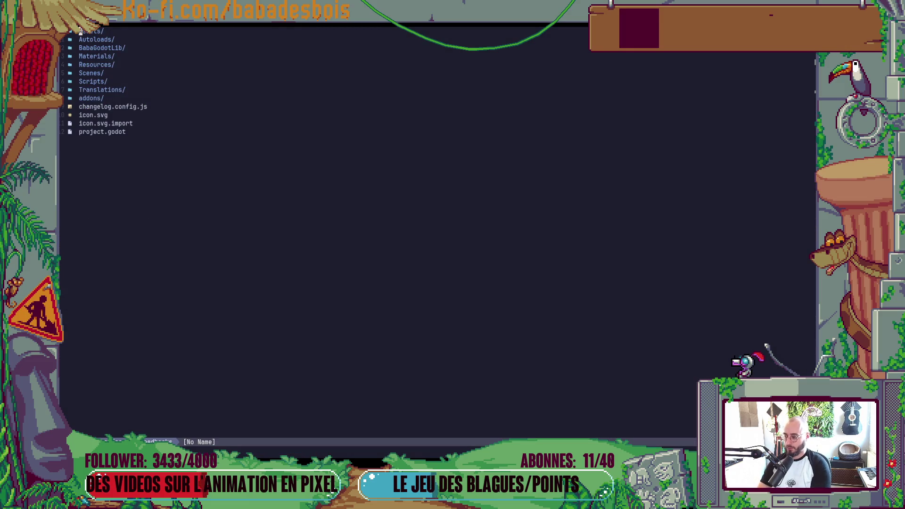
Step: Find and open PotionVue.gd with the Telescope file finder
key("space")
key("f")
key("f")
type("p")
type("ionVue")
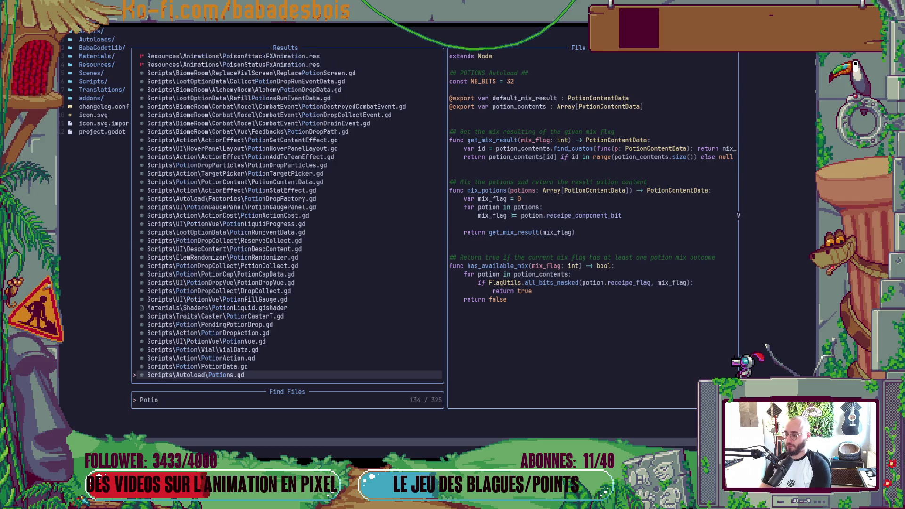
key("Return")
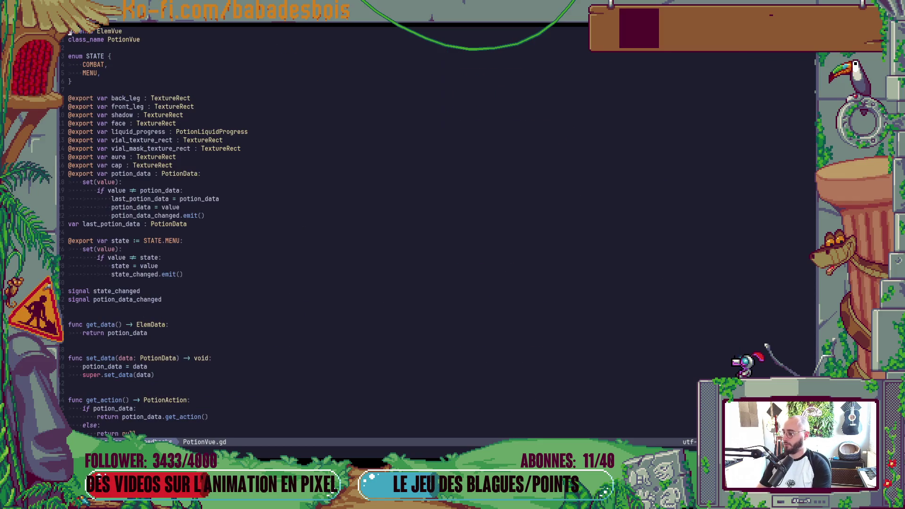
Step: Review the set_data and get_action functions, then return to the liquid_progress export line
key("j")
key("j")
key("j")
scroll(519, 254, "down", 7)
scroll(486, 278, "up", 7)
scroll(471, 285, "down", 13)
key("shift+v")
key("j")
key("j")
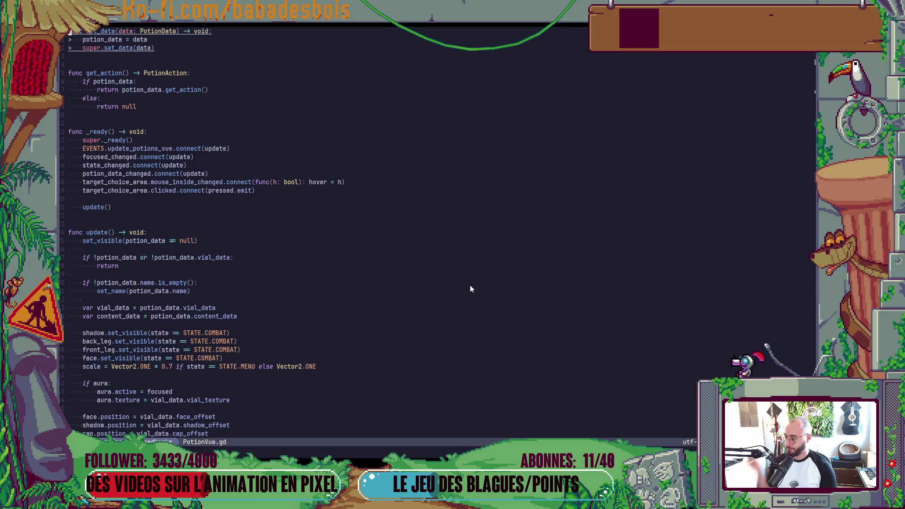
key("j")
key("j")
key("j")
scroll(467, 284, "up", 13)
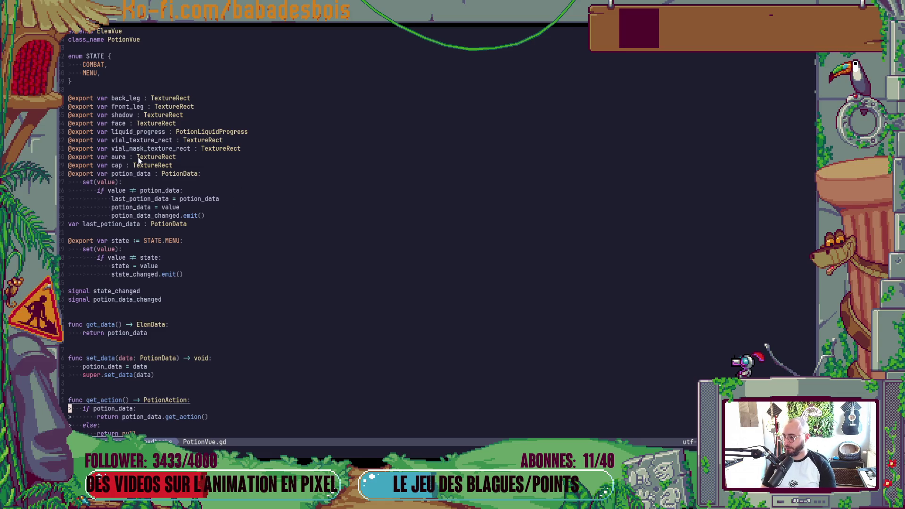
left_click(146, 132)
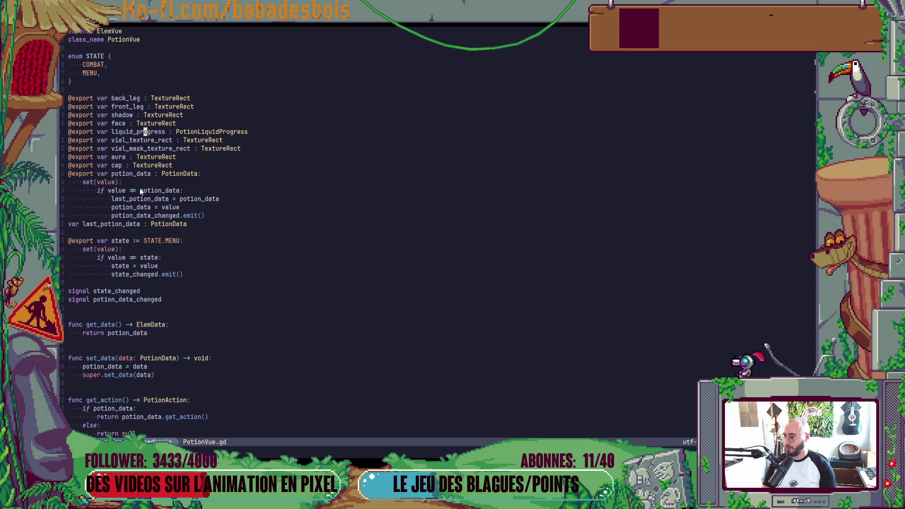
key("j")
key("j")
key("j")
key("shift+o")
type("@export var ")
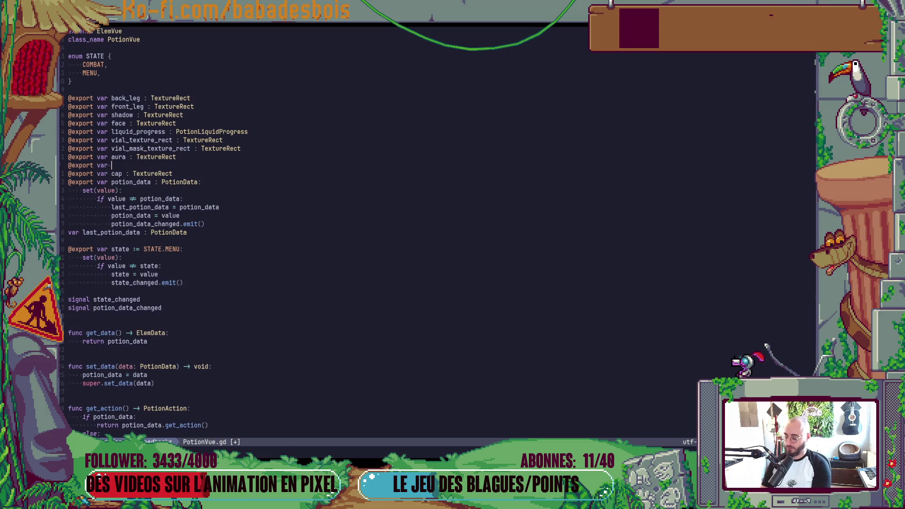
type("gauge ")
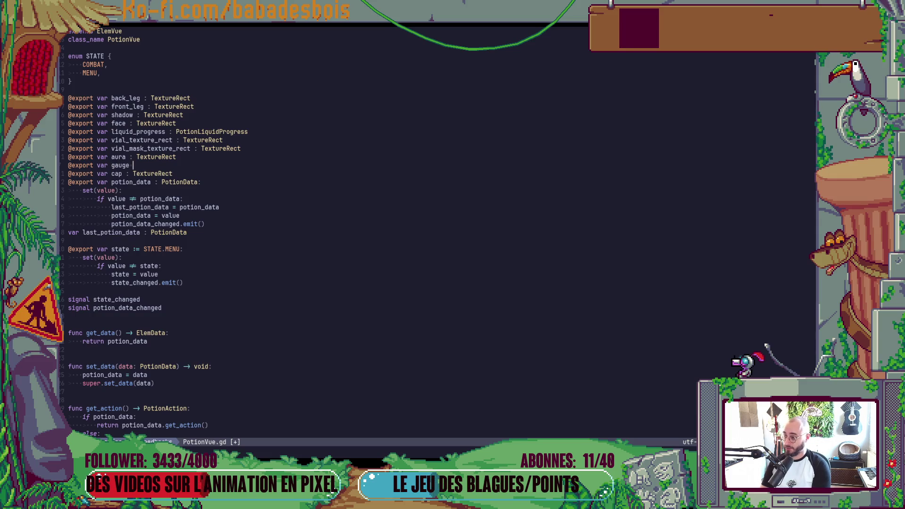
type("Po")
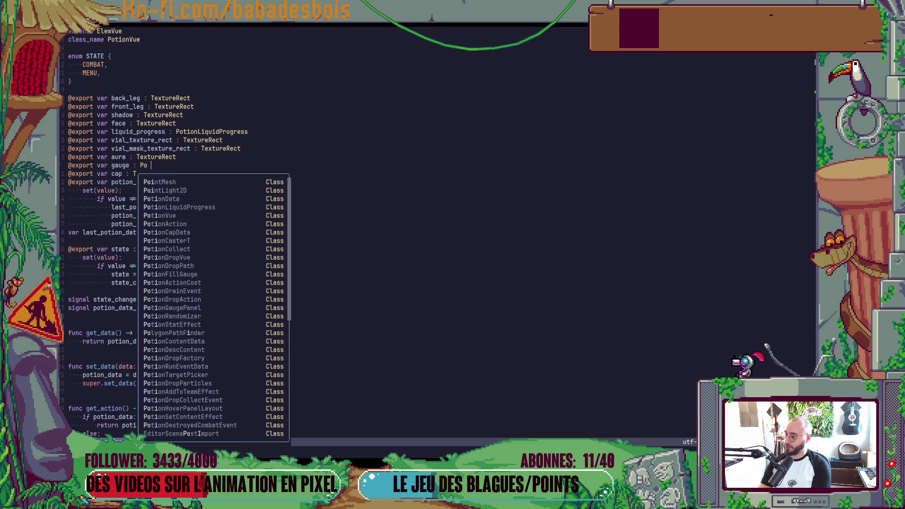
key("BackSpace")
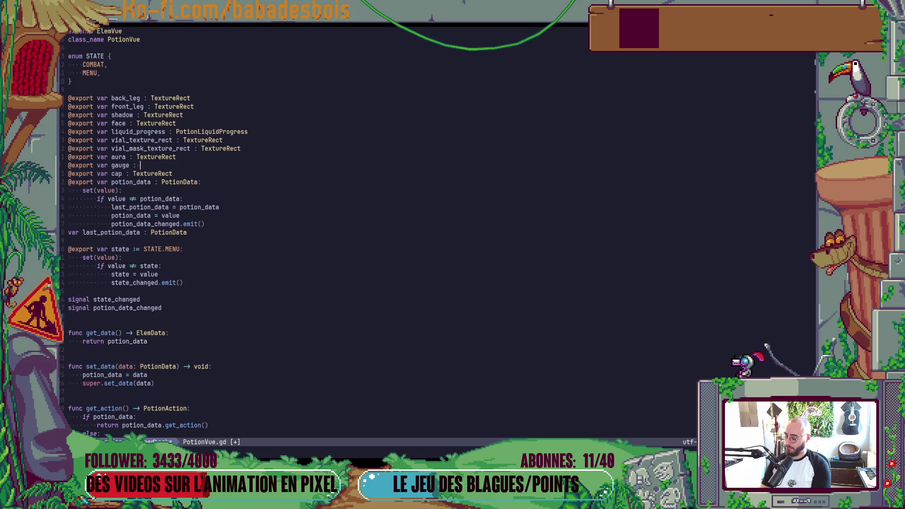
type("MultiSlo")
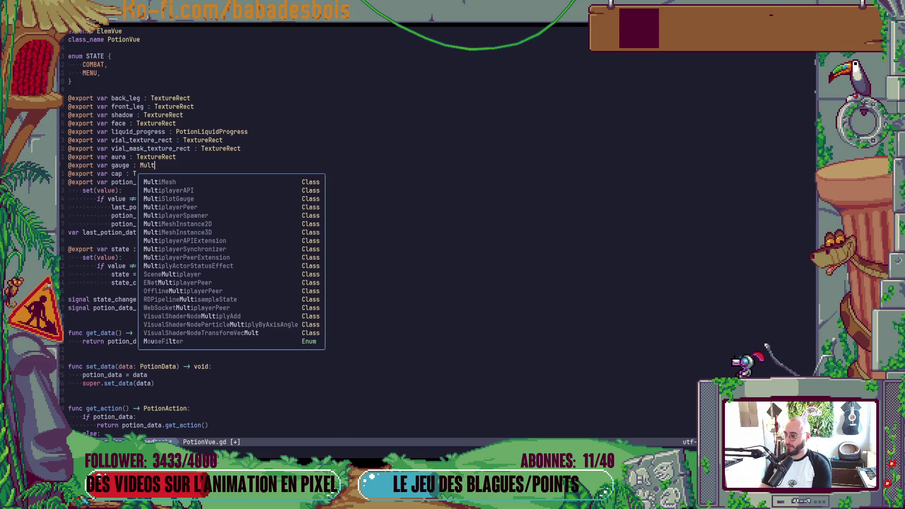
key("Tab")
key("Escape")
type(":w")
key("Return")
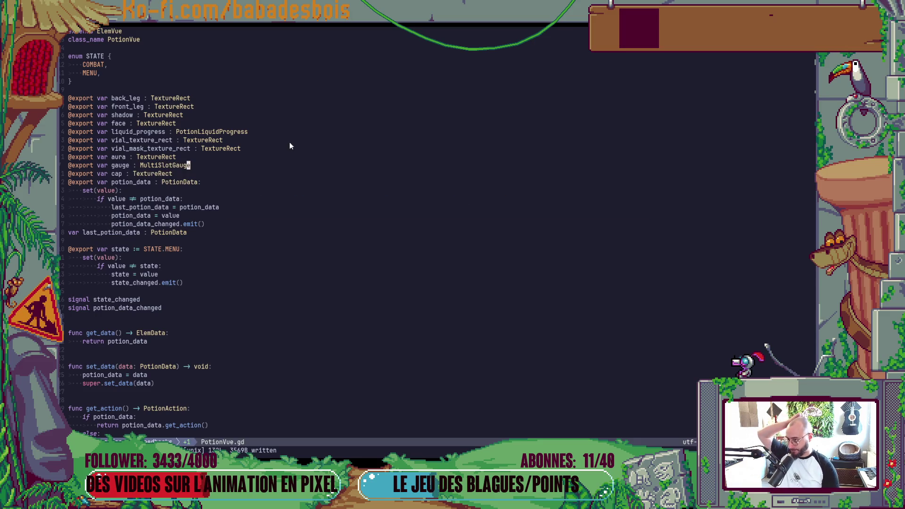
scroll(283, 259, "down", 9)
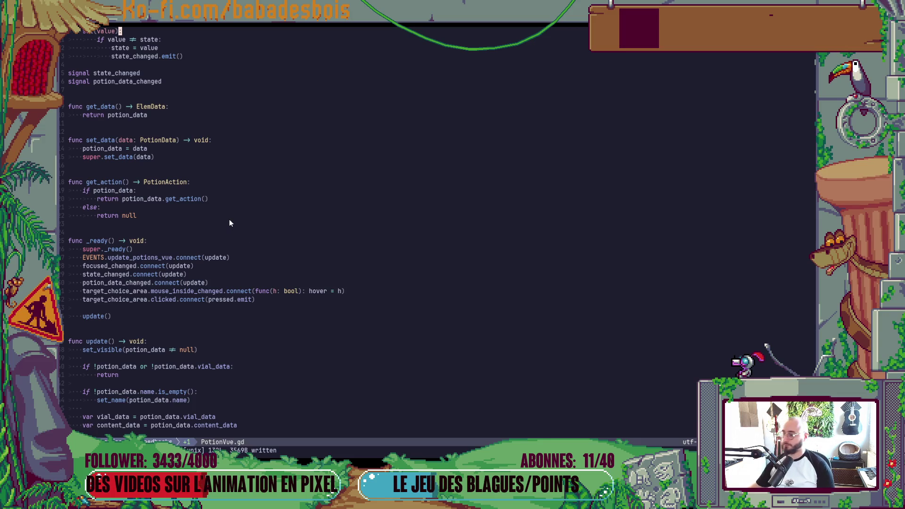
scroll(292, 239, "down", 3)
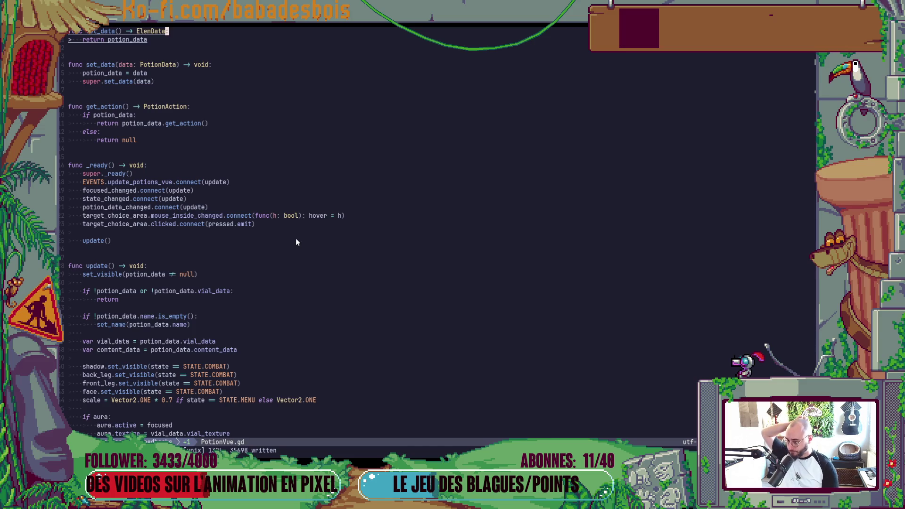
scroll(296, 239, "down", 7)
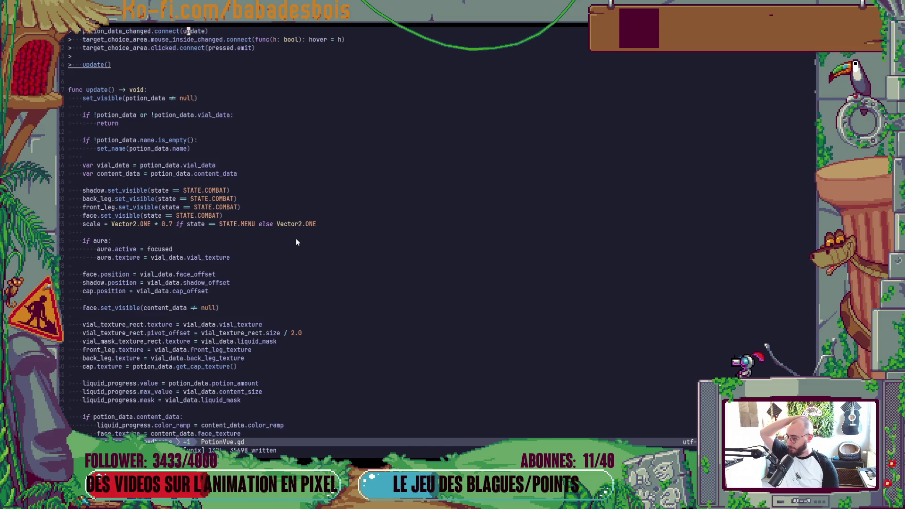
scroll(296, 241, "down", 2)
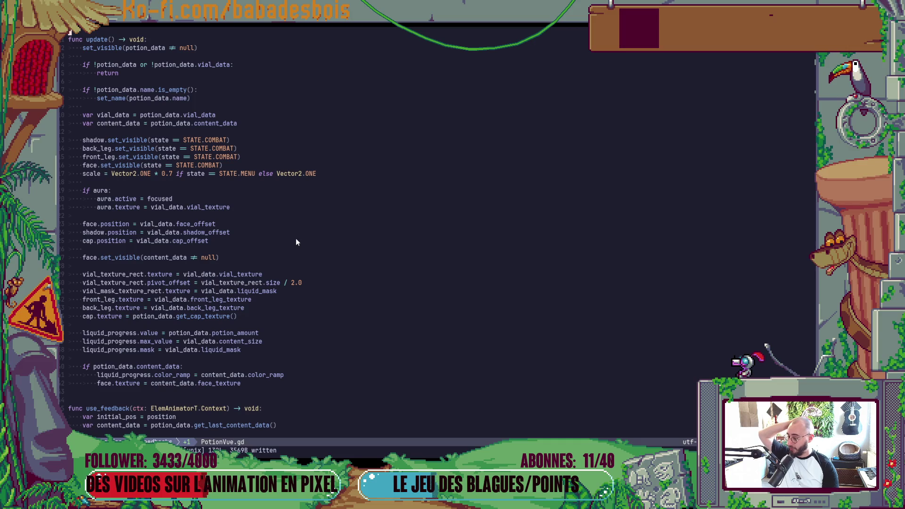
scroll(296, 242, "down", 3)
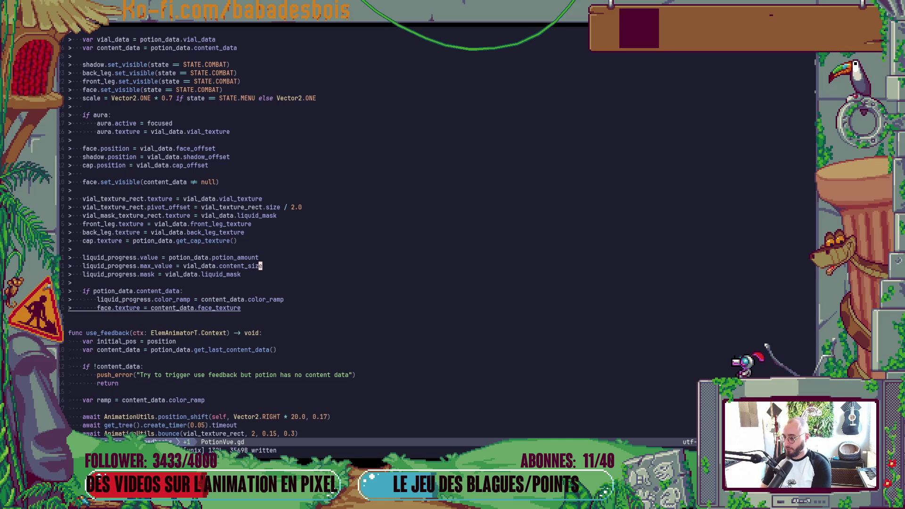
Step: Below the liquid_progress.mask line, add 'gauge.max_value = vial_data.content_size'
key("j")
key("o")
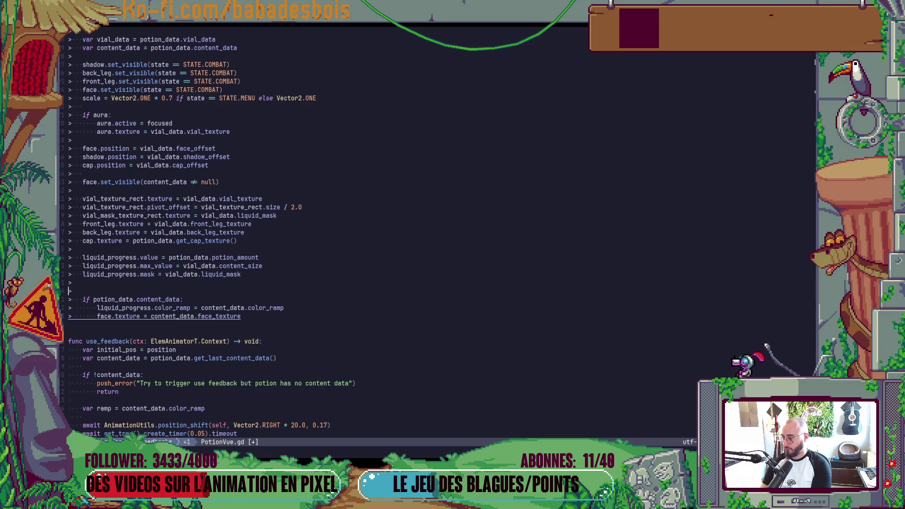
key("Return")
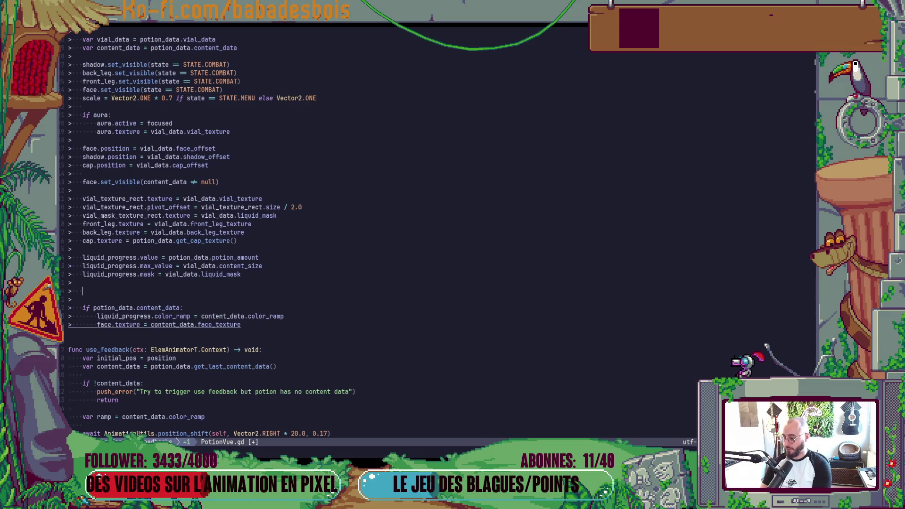
type("pot")
type("ion_")
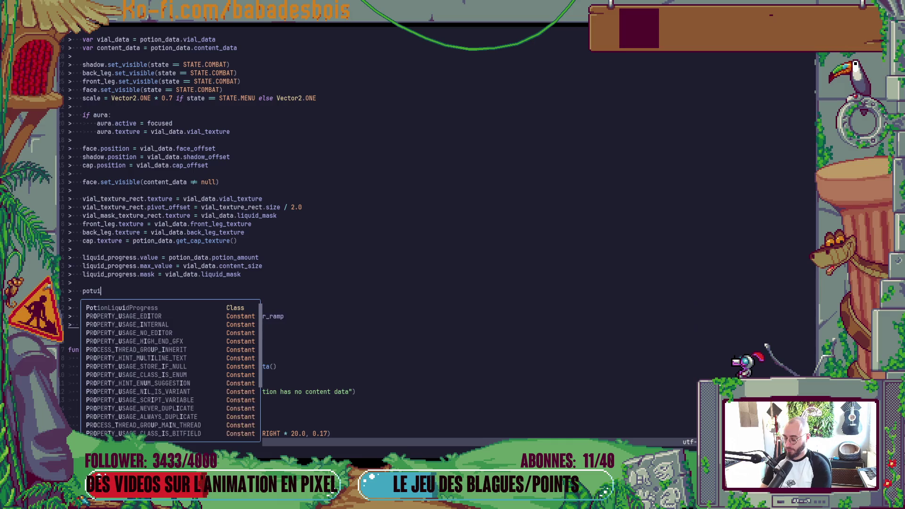
type("ga")
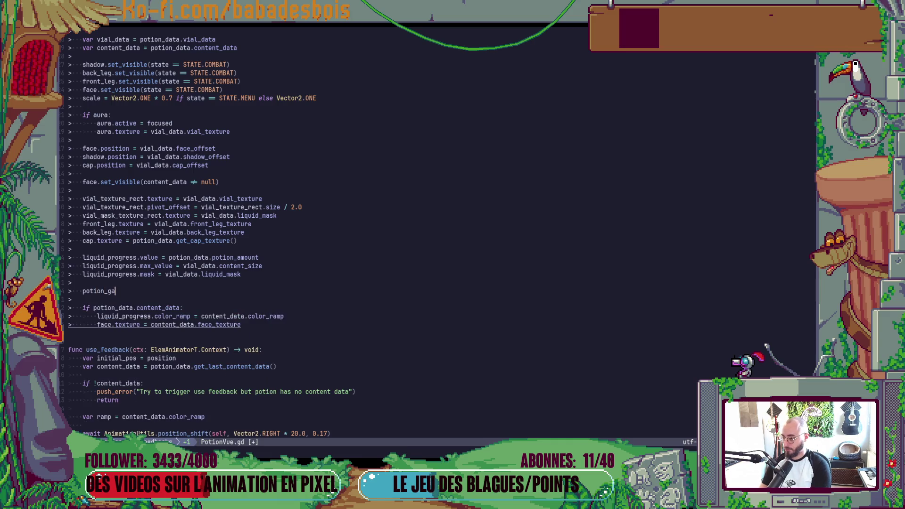
key("BackSpace")
key("BackSpace")
key("BackSpace")
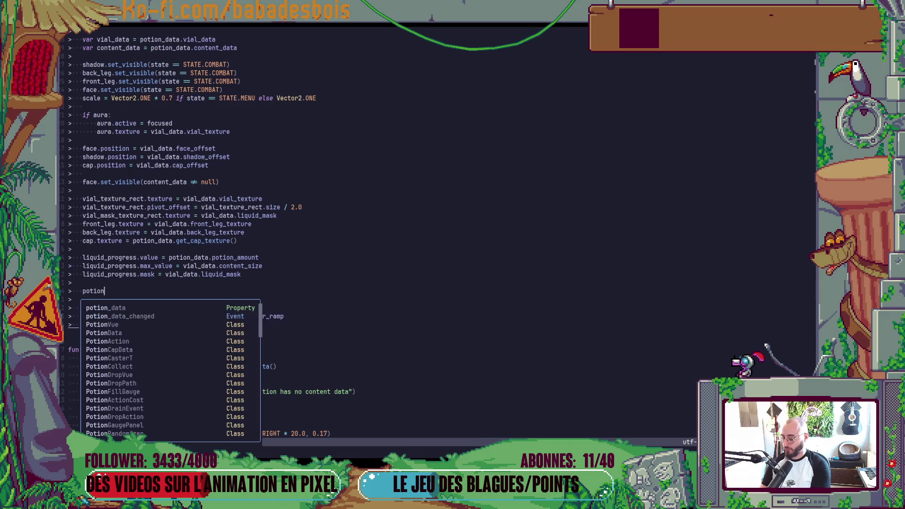
type("gauge.")
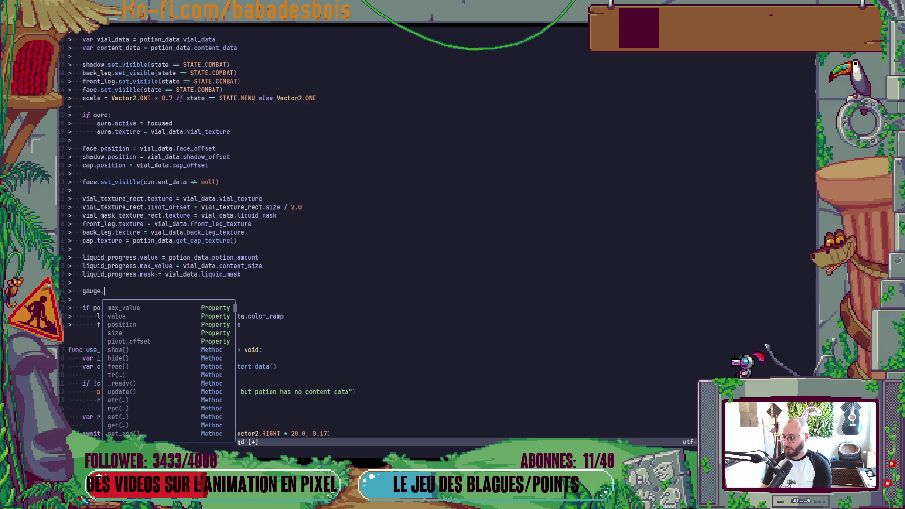
key("Return")
type("po")
key("Return")
type(".")
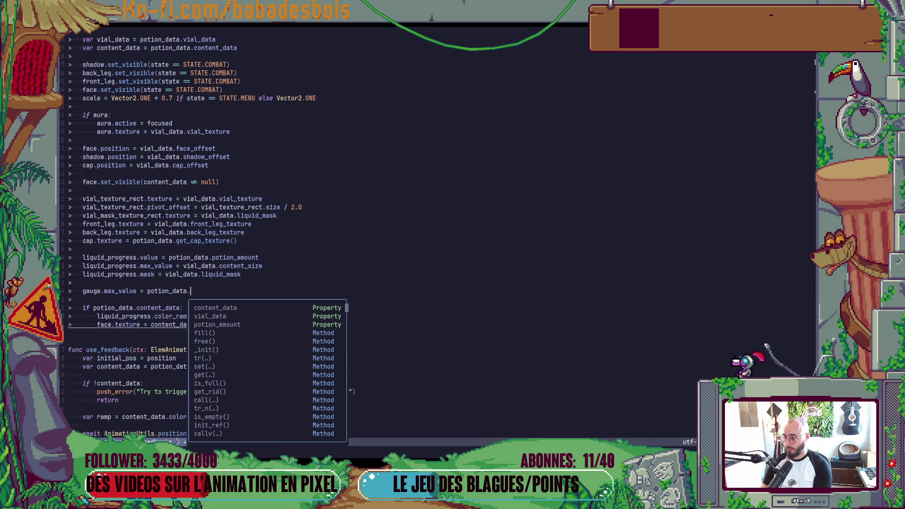
type("co")
key("BackSpace")
key("BackSpace")
key("BackSpace")
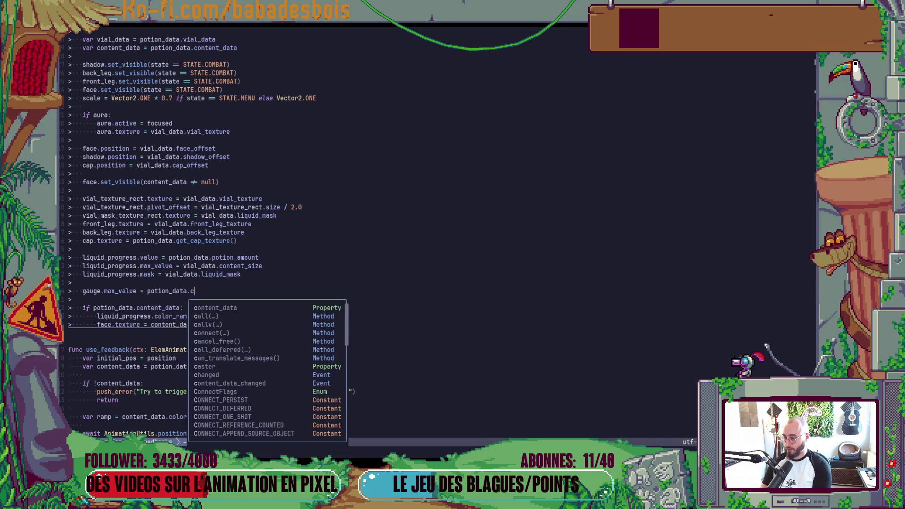
key("ctrl+BackSpace")
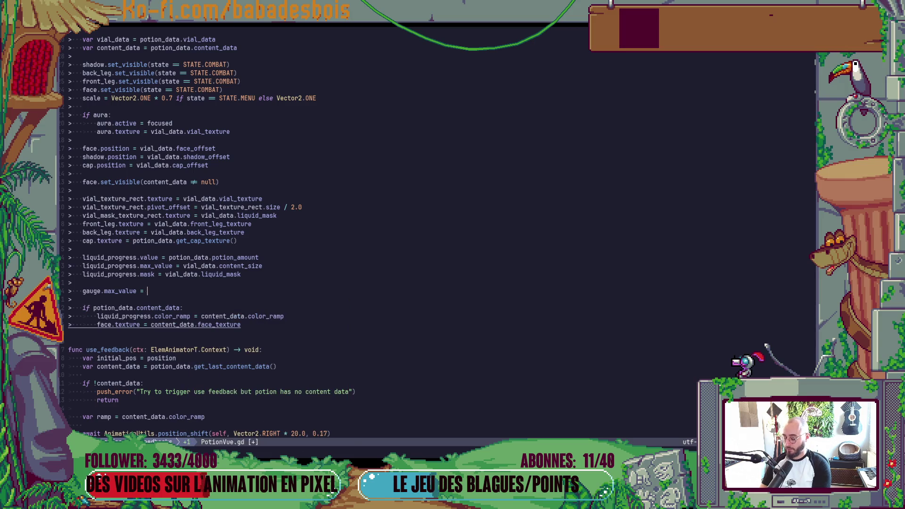
type("via")
key("Return")
type(".co")
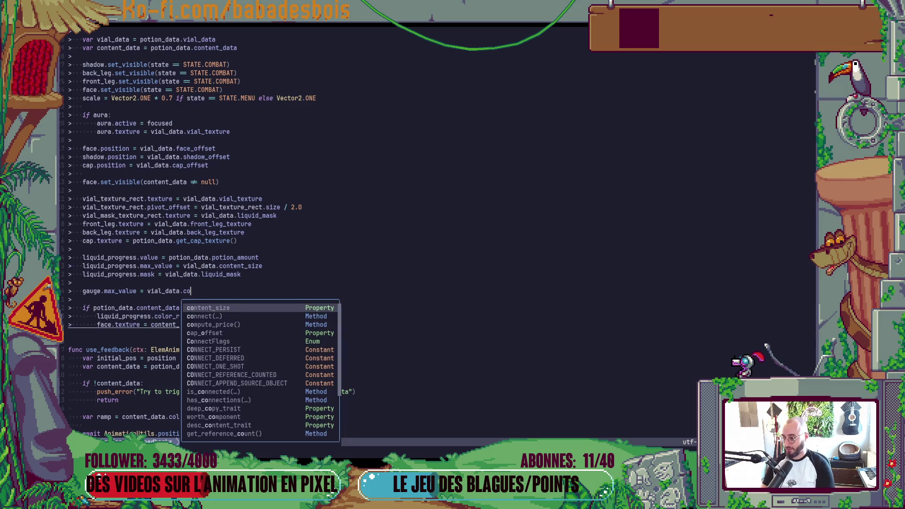
key("Return")
Step: Duplicate that line as 'gauge.value = potion_data.potion_amount' and save PotionVue.gd
key("y")
key("y")
key("p")
key("l")
key("l")
key("l")
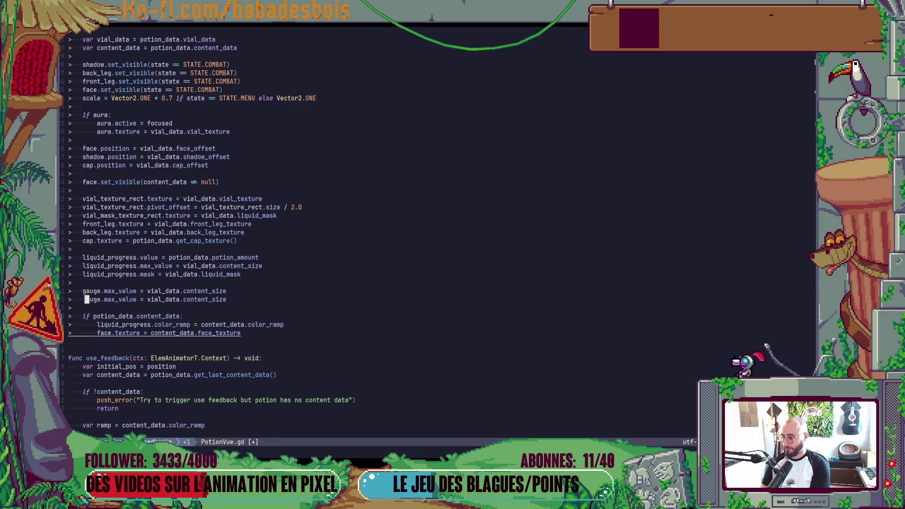
type("cwvalue")
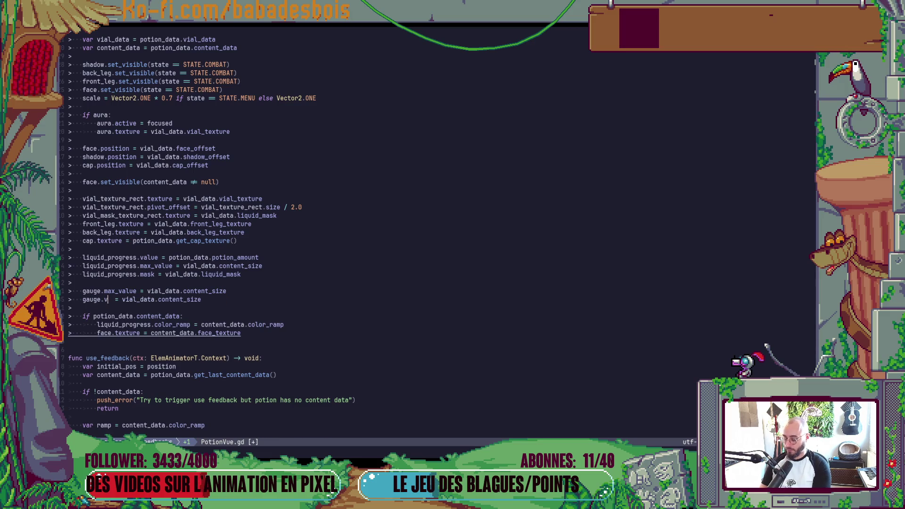
key("Escape")
key("l")
key("l")
key("l")
key("k")
key("k")
key("k")
key("W")
key("W")
key("j")
key("j")
key("j")
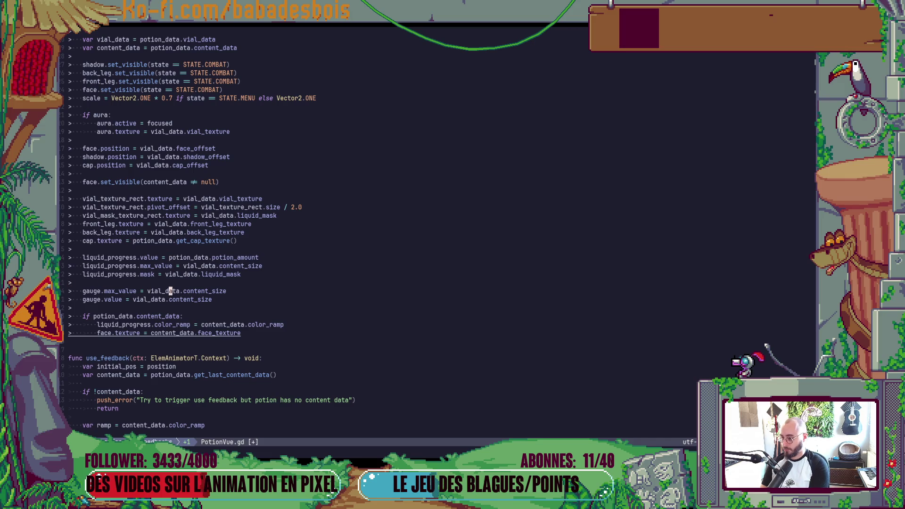
key("B")
key("v")
key("E")
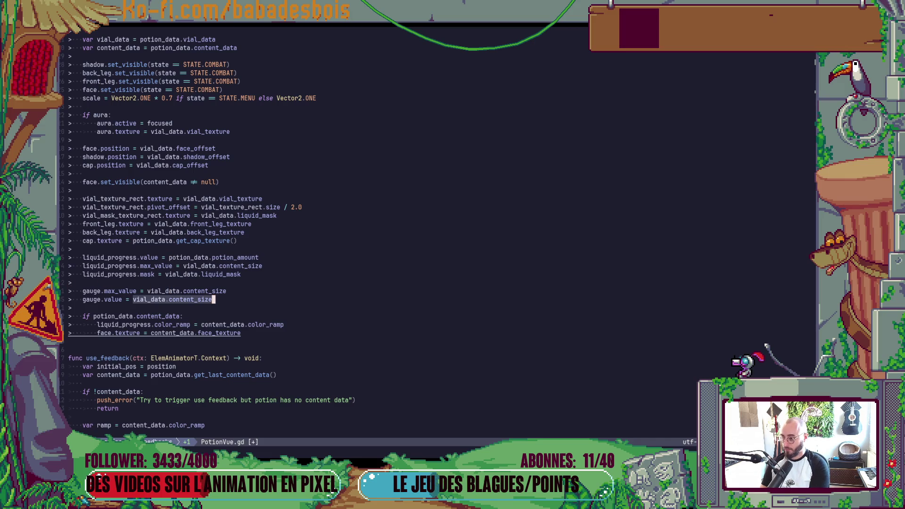
type("p")
type("j:w")
key("Return")
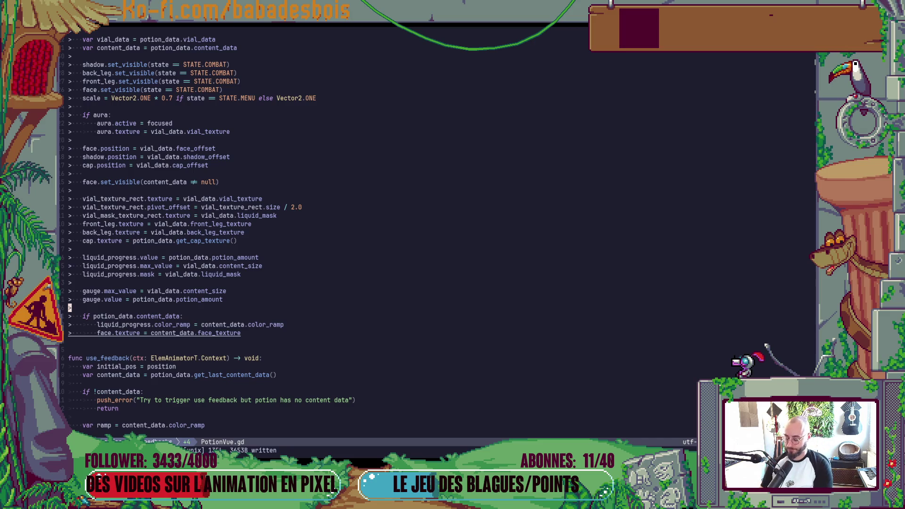
key("alt+Tab")
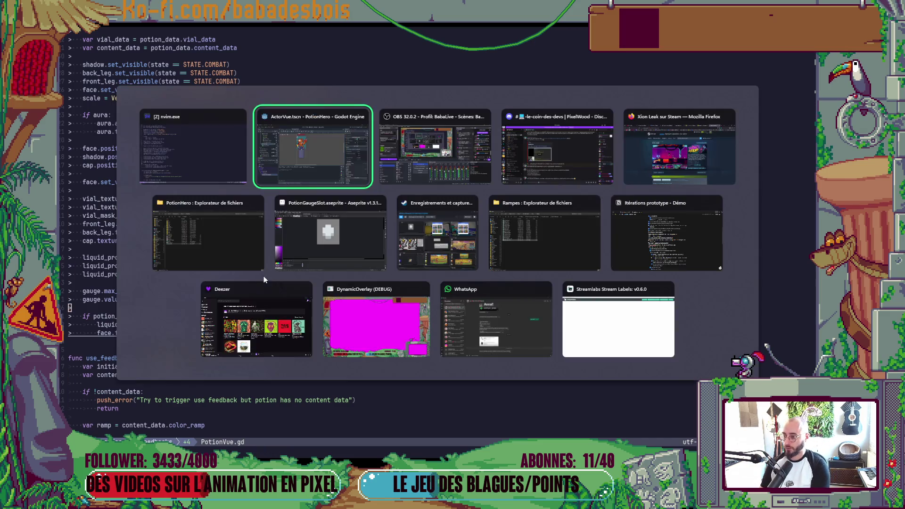
Step: Run the game and inspect the Nil max_value error at PotionVue.gd line 104
key("F5")
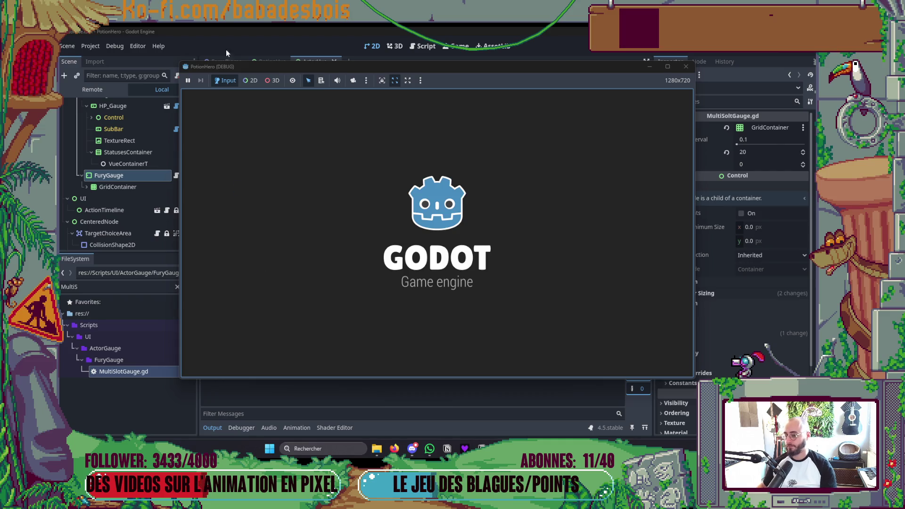
scroll(451, 139, "up", 2)
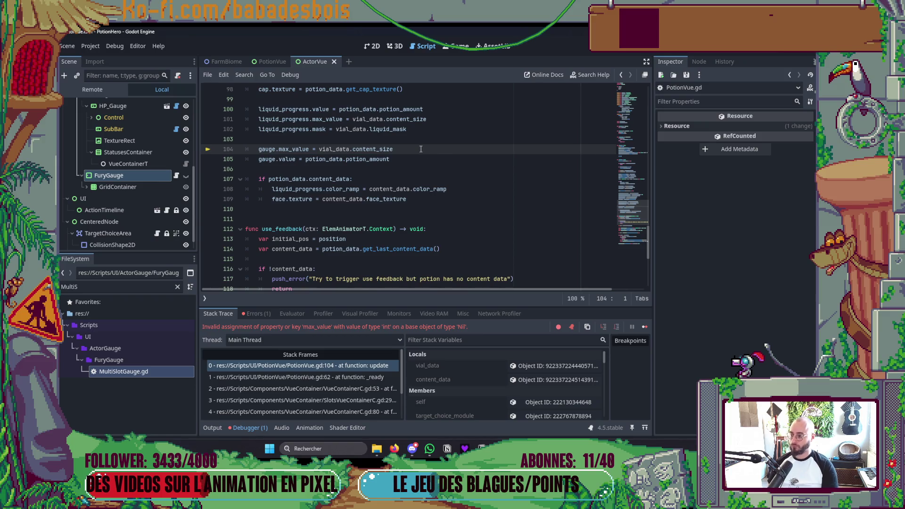
scroll(416, 151, "up", 2)
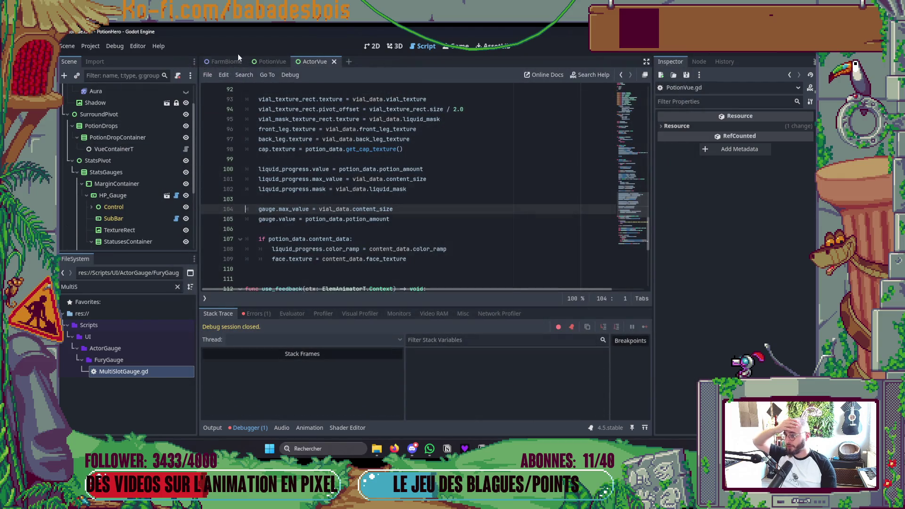
left_click(263, 62)
Step: Assign PotionGauge to PotionVue's Gauge property, then save and rerun the game
left_click(141, 90)
left_click(773, 227)
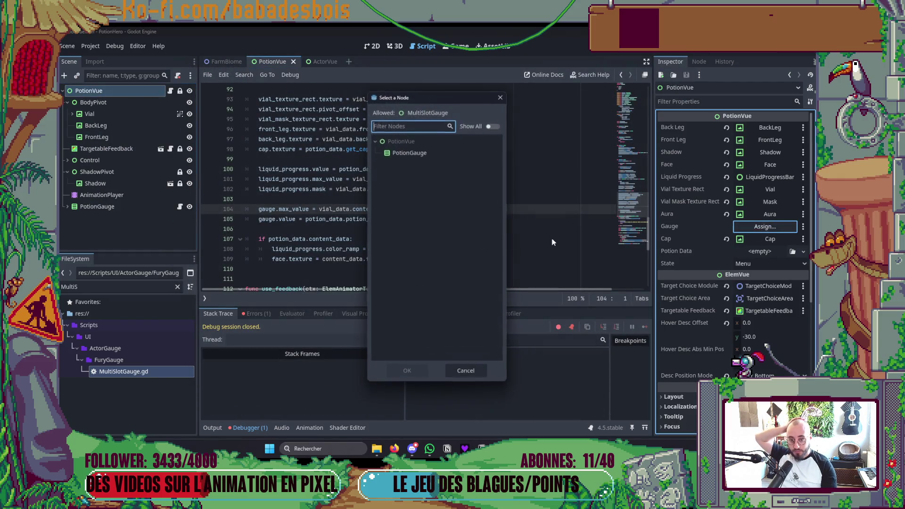
double_click(428, 152)
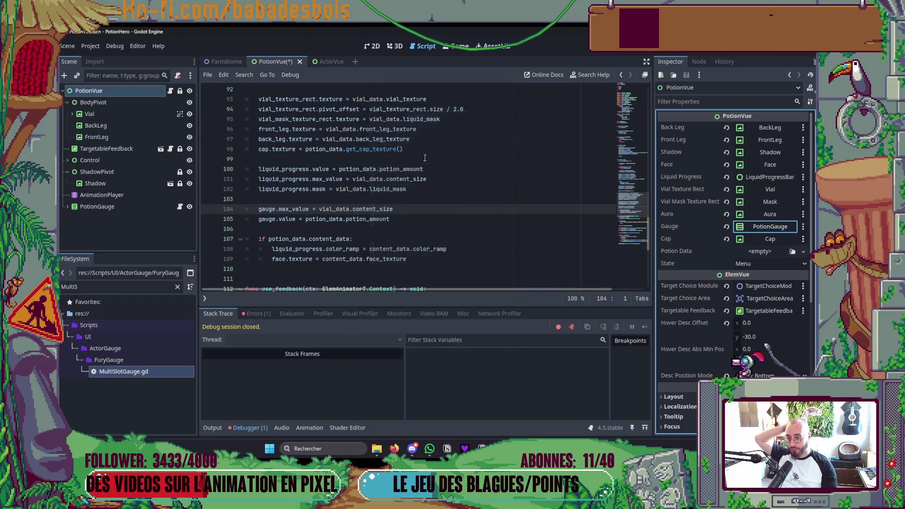
left_click(516, 221)
key("F5")
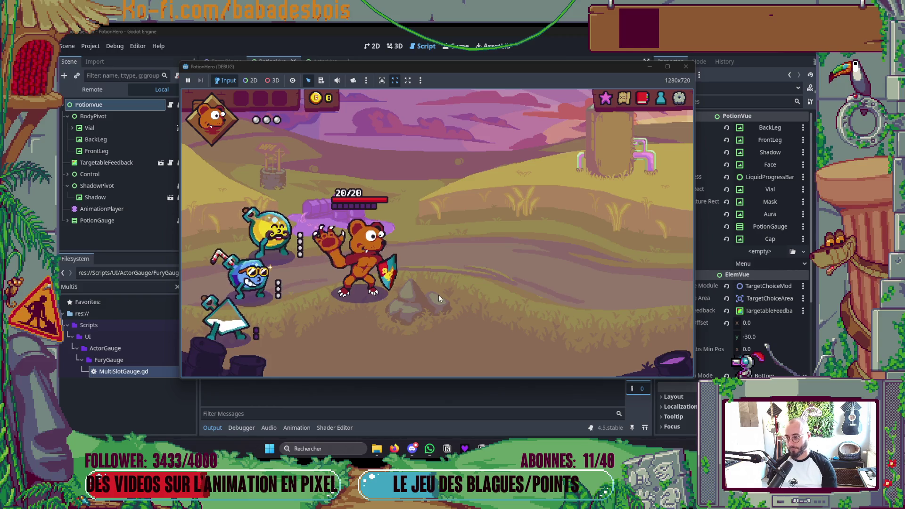
mouse_move(241, 330)
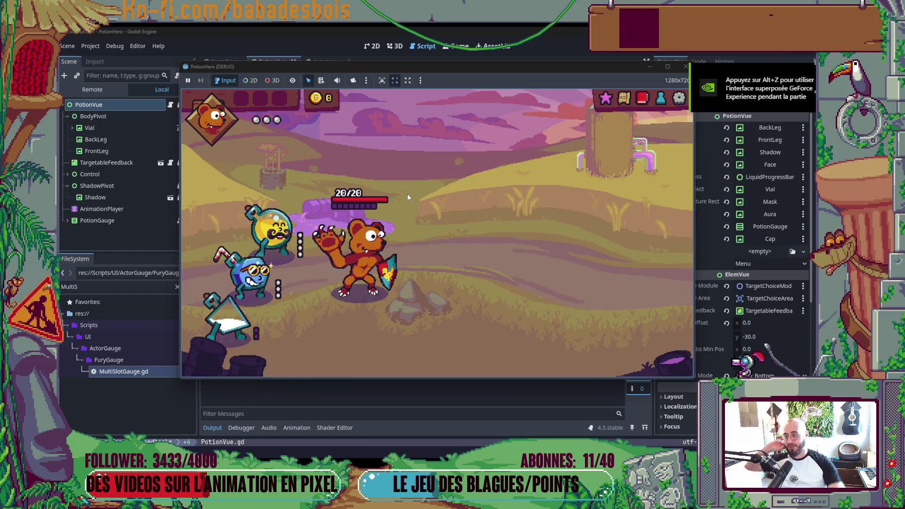
Step: Close the game, collapse the Output panel, view PotionVue in 2D, and relaunch from FarmBiome
left_click(687, 67)
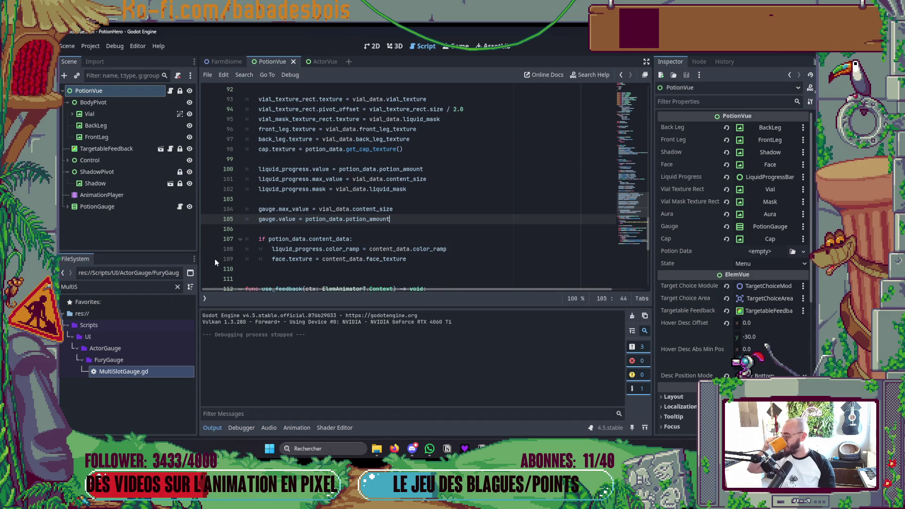
left_click(212, 427)
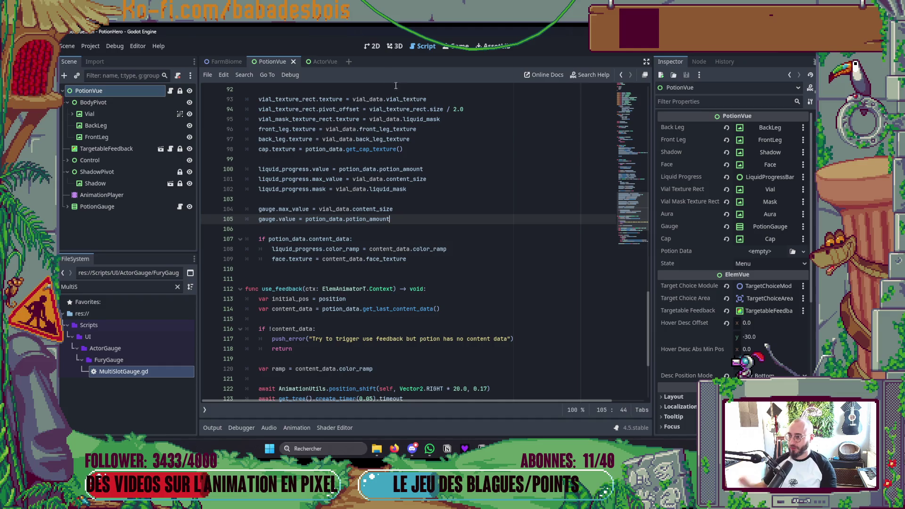
left_click(373, 46)
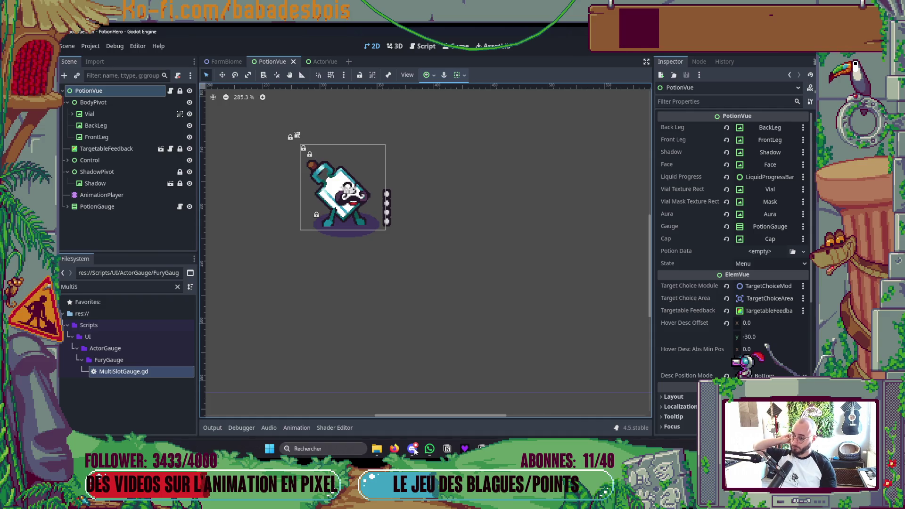
left_click(225, 61)
key("F6")
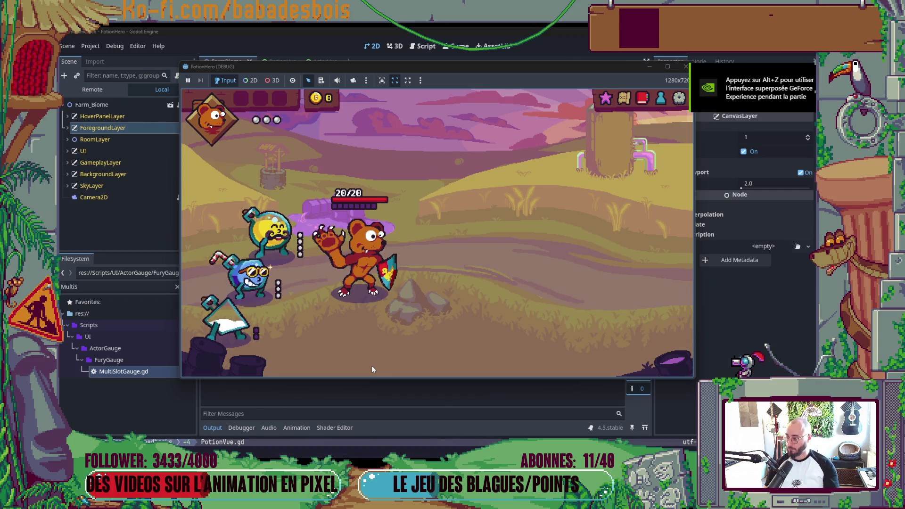
key("alt+Tab")
key("alt+Tab")
key("alt+Tab")
key("Tab")
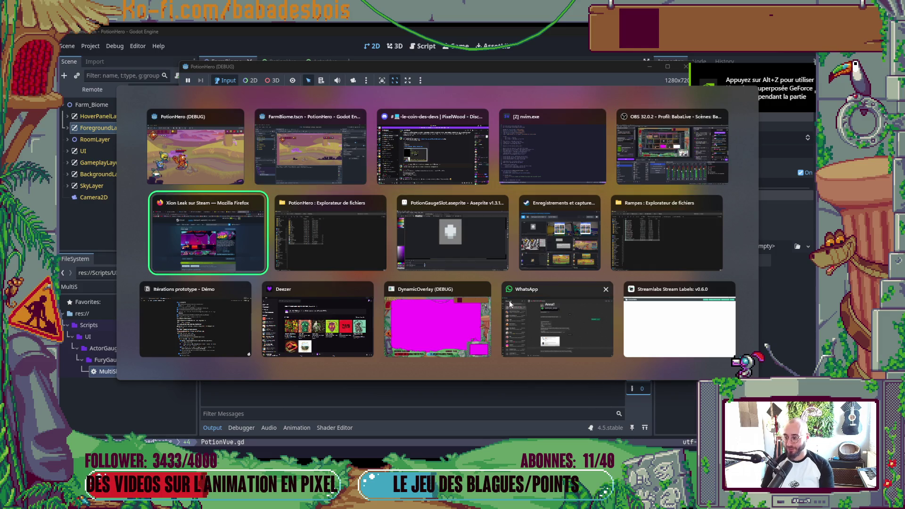
Step: Play the ZAM album in Deezer, close the game, and return to PotionVue.gd in Neovim
left_click(340, 311)
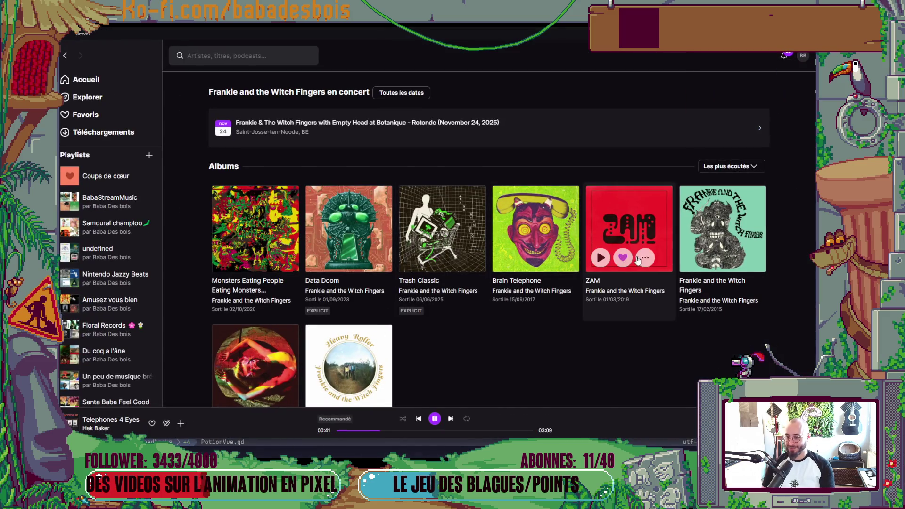
left_click(600, 257)
key("alt+Tab")
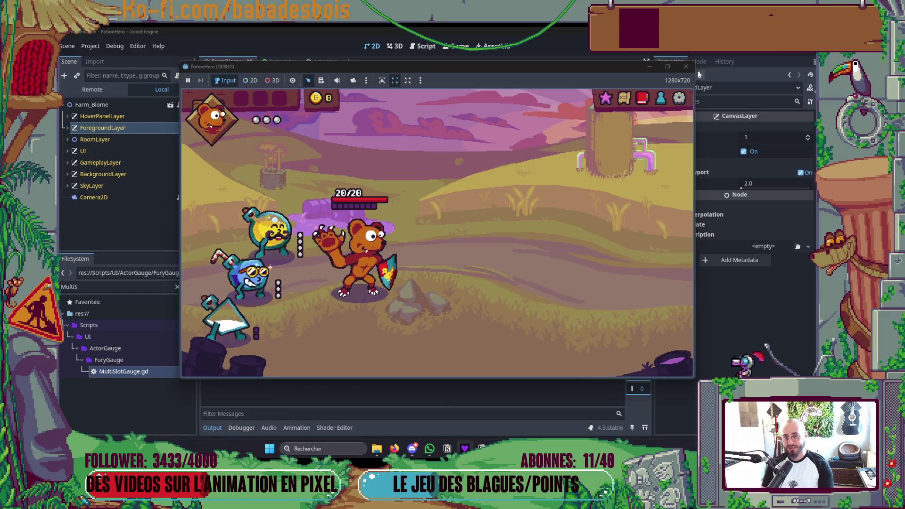
key("F8")
key("alt+Tab")
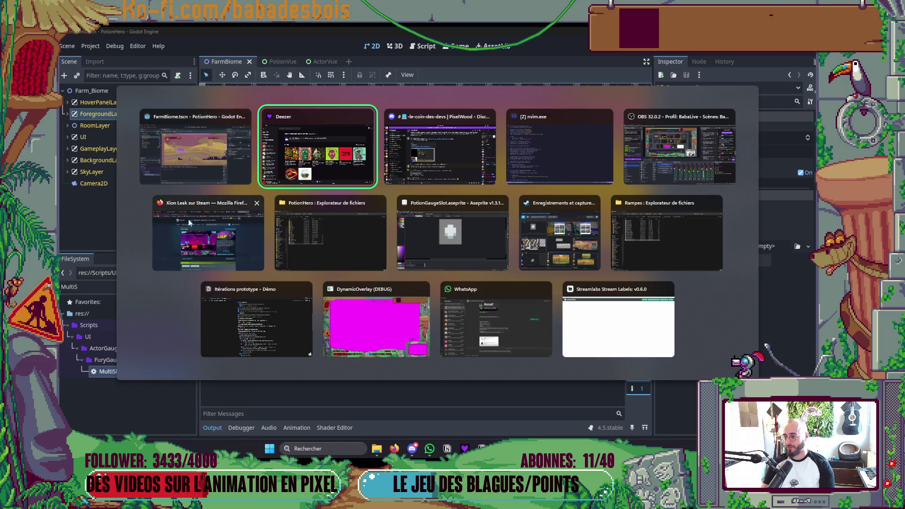
left_click(511, 168)
left_click(241, 292)
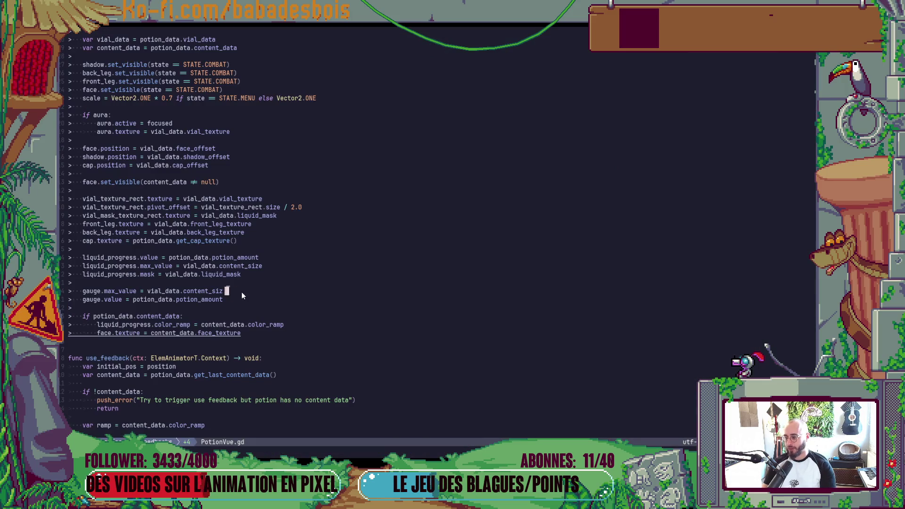
Step: Start a 'for slot in gauge.get' loop line below gauge.value and call up the Godot Classes picker
scroll(241, 292, "down", 2)
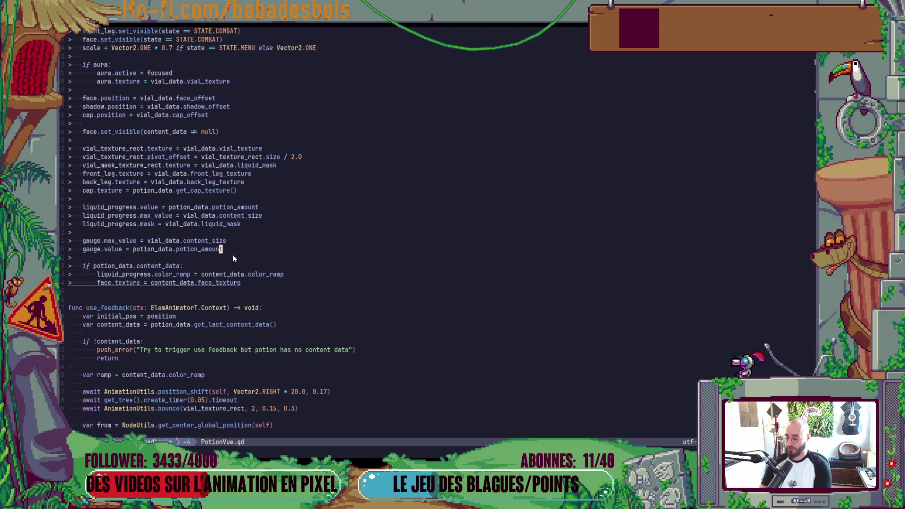
key("o")
key("Return")
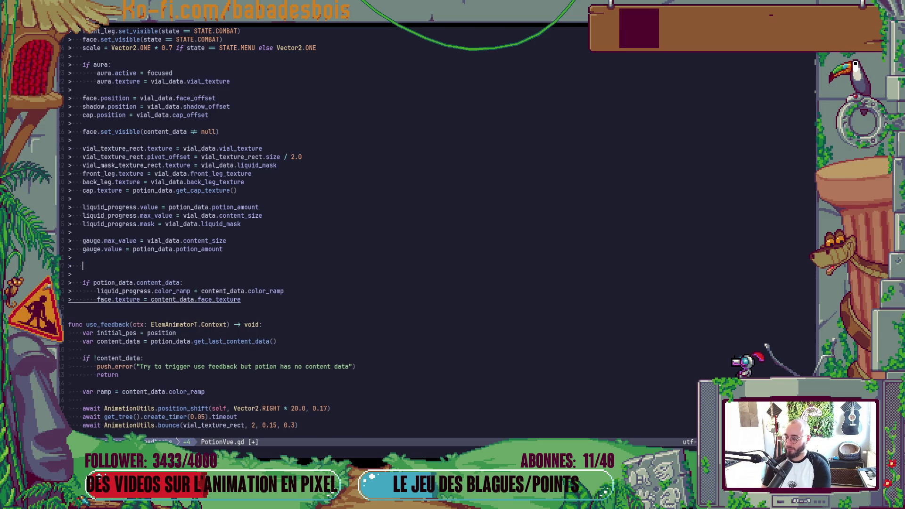
type("for slot in gauge.")
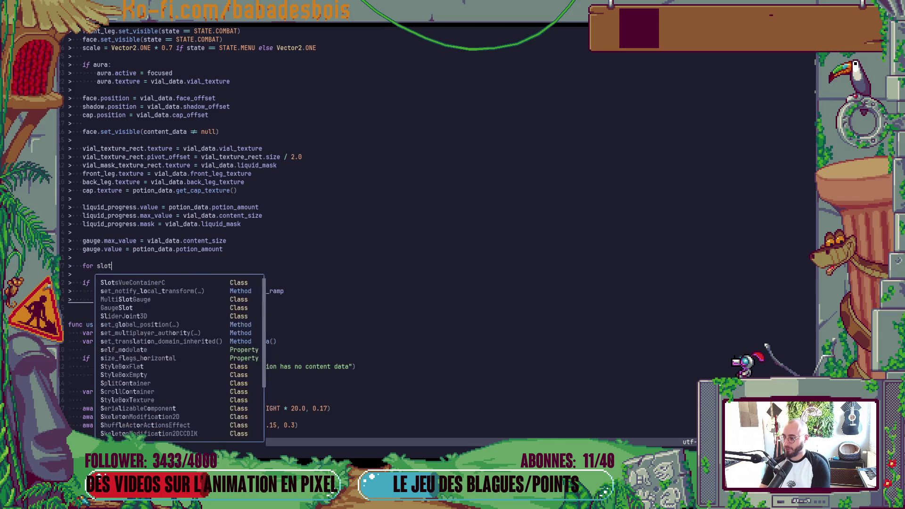
type("sl")
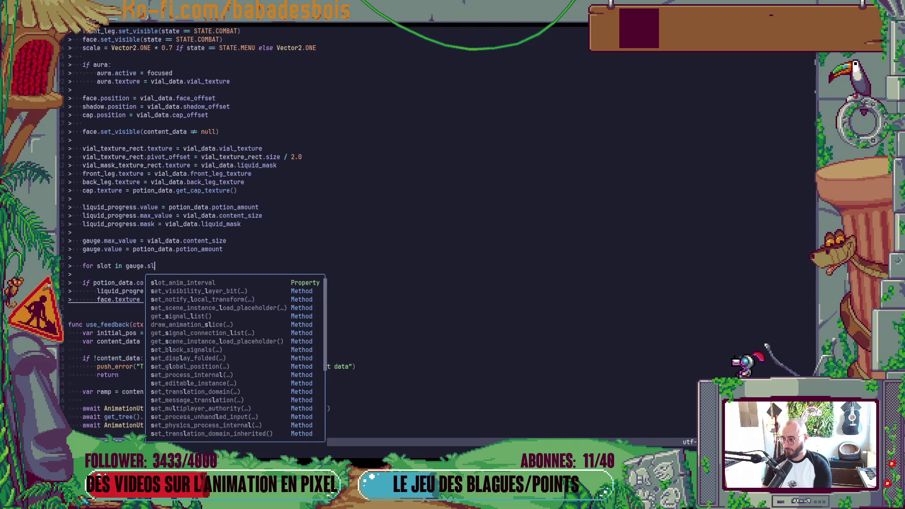
key("BackSpace")
key("BackSpace")
type("get_s")
key("BackSpace")
key("BackSpace")
key("Escape")
key("space")
Step: Dismiss the class picker and open MultiSlotGauge.gd beside PotionVue.gd, moving to update()'s slot line
key("f")
key("c")
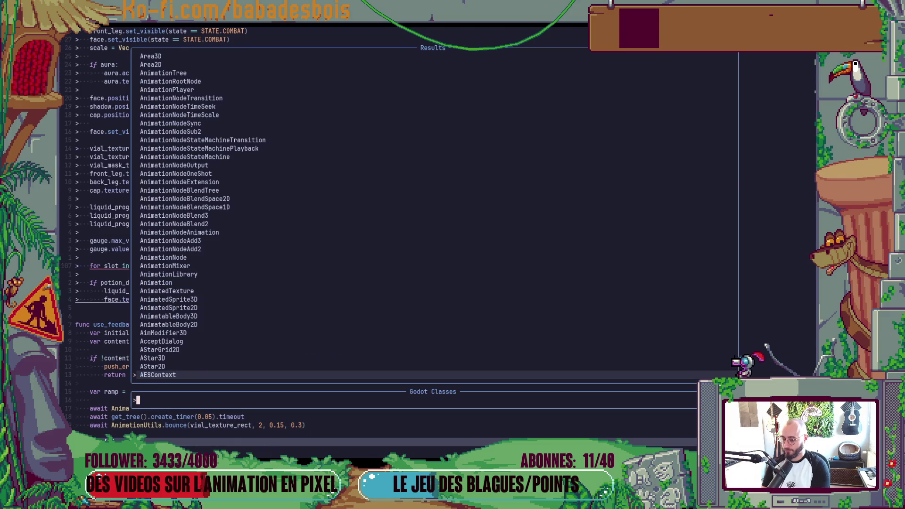
key("Escape")
key("space")
key("f")
key("f")
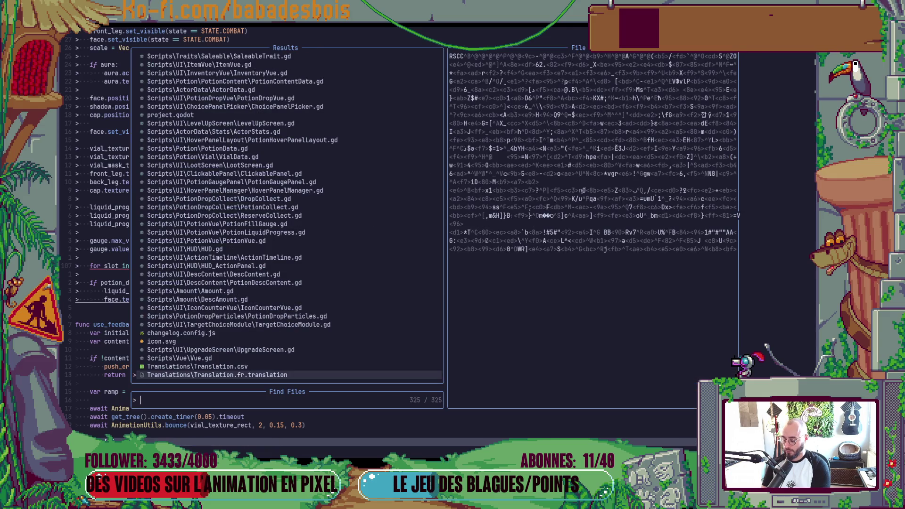
type("Myul")
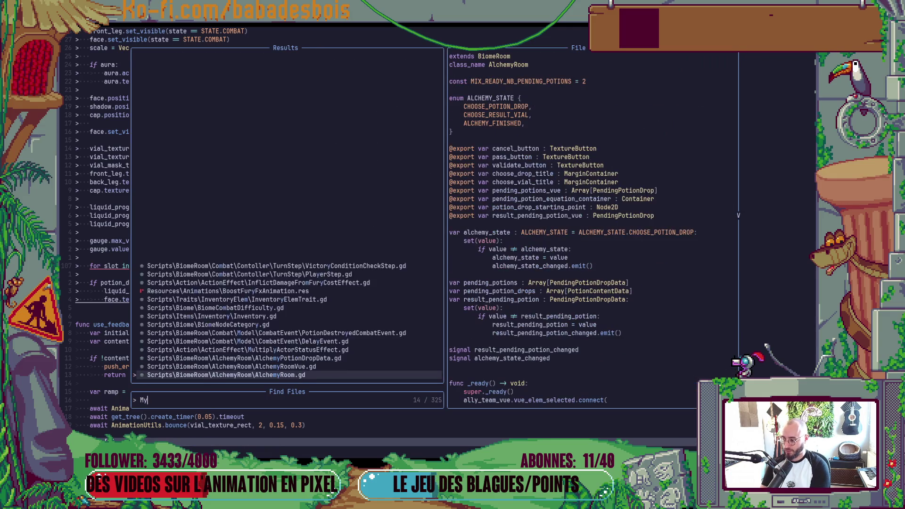
key("BackSpace")
key("BackSpace")
key("BackSpace")
type("u")
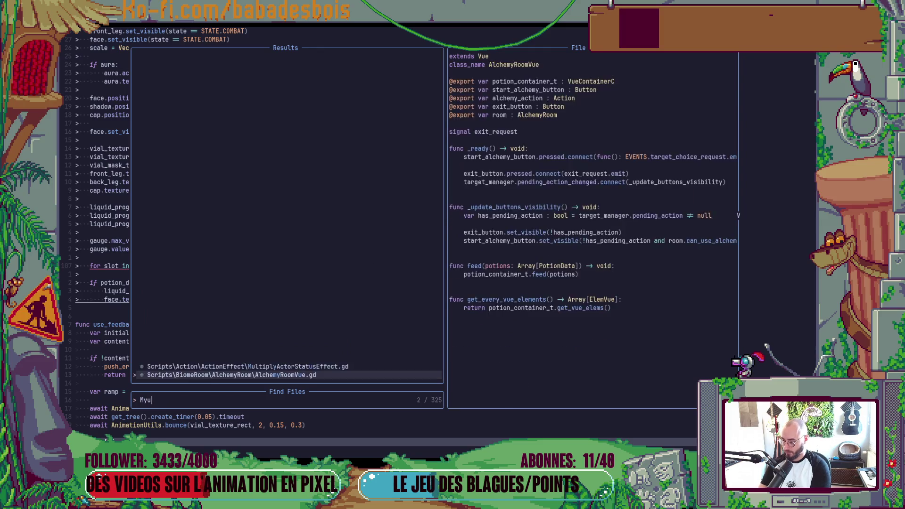
type("lti")
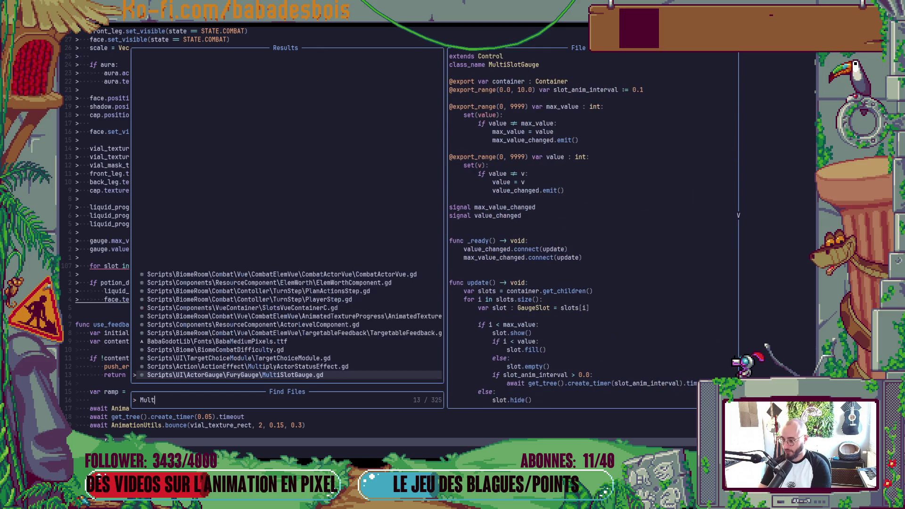
key("Return")
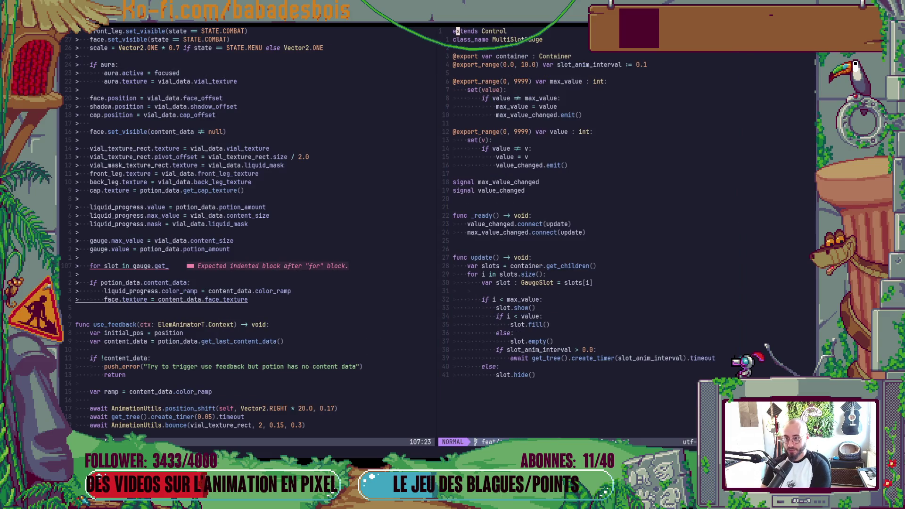
key("j")
key("j")
key("j")
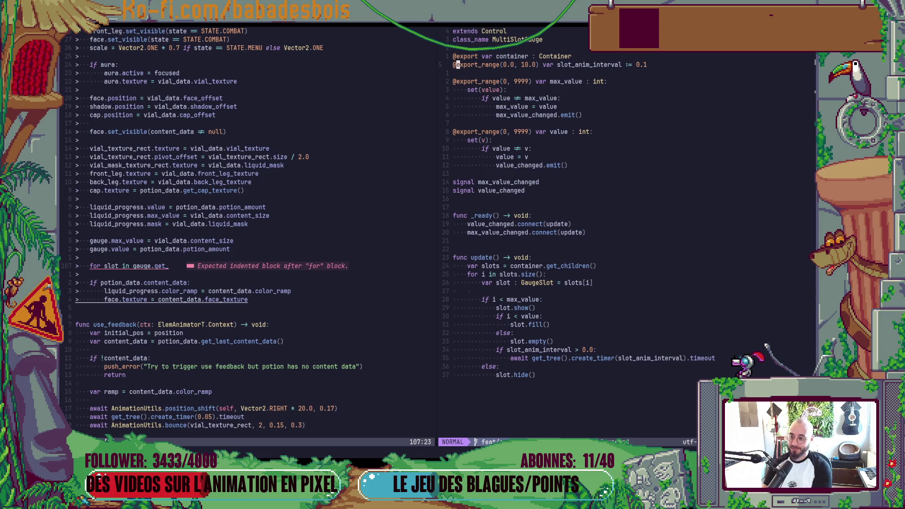
key("j")
key("j")
key("j")
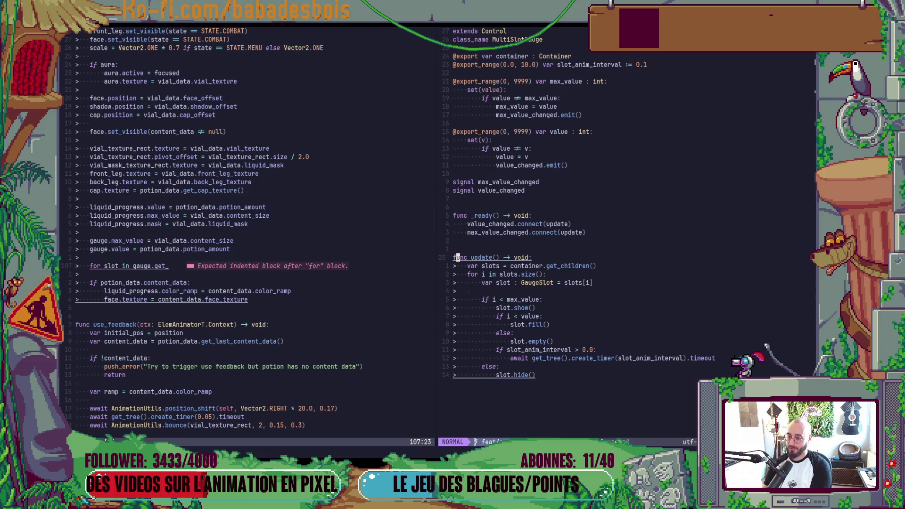
Step: Above update(), declare 'func get_slots() -> Array[GaugeSlot]:'
key("k")
key("k")
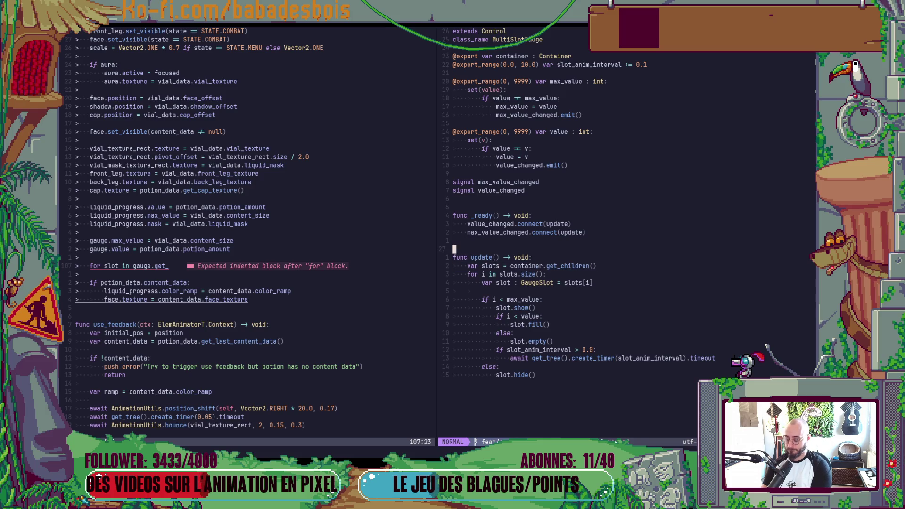
key("shift+o")
type("func get_slot")
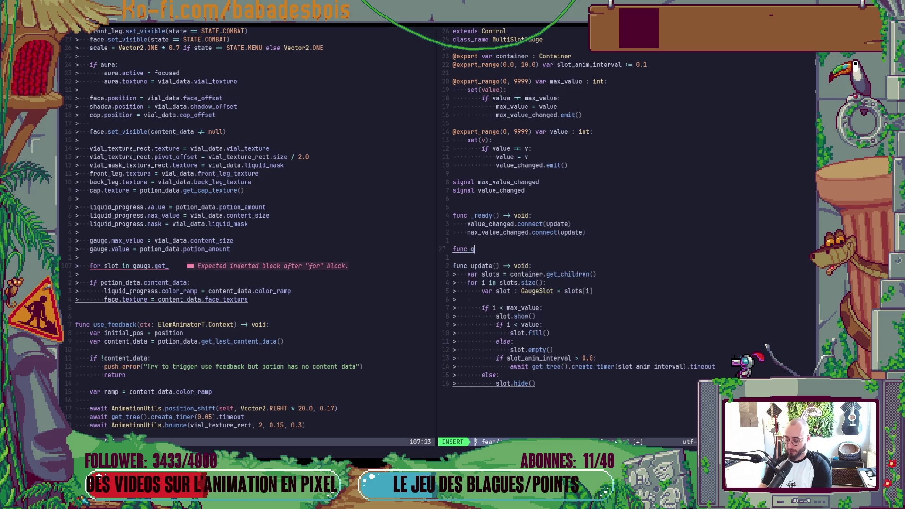
type("s () =")
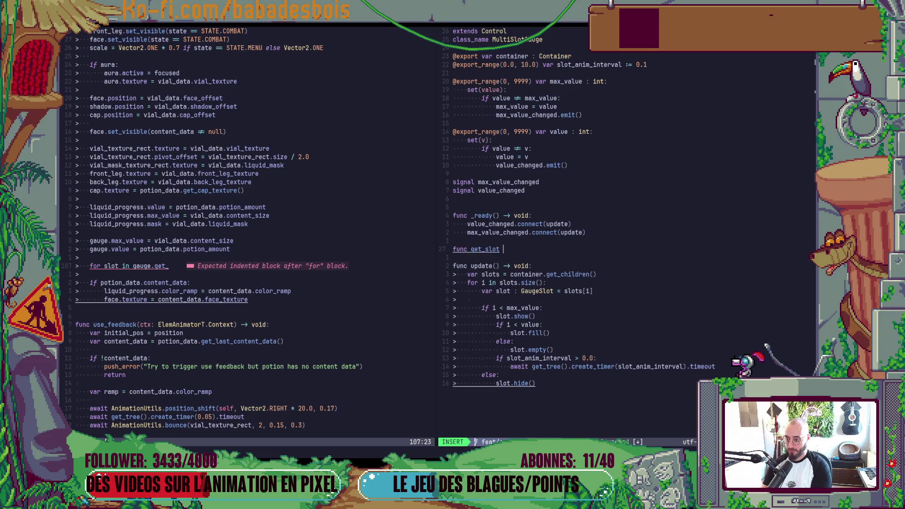
key("BackSpace")
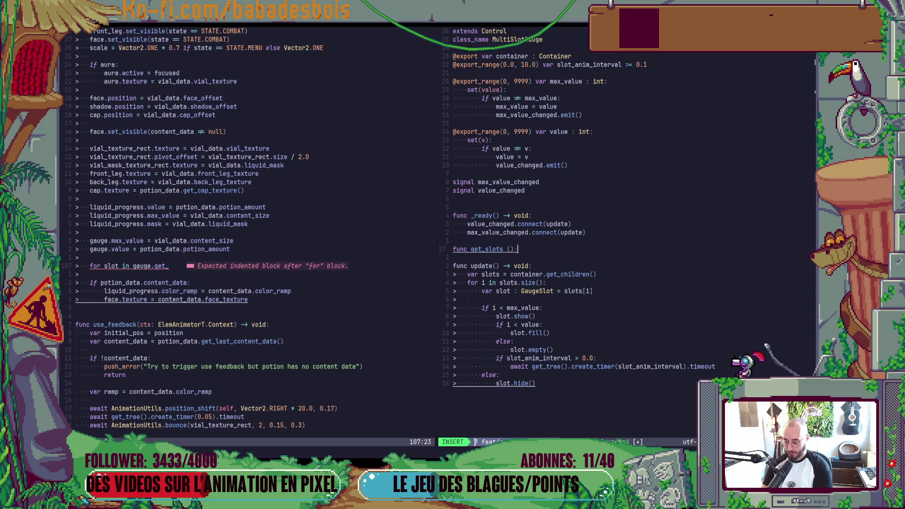
type("-> Array")
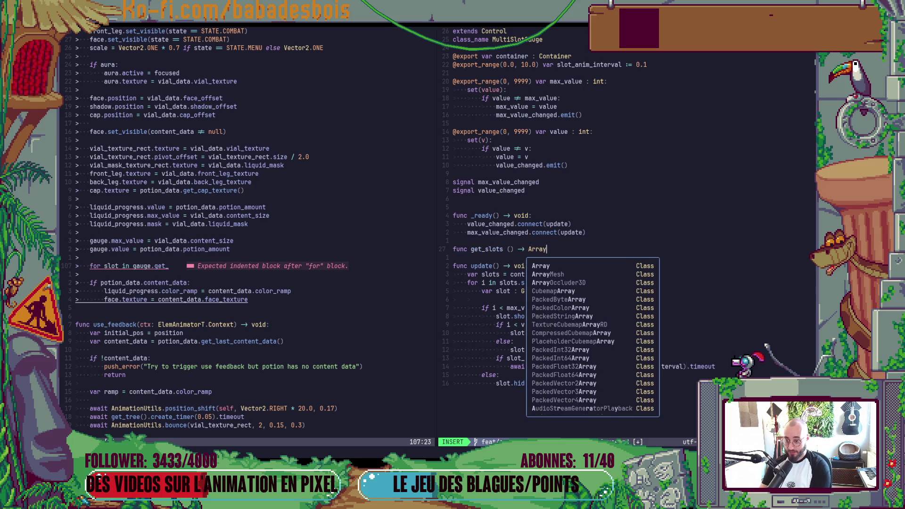
type("[")
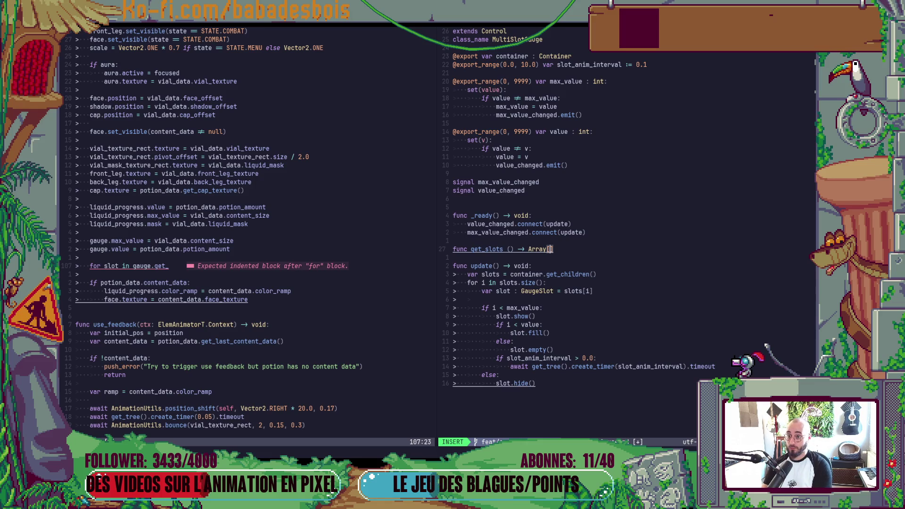
type("Slot")
key("Tab")
key("Tab")
key("Tab")
key("Return")
type(":")
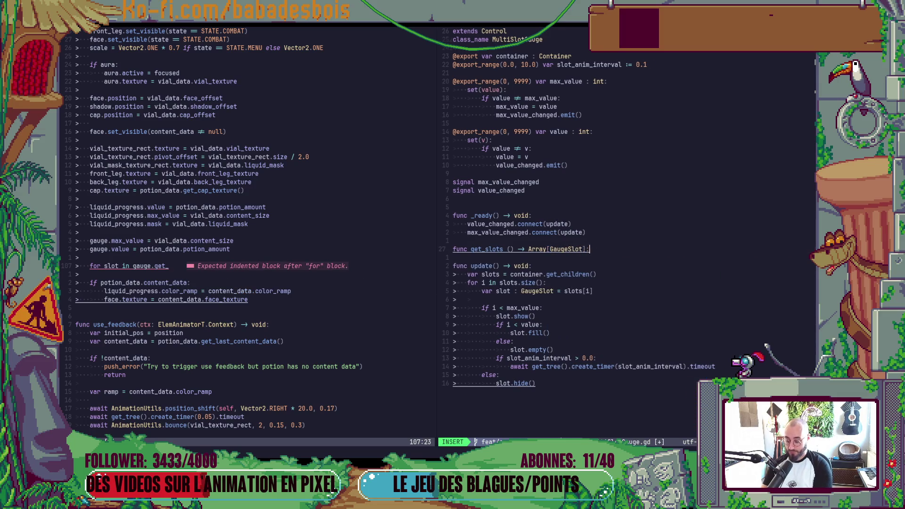
key("Return")
Step: Fill get_slots with a typed slots array assigned from container.get_children() and return it
type("var slots =")
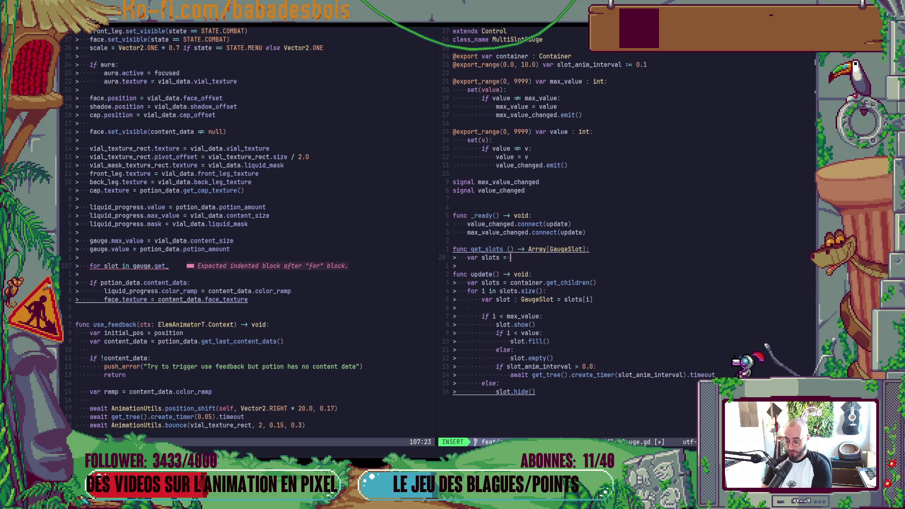
key("BackSpace")
key("BackSpace")
type(": Array")
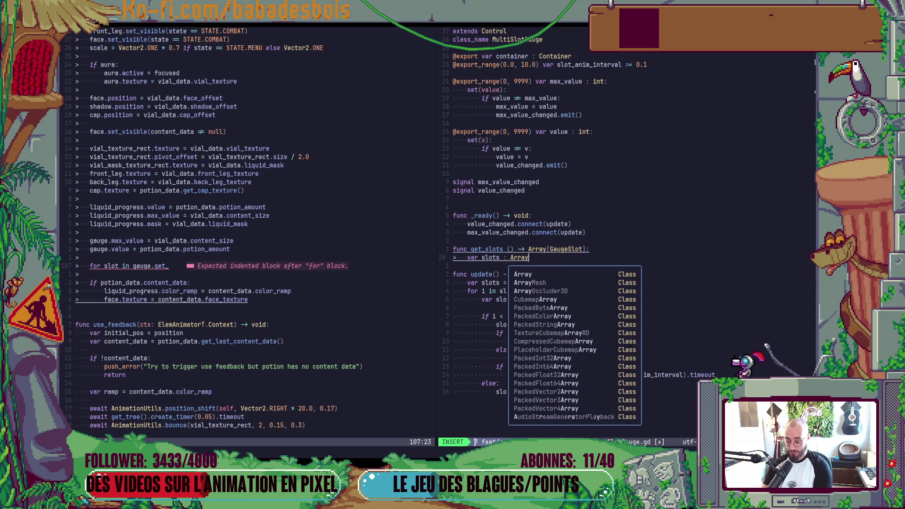
type("[A")
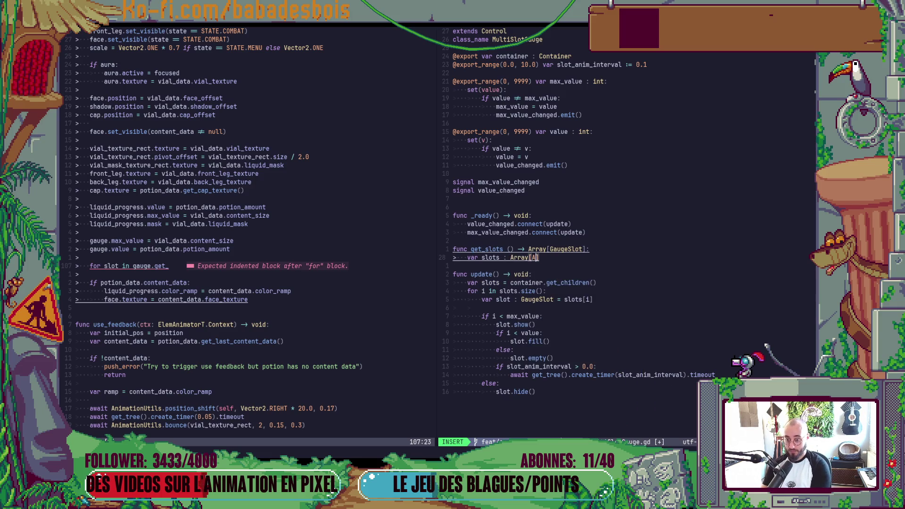
key("BackSpace")
type("Gau")
key("Return")
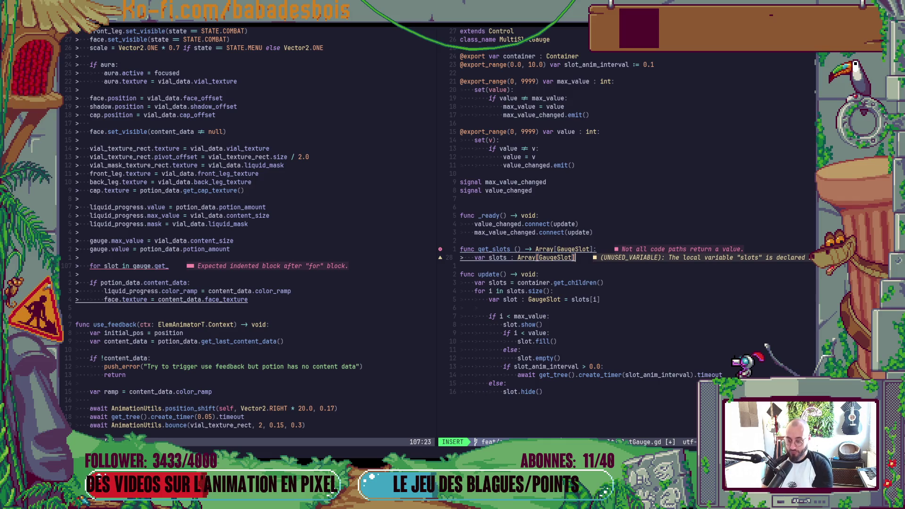
type("= [")
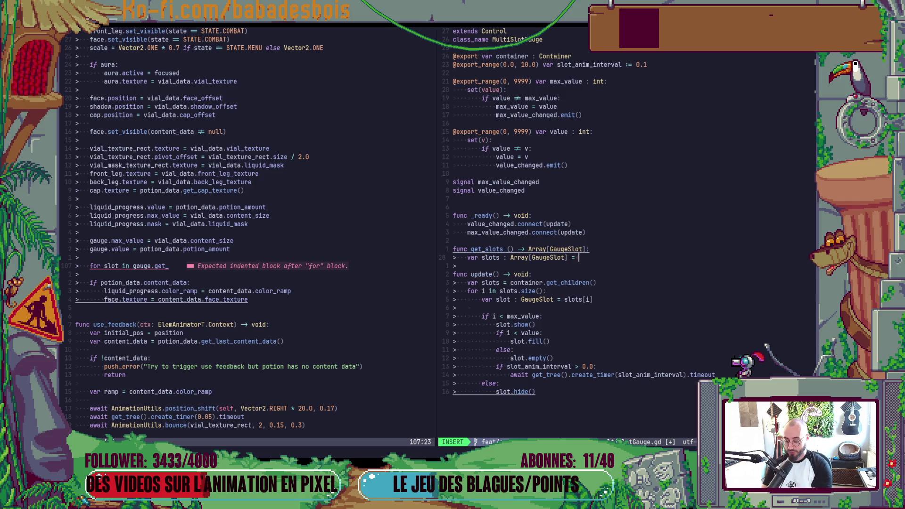
key("Escape")
key("p")
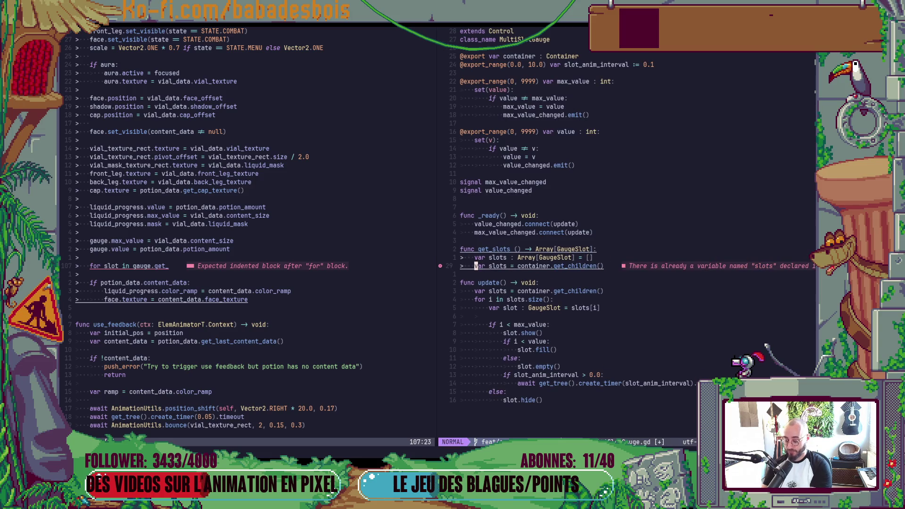
key("c")
key("c")
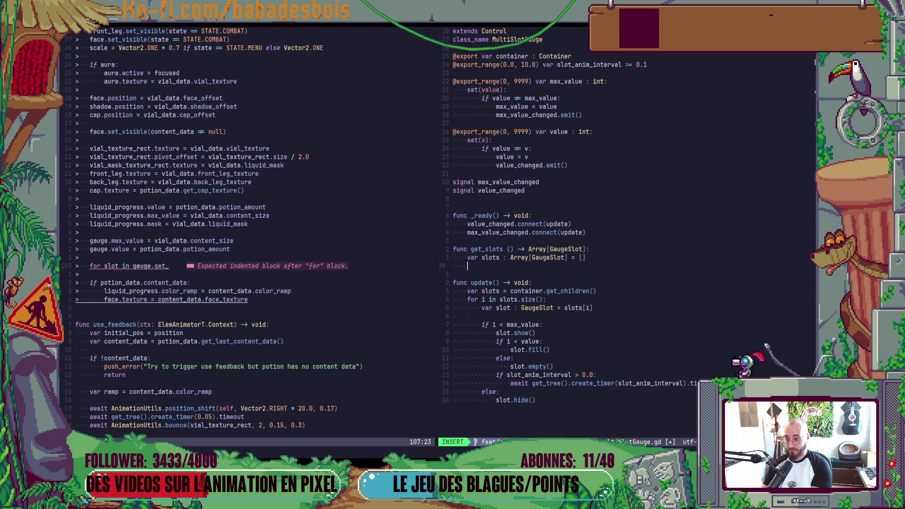
type("slots.assign(")
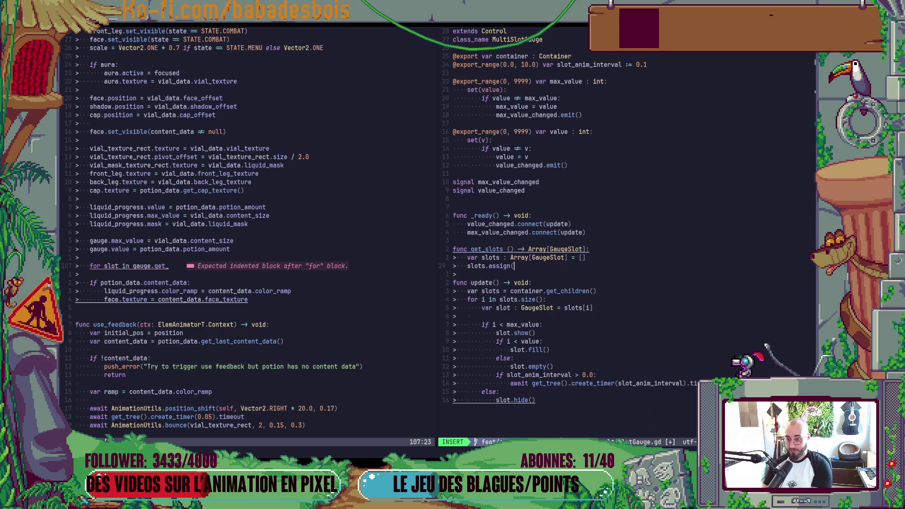
type("container.get")
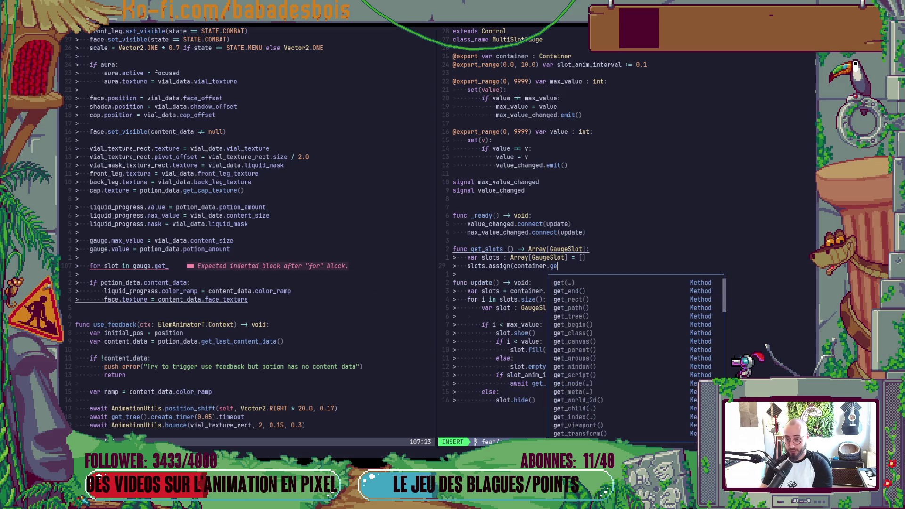
type("_children(")
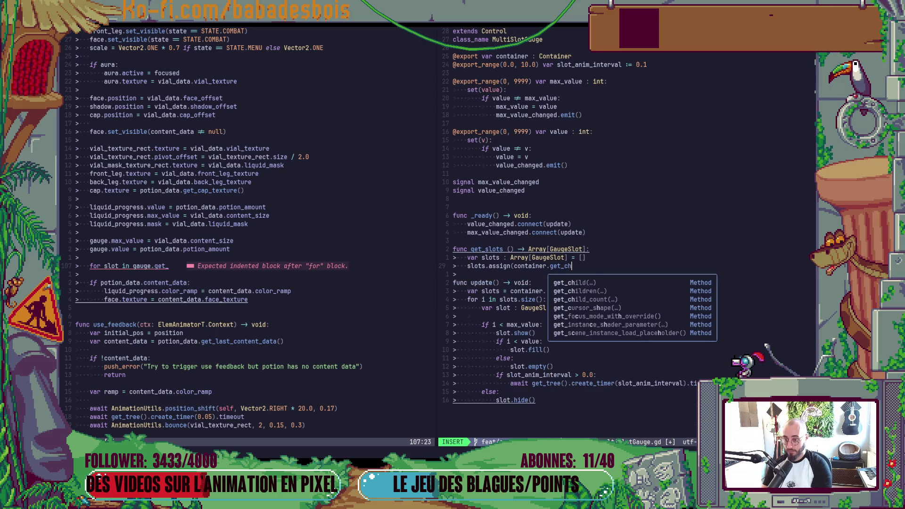
type("))")
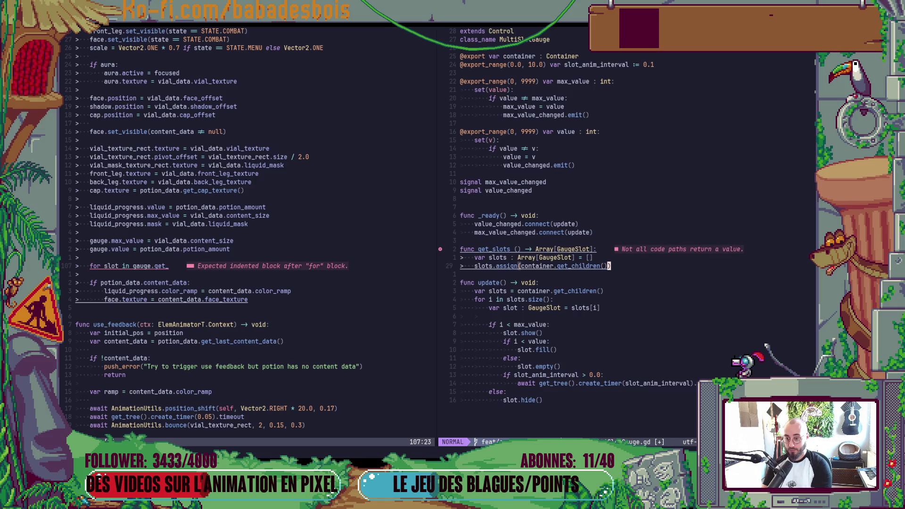
key("Return")
type("return so")
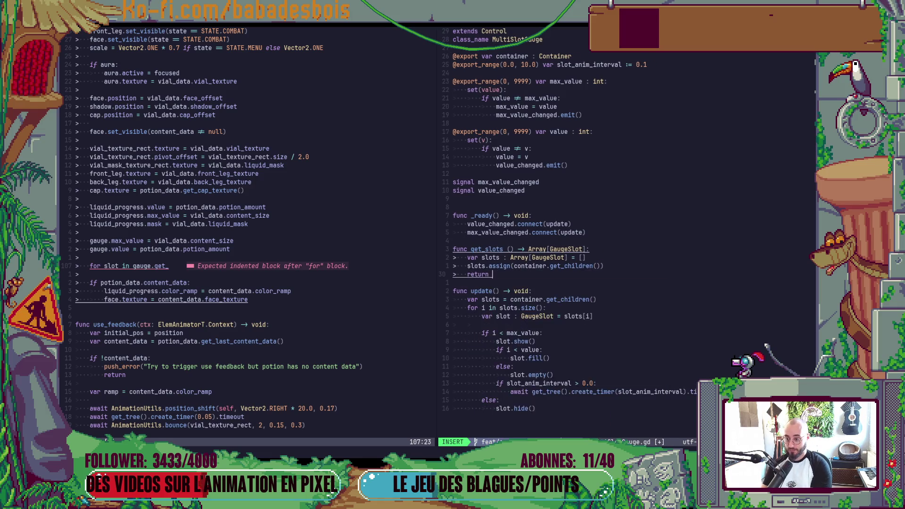
type("lts")
key("Escape")
Step: Make update() call get_slots() instead of container.get_children()
key("j")
key("j")
key("j")
key("shift+c")
type("get_c")
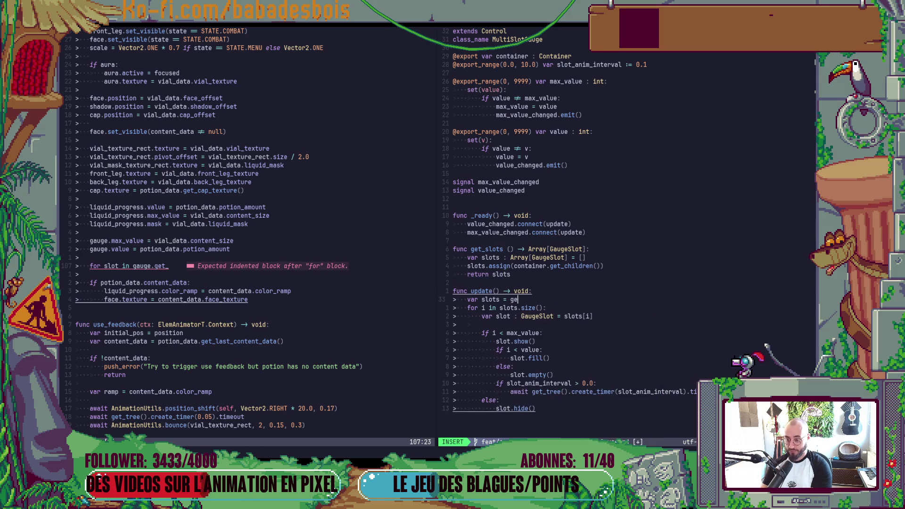
key("BackSpace")
type("slots")
key("Return")
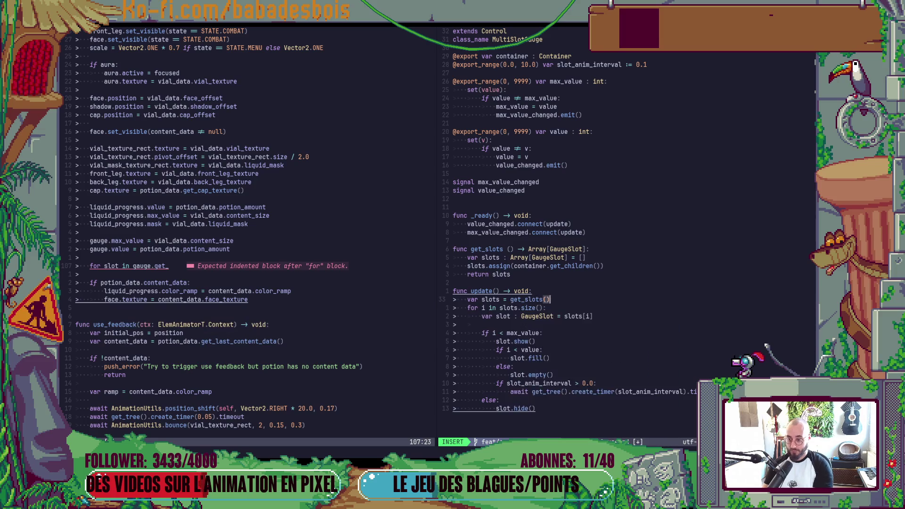
key("Escape")
Step: Add a loop over gauge.get_slots() calling slot.material.set_shader_parameter with "color_ramp" in PotionVue.gd
type("_")
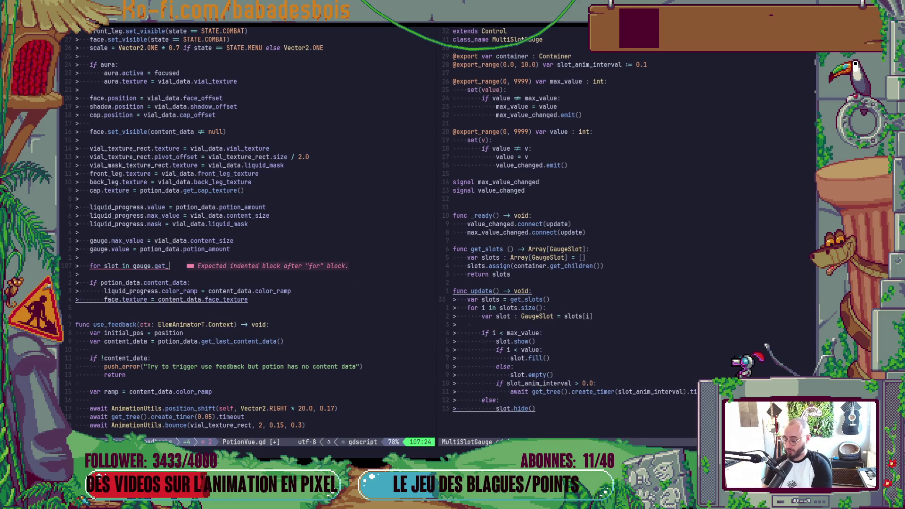
type("get")
key("BackSpace")
key("BackSpace")
key("BackSpace")
type("slot")
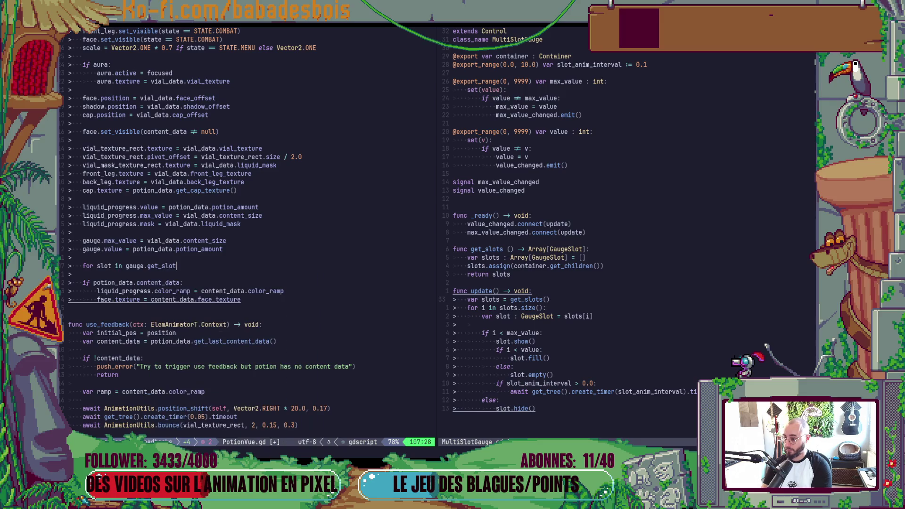
type("s():")
key("Return")
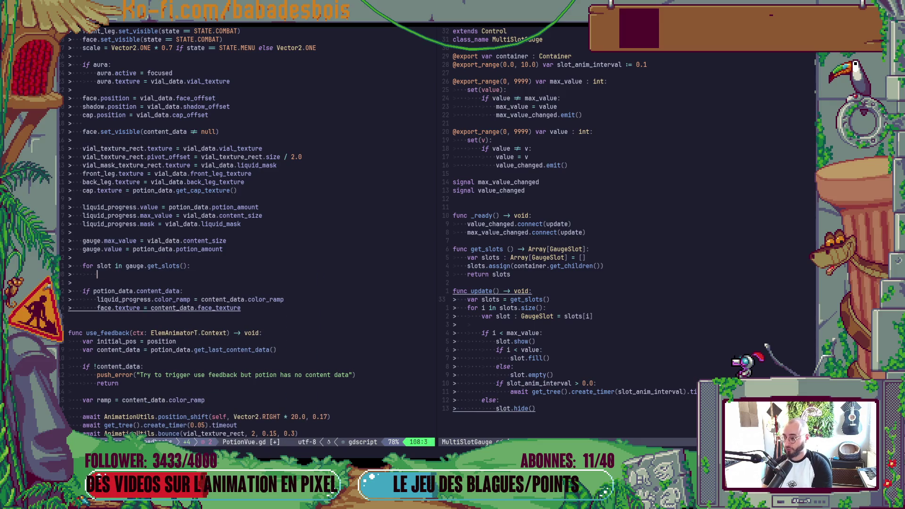
type("slot.")
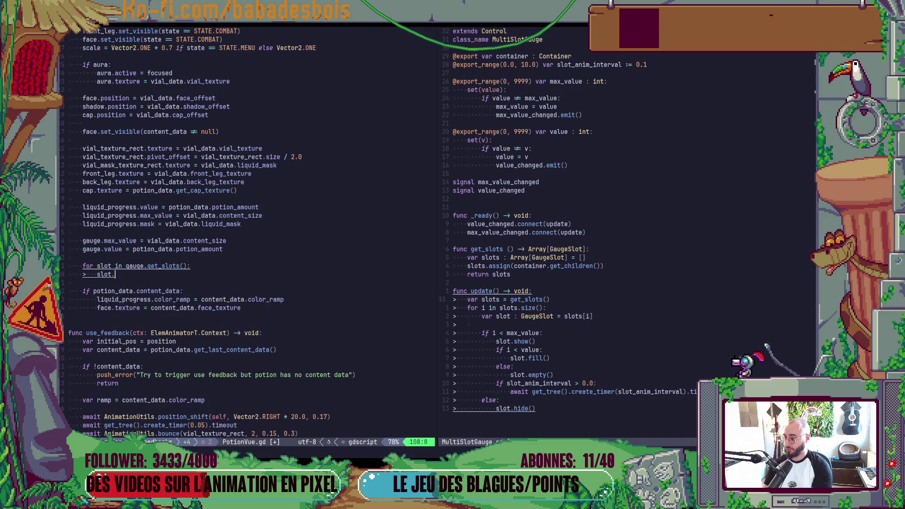
type("mat")
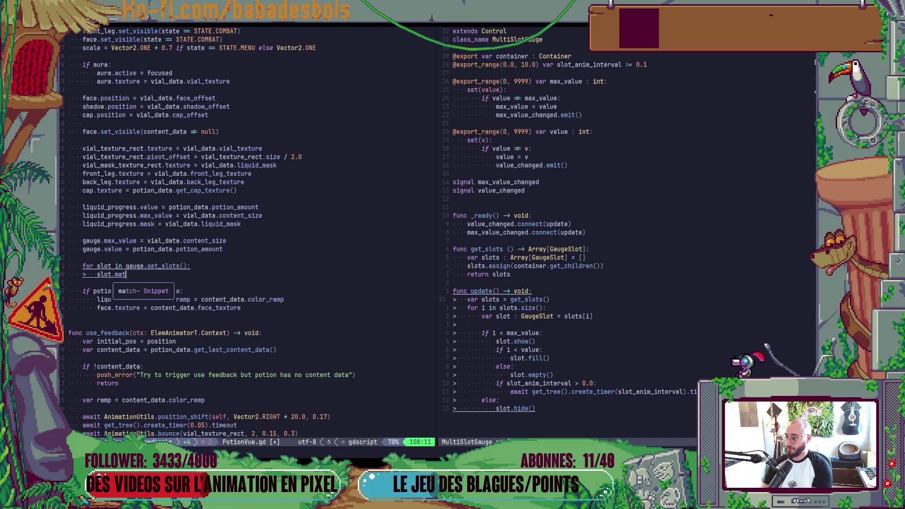
type("erial.")
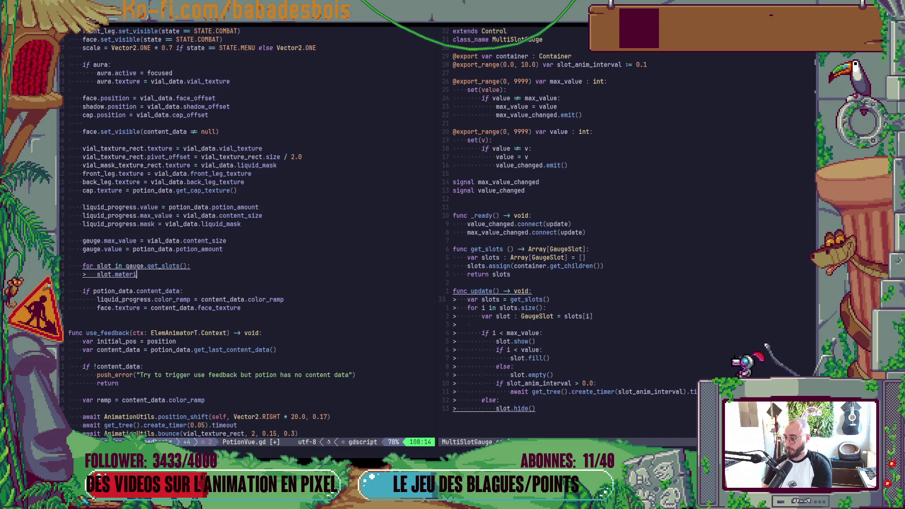
type("set_sha")
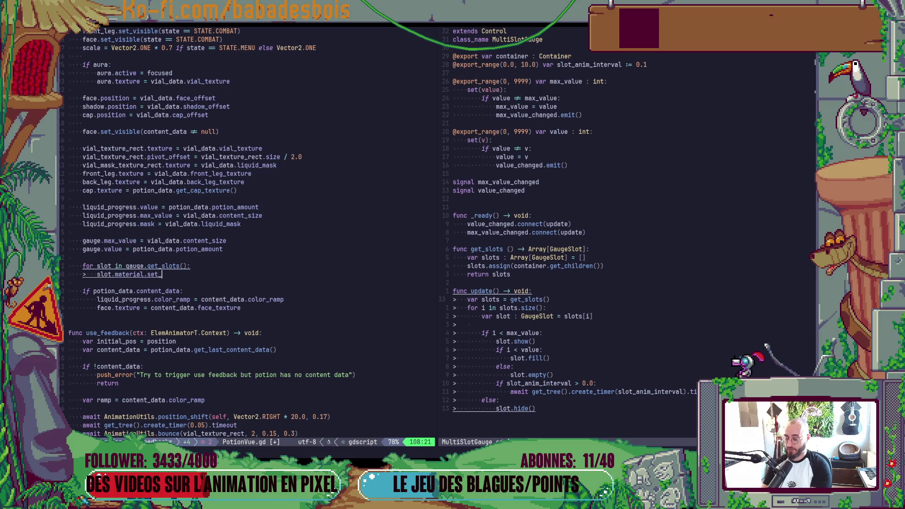
type("der_")
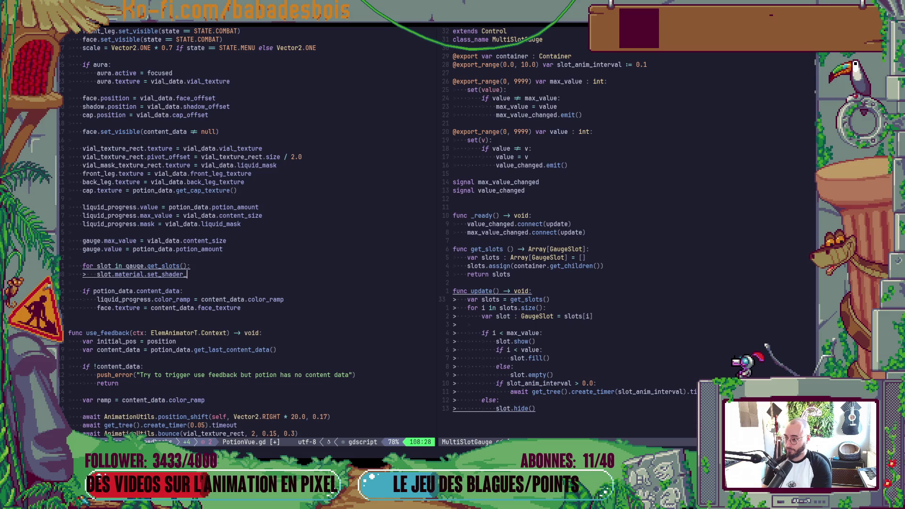
type("parame")
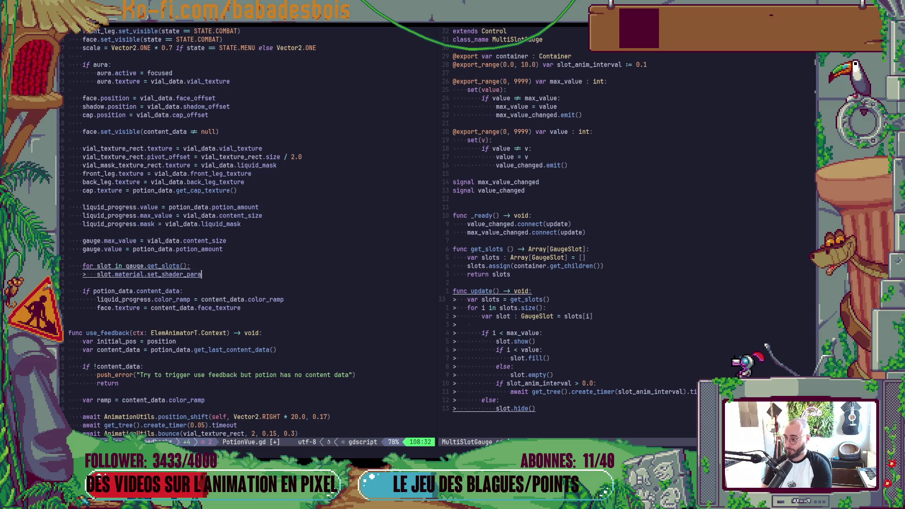
type("ter(\"")
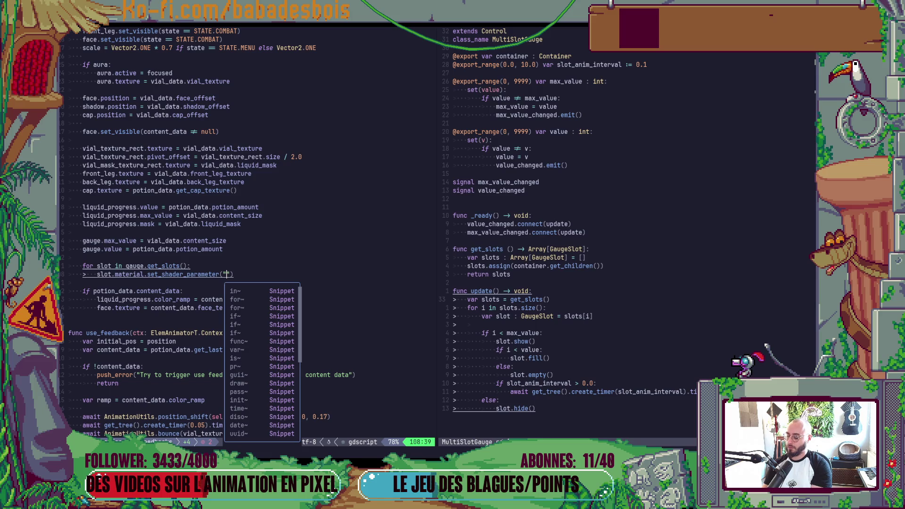
type("colot")
key("BackSpace")
type("r_ramp")
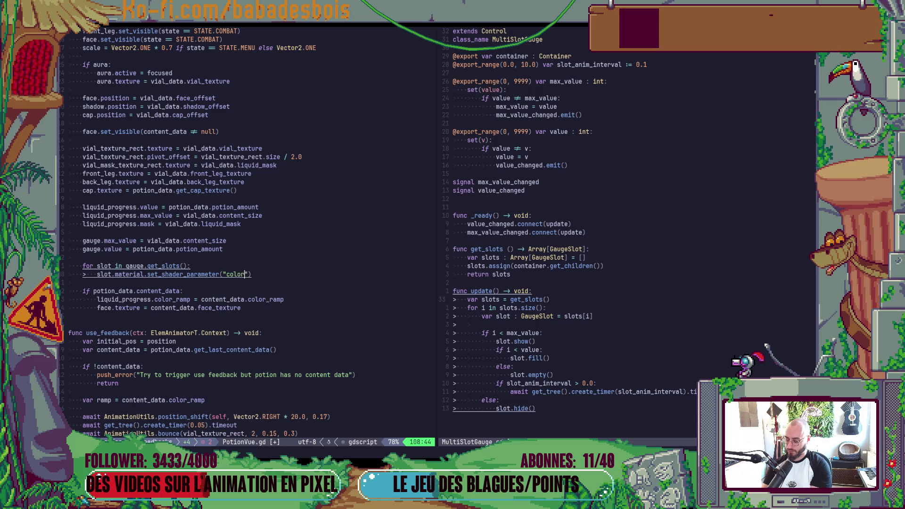
key("Escape")
Step: Pass content_data.color_ramp as the second argument to the set_shader_parameter call
key("a")
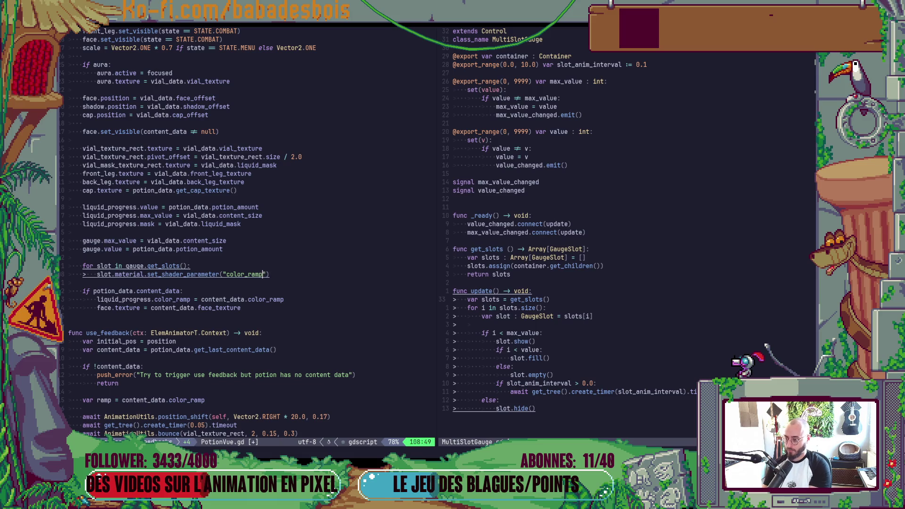
key("Escape")
key("j")
key("j")
key("j")
key("B")
key("E")
key("k")
key("k")
key("k")
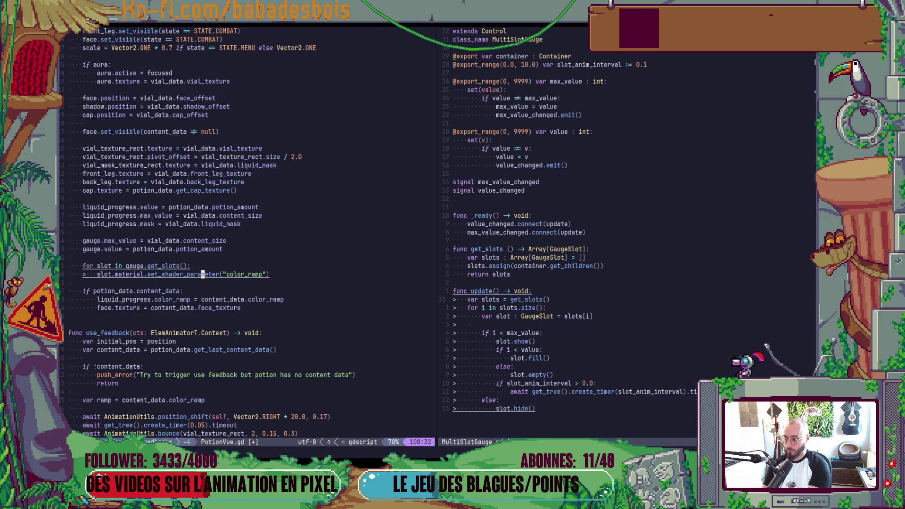
key("w")
key("$")
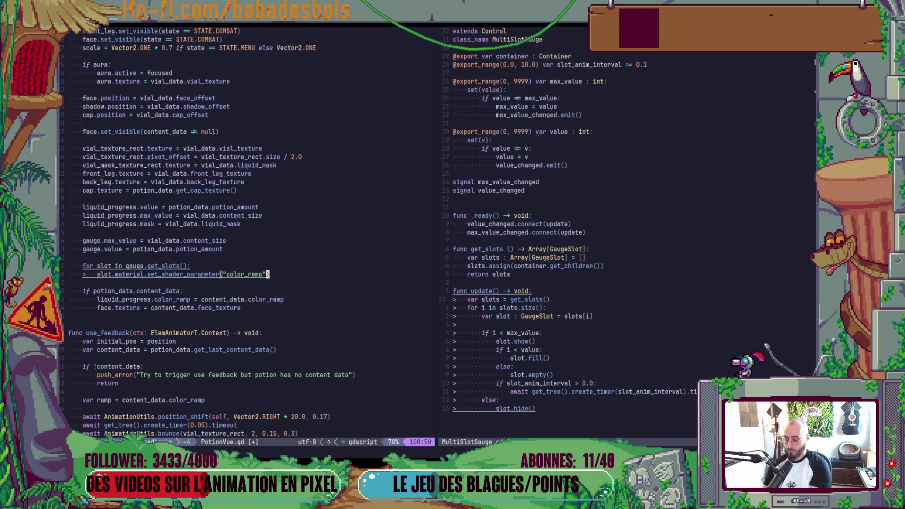
key("P")
key("b")
key("asciicircum")
key("dollar")
key("F")
key("quotedbl")
type("amp\", content_data.color_ramp")
key("Escape")
Step: Save all scripts with :wa and run the game in Godot with F5
type(":wa")
key("Return")
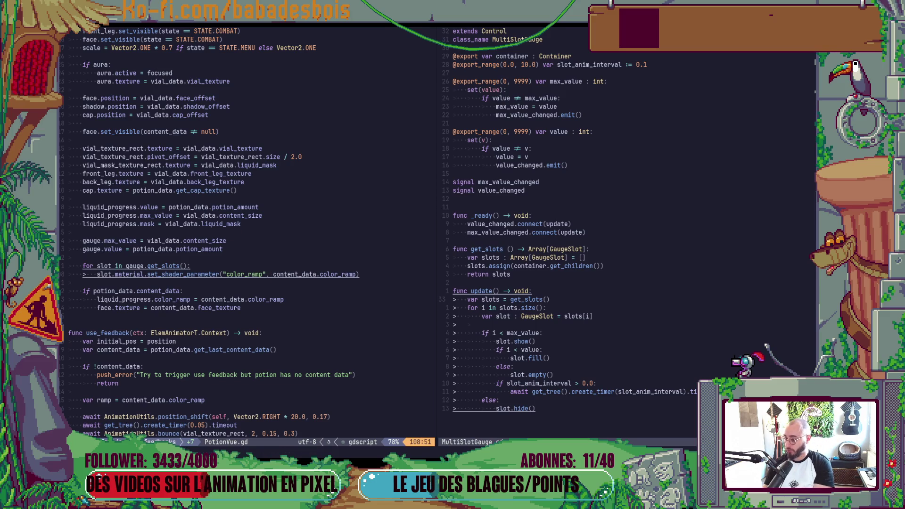
key("alt+Tab")
key("F5")
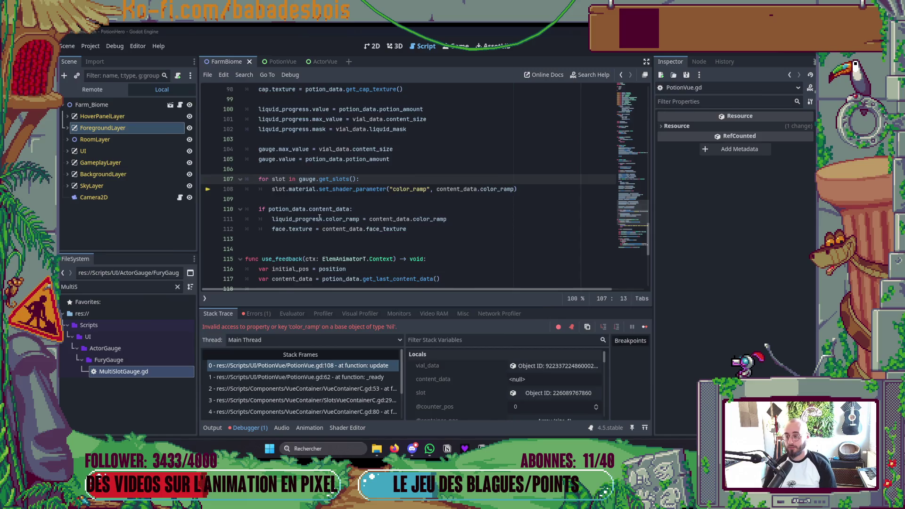
Step: Move the gauge-slot loop inside the 'if potion_data.content_data:' block, adding a blank line after it
key("alt+Tab")
key("alt+Tab")
key("k")
key("k")
key("k")
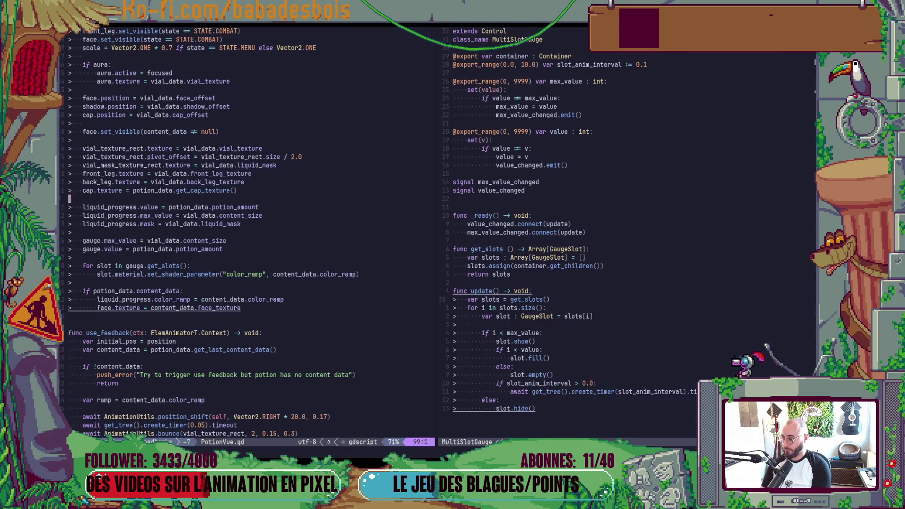
key("j")
key("j")
key("j")
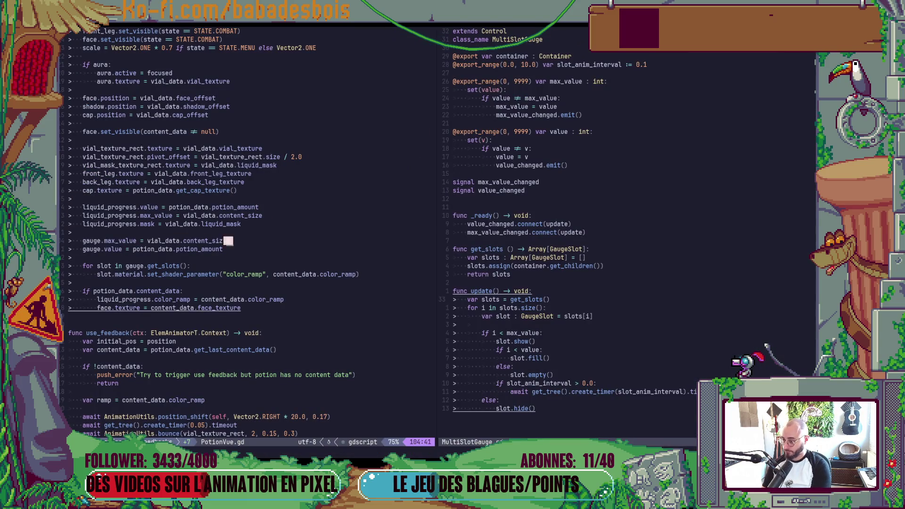
key("shift+v")
key("j")
key("J")
key("J")
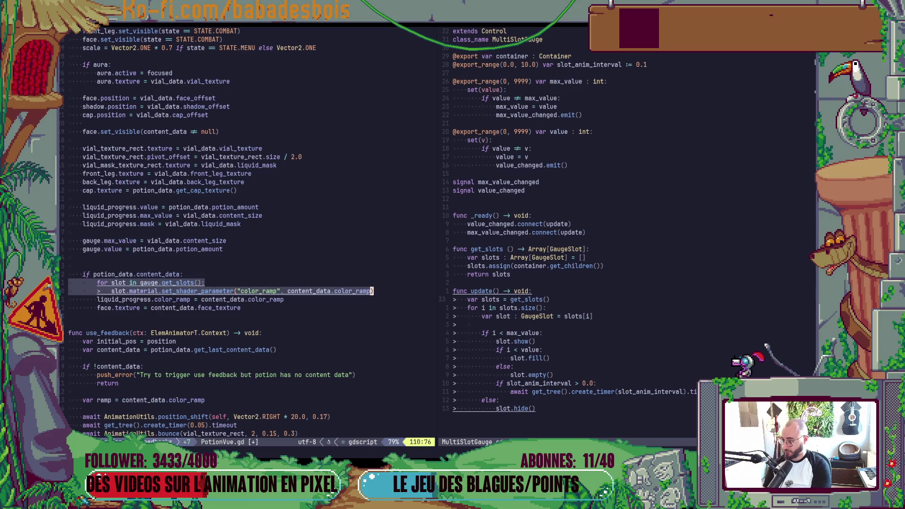
key("Escape")
key("bracketright")
key("space")
Step: Save the script and relaunch the game in Godot
key("ctrl+s")
key("alt+Tab")
key("F5")
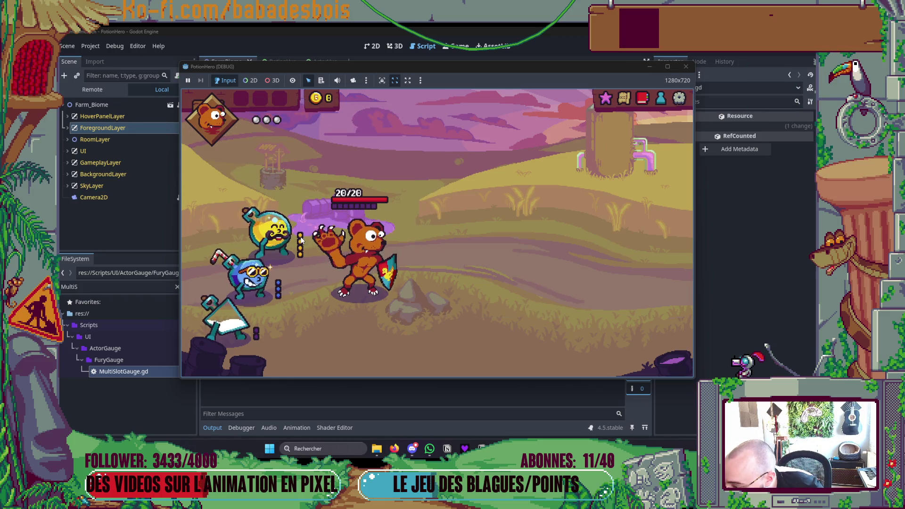
Step: Check the potion gauges' tinted pips, then close the debug game window
mouse_move(258, 227)
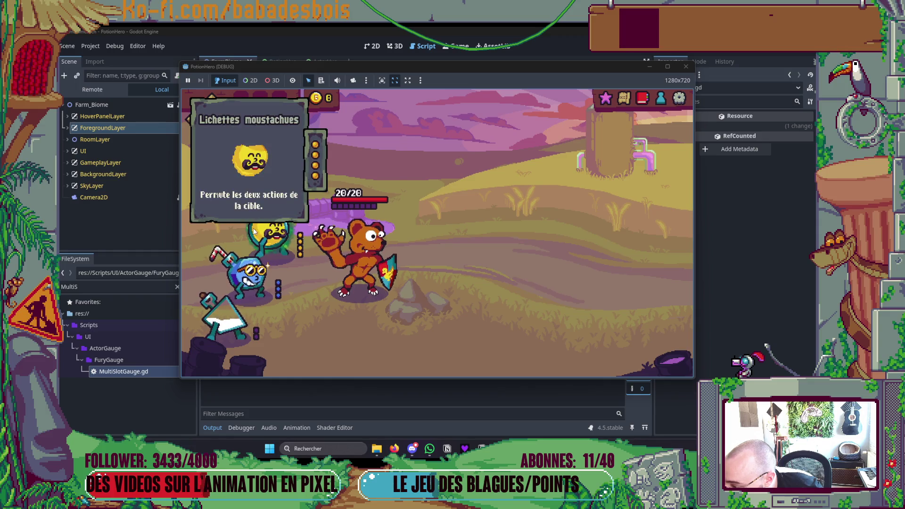
left_click(685, 66)
Step: Eyedrop white from PotionDropIcon and bucket-fill the PotionGaugeSlot cross shape white
key("alt+Tab")
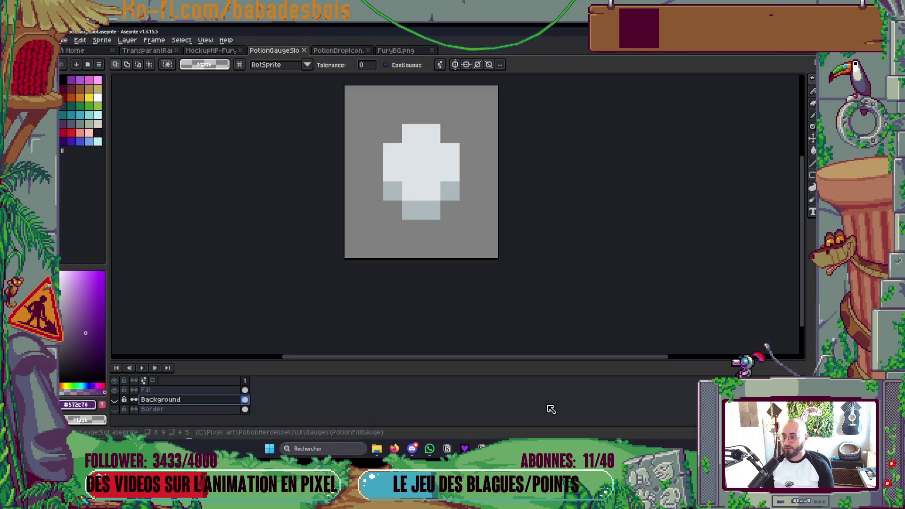
key("ctrl+Tab")
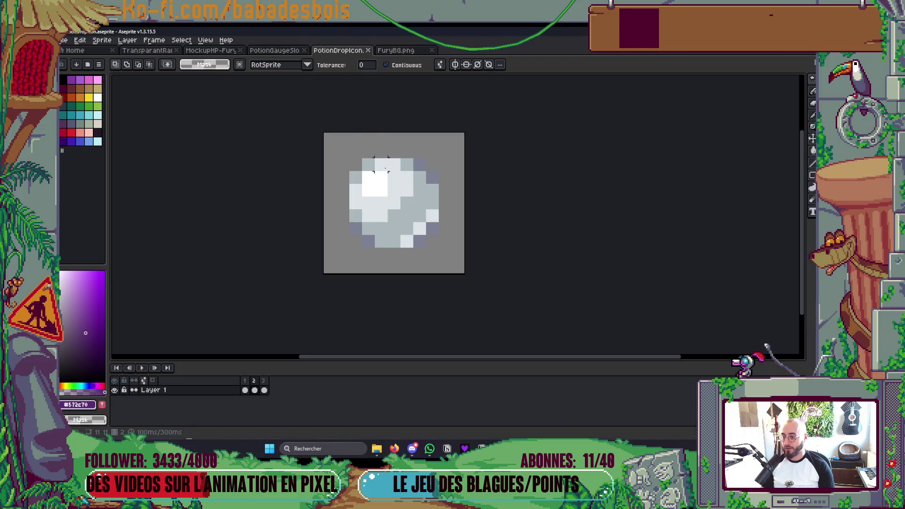
key("i")
left_click(373, 178)
key("ctrl+shift+Tab")
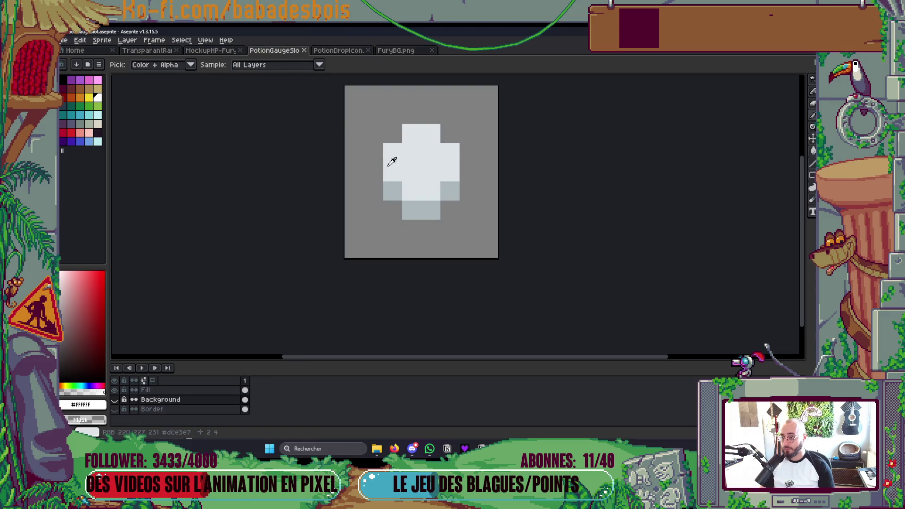
key("v")
key("g")
left_click(414, 170)
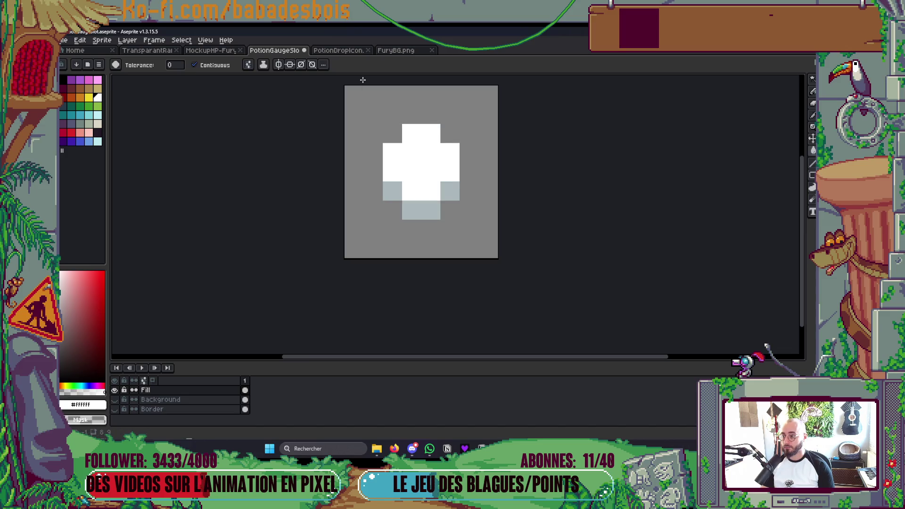
Step: Sample the drop icon's light grey #dce3e7 as the current colour
left_click(346, 51)
key("i")
left_click(401, 186)
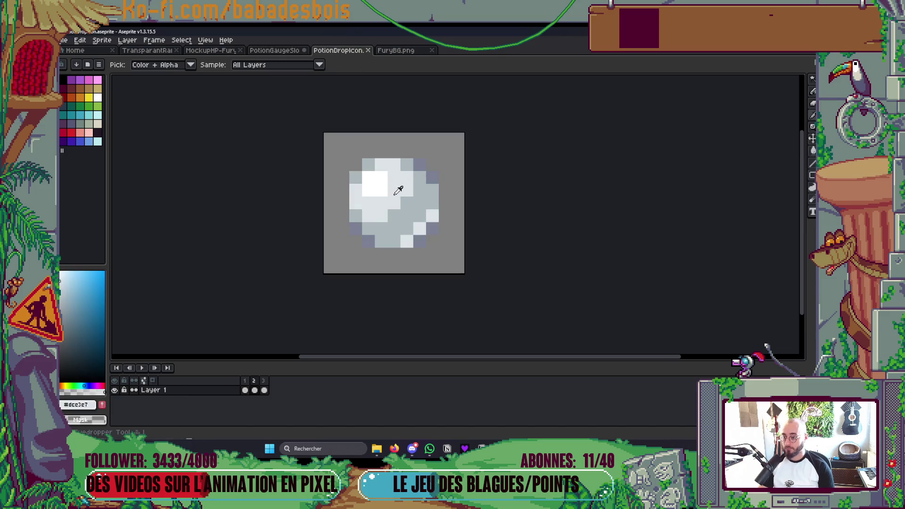
key("g")
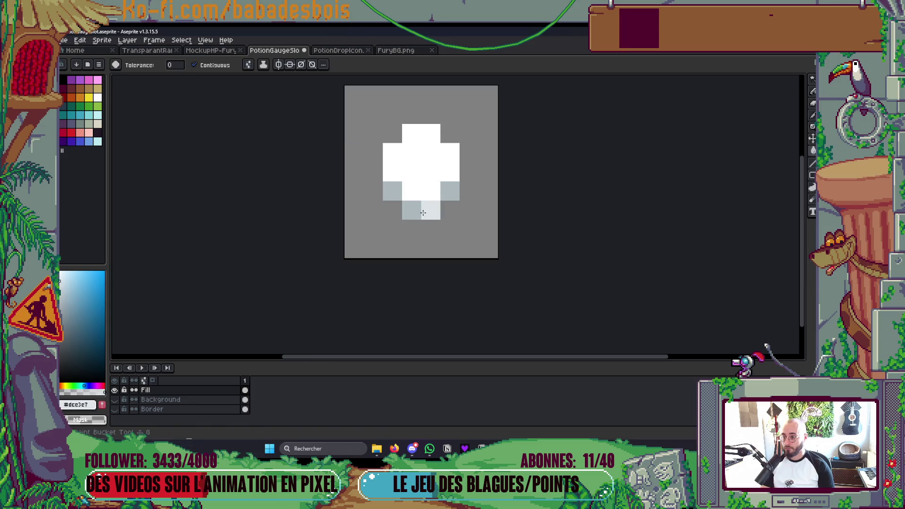